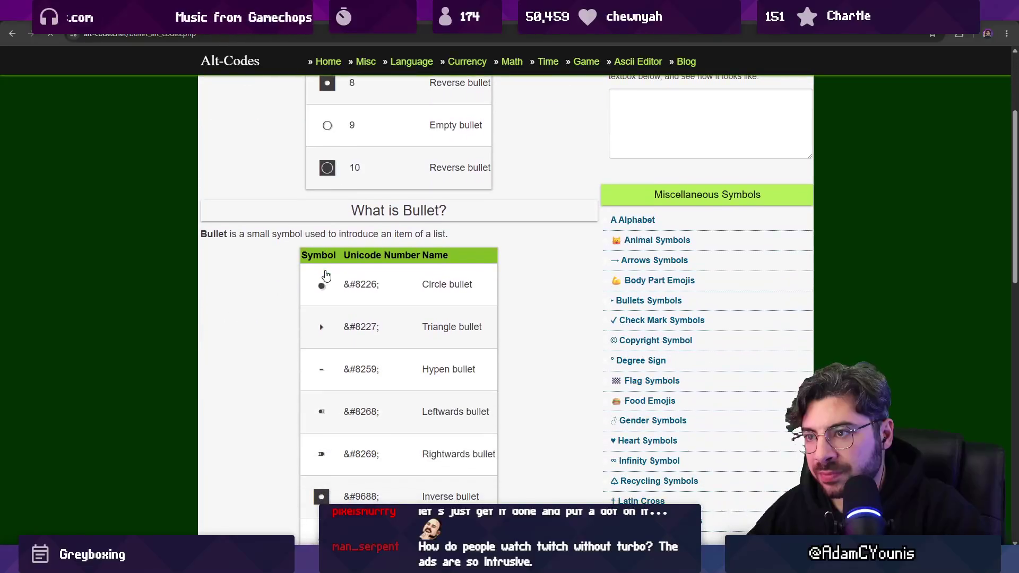
Copy the empty bullet symbol ○ from the Alt-Codes bullet page and return to Unity
scroll(321, 282, "up", 3)
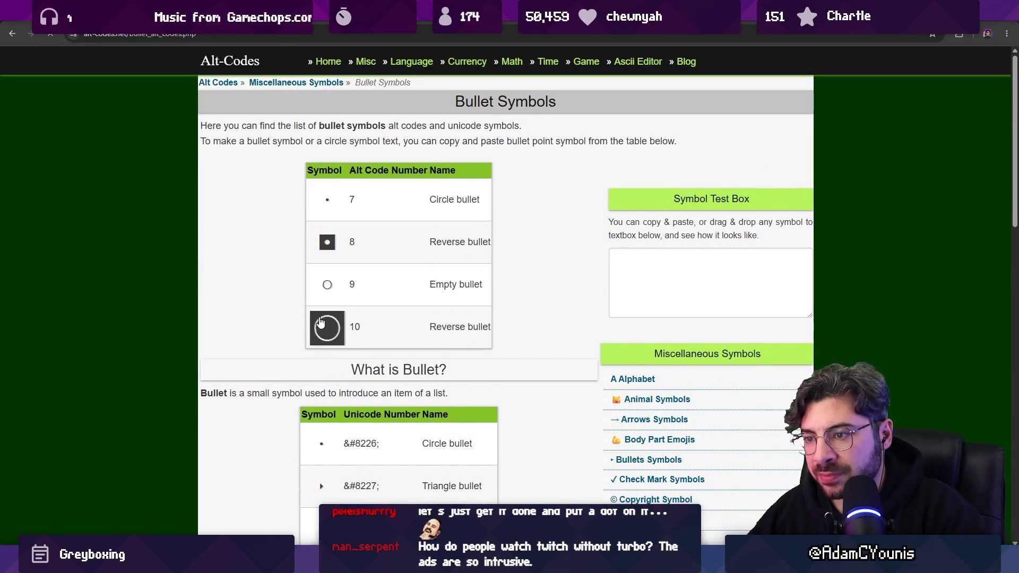
scroll(318, 316, "down", 6)
scroll(313, 313, "down", 3)
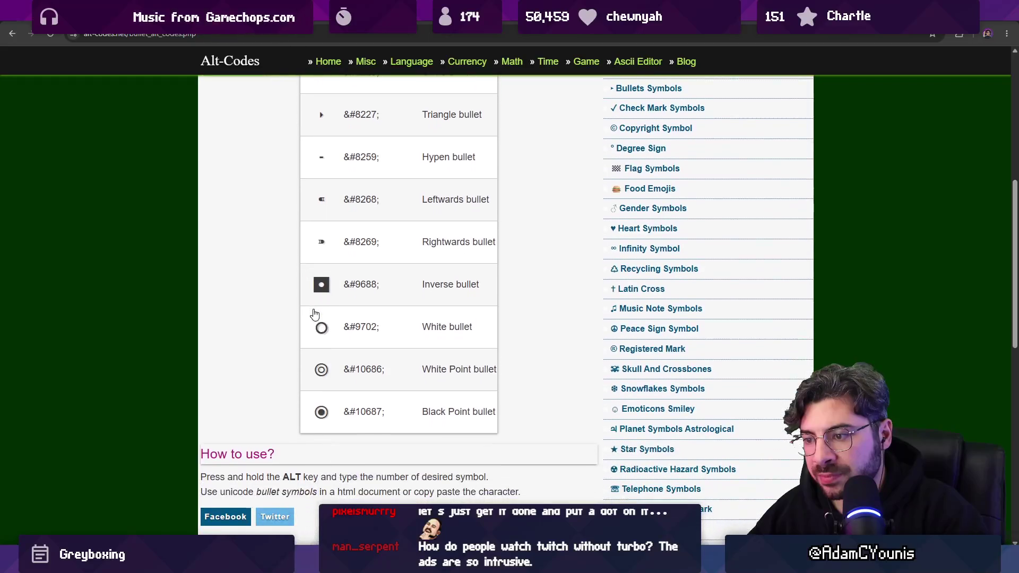
scroll(313, 313, "up", 4)
scroll(313, 313, "up", 8)
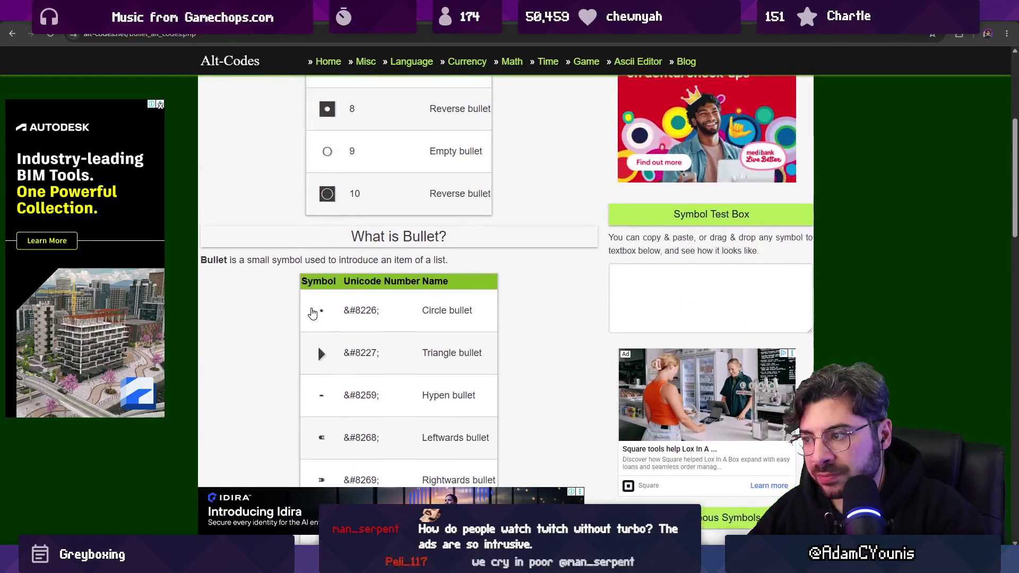
scroll(320, 257, "down", 2)
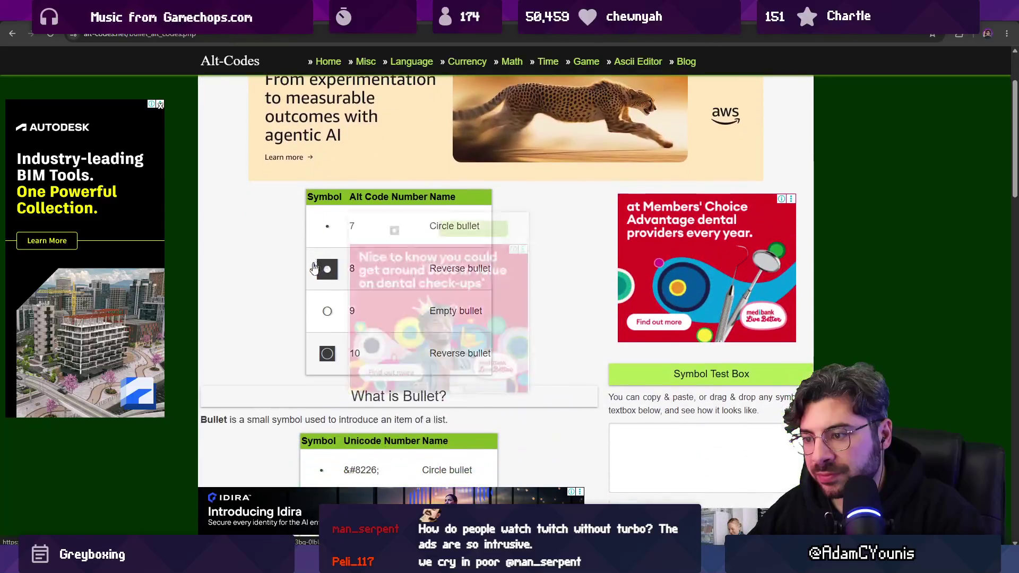
left_click(328, 313)
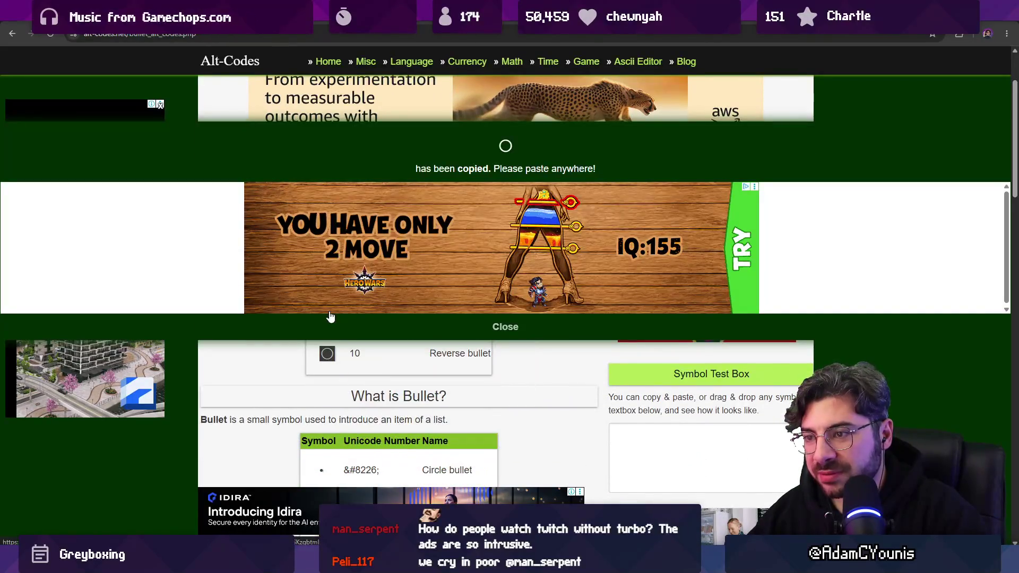
key("alt+Tab")
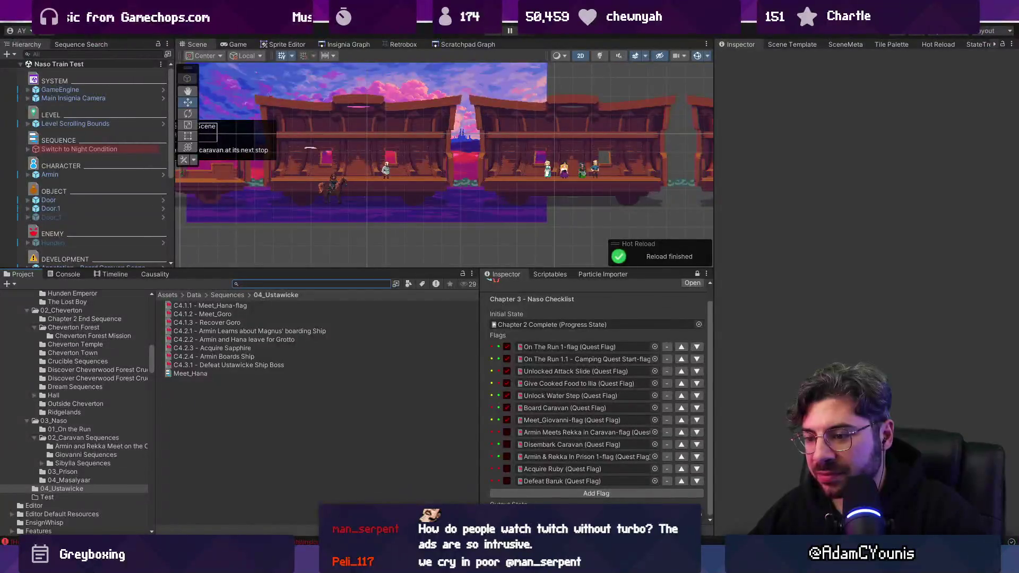
Switch between ProgressFlow.cs and Unity to check the reloaded status dots beside the flags
key("alt+Tab")
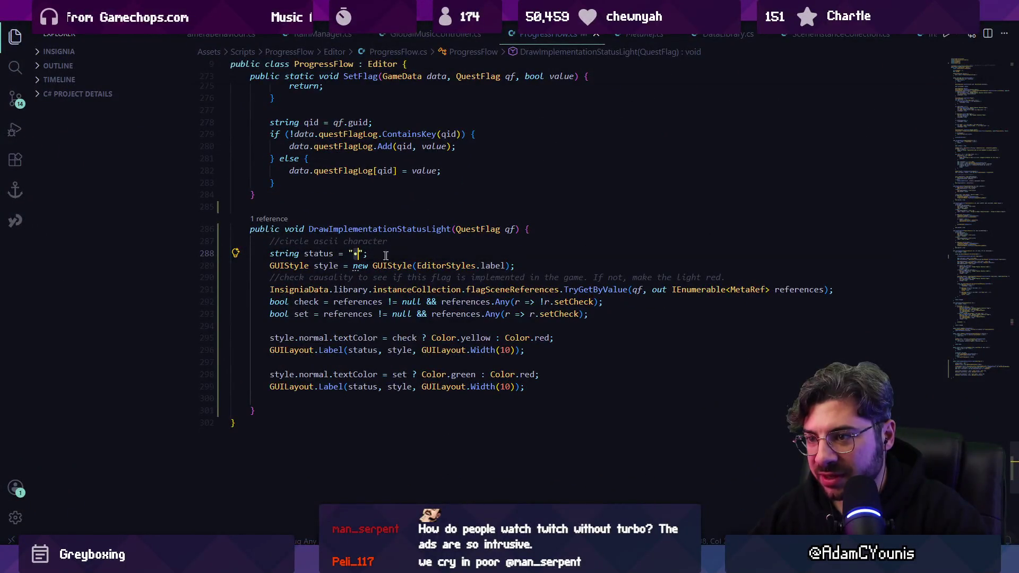
key("alt+Tab")
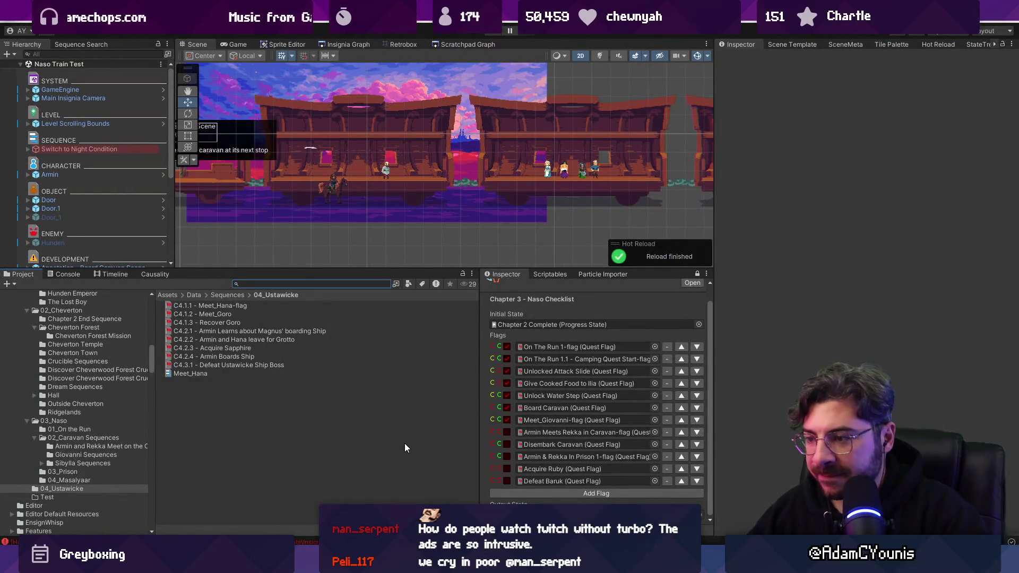
mouse_move(370, 562)
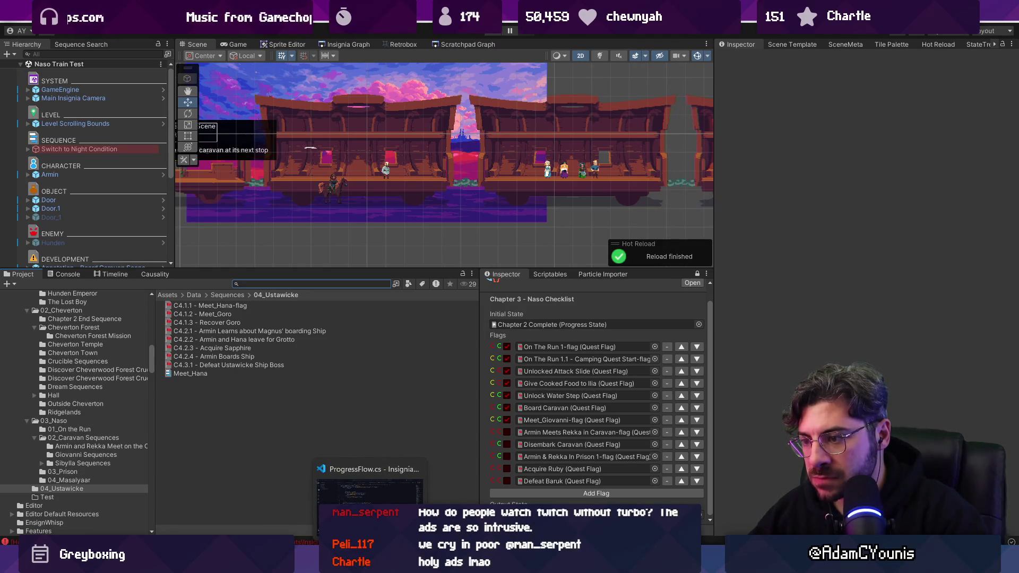
left_click(370, 488)
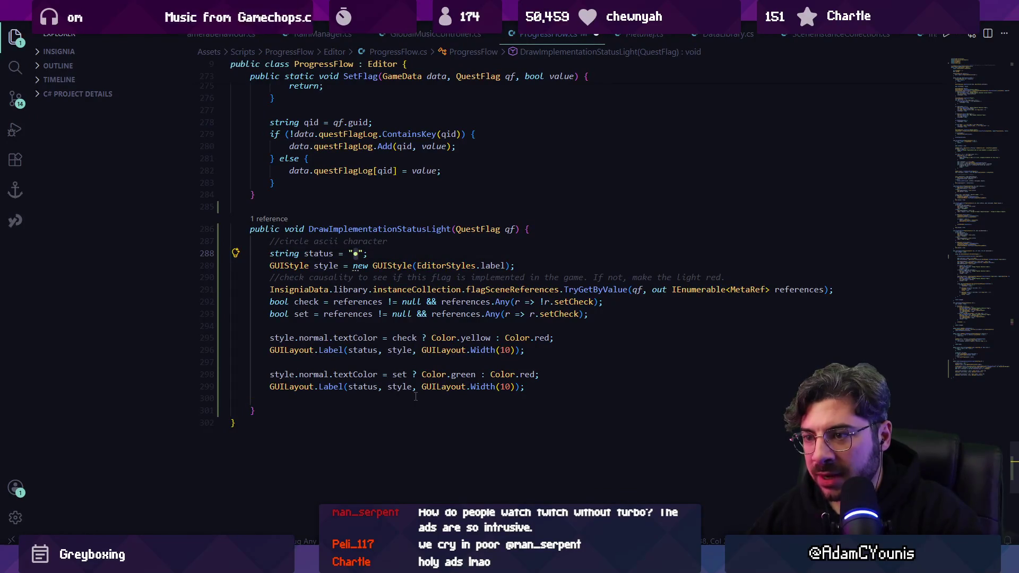
key("alt+Tab")
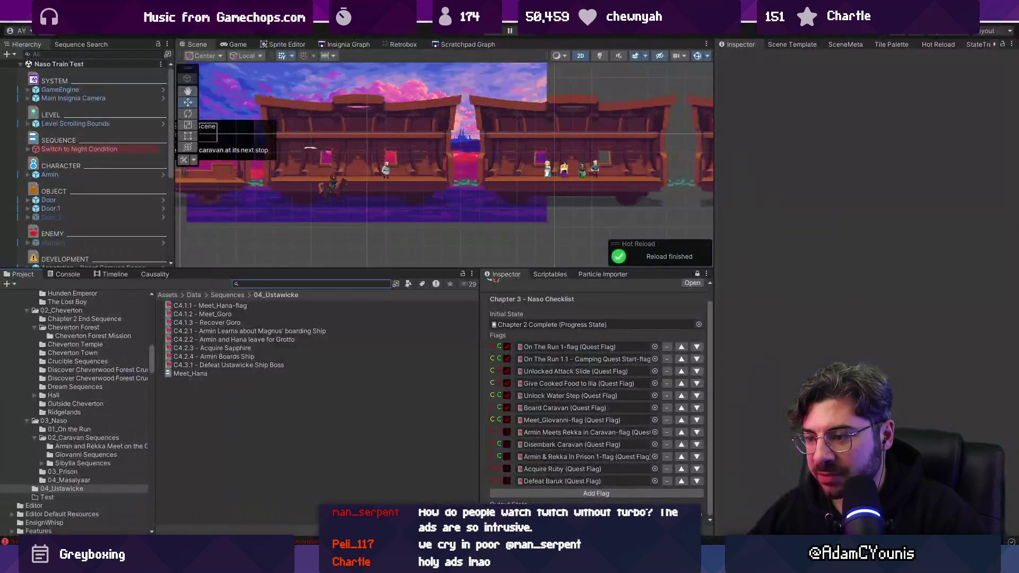
key("alt+Tab")
Change both status label widths from 10 to 14 and reload in Unity
left_click(511, 350)
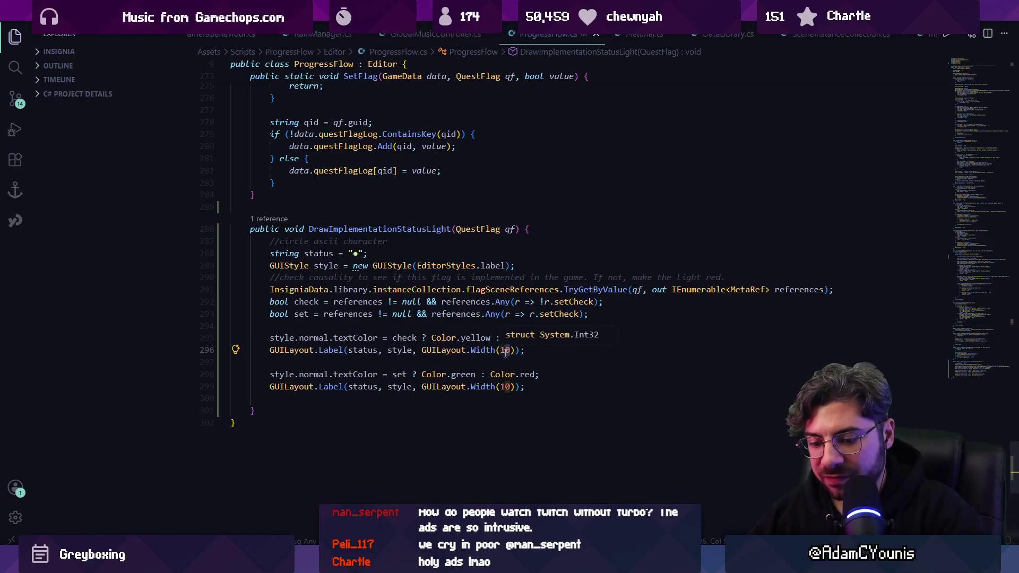
key("BackSpace")
type("4")
left_click(510, 388)
key("BackSpace")
type("4")
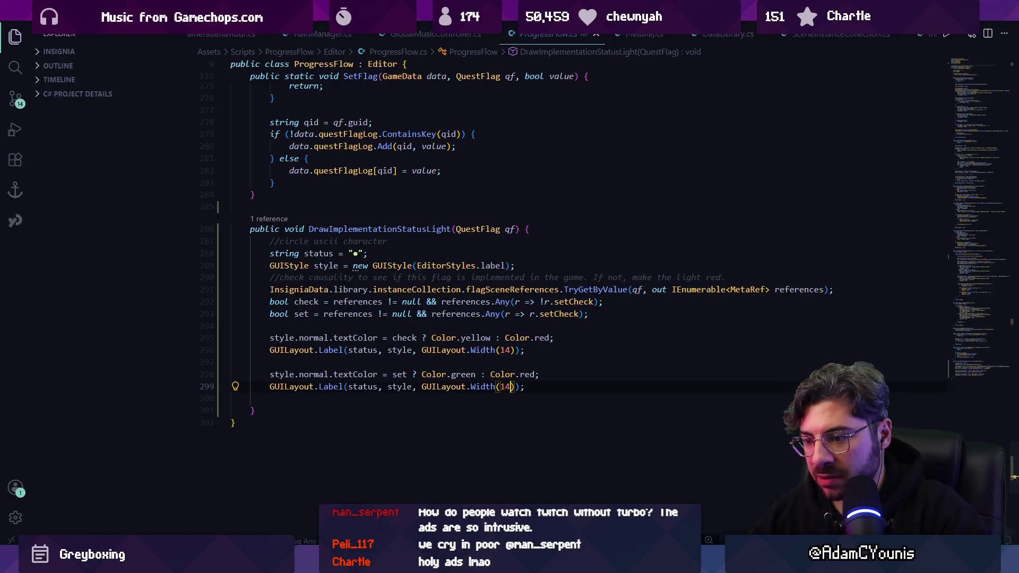
key("alt+Tab")
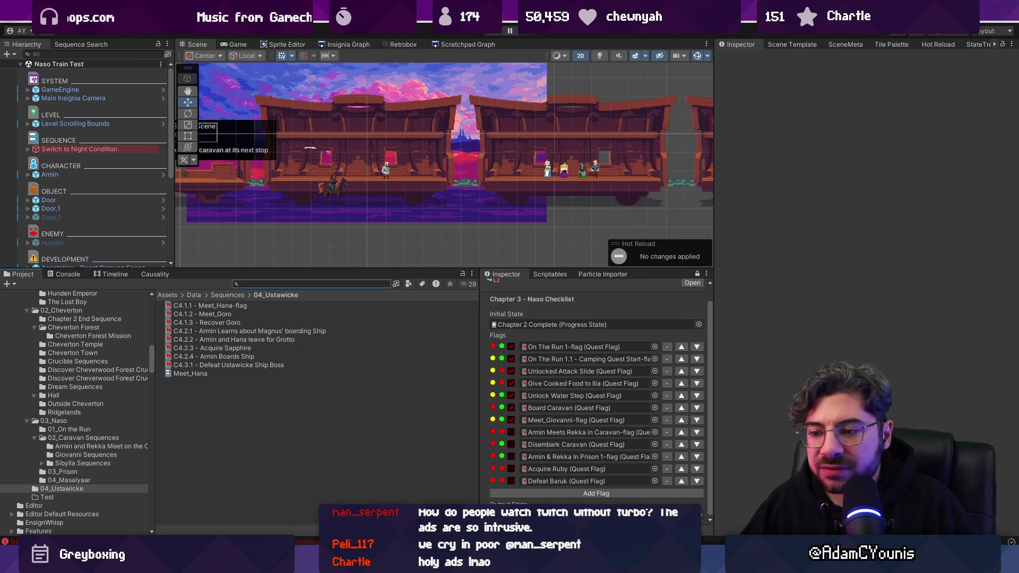
Set the second label width to 14 and save ProgressFlow.cs
key("alt+Tab")
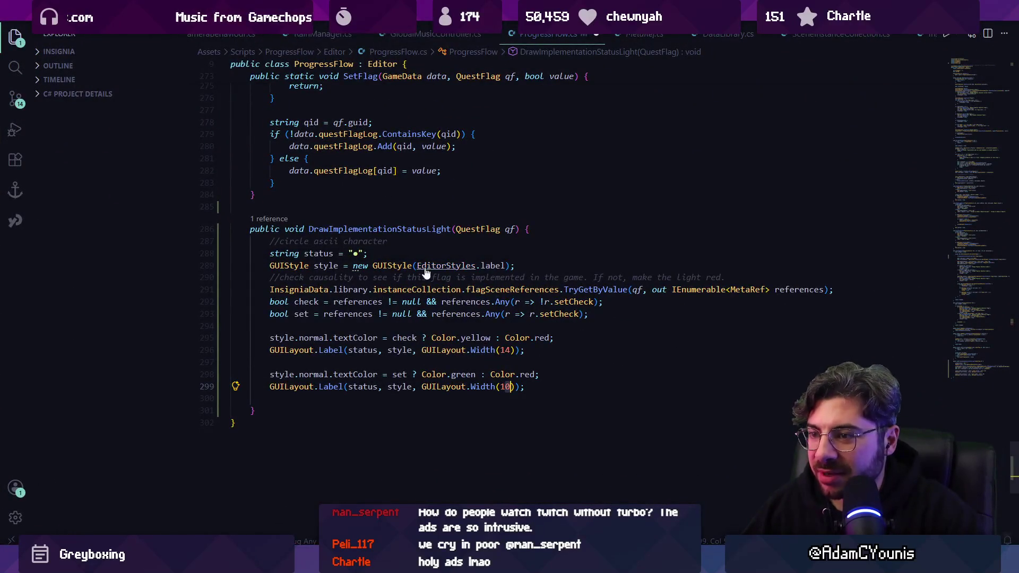
key("BackSpace")
type("4")
key("ctrl+s")
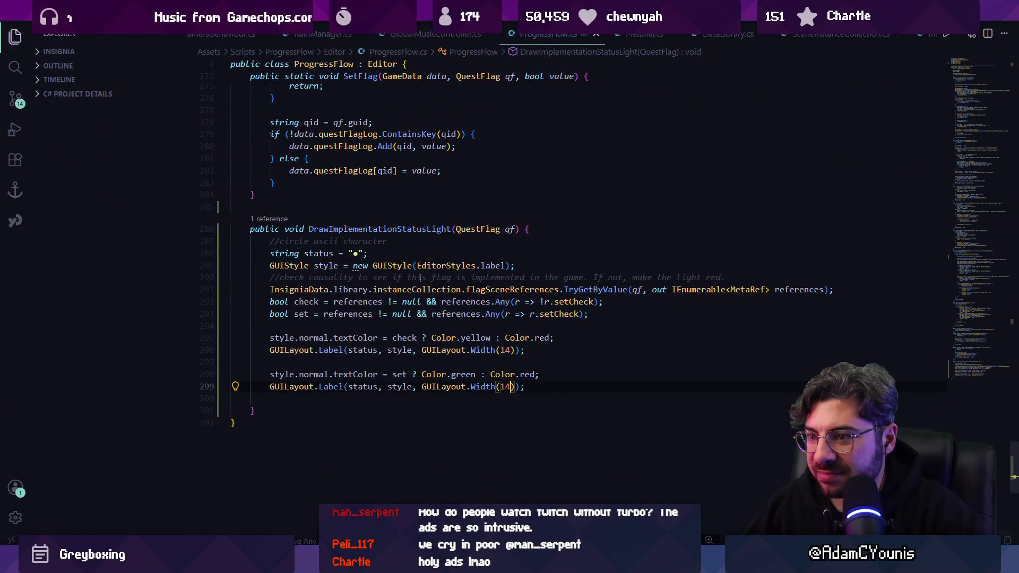
Revert the label widths to 10, save, and check the On The Run 1-flag dot in Unity
key("BackSpace")
type("0")
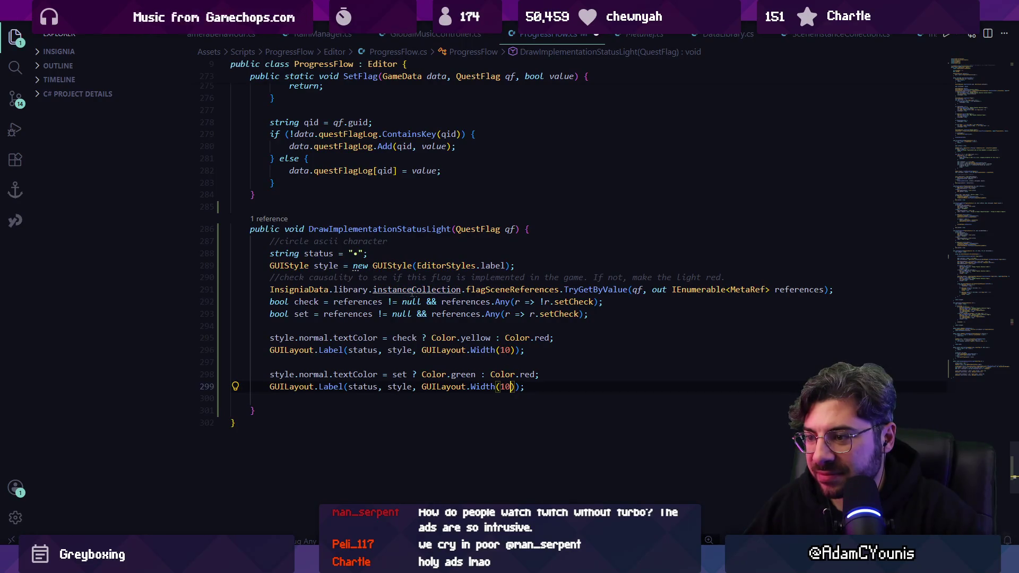
key("ctrl+s")
key("alt+Tab")
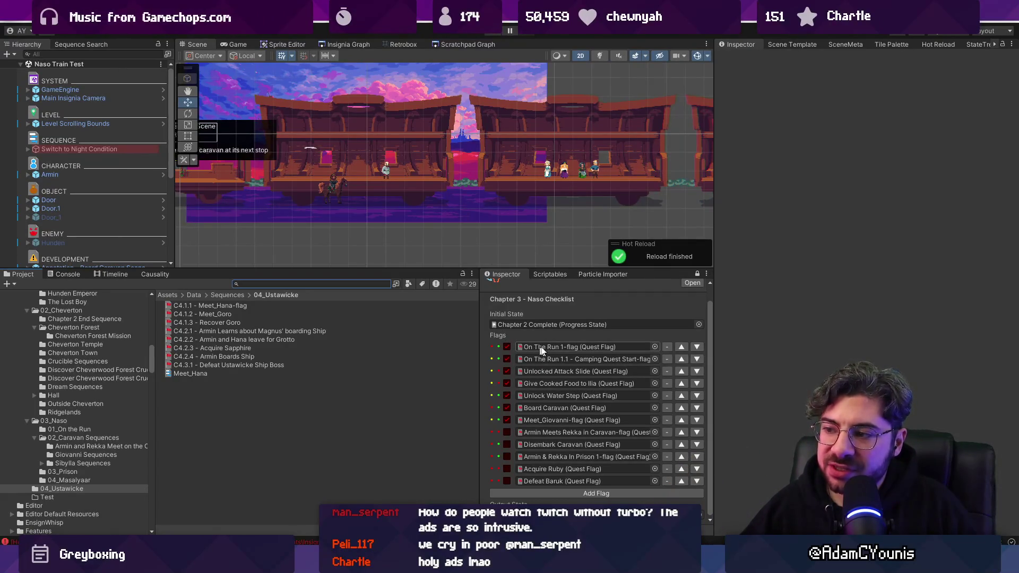
left_click(498, 348)
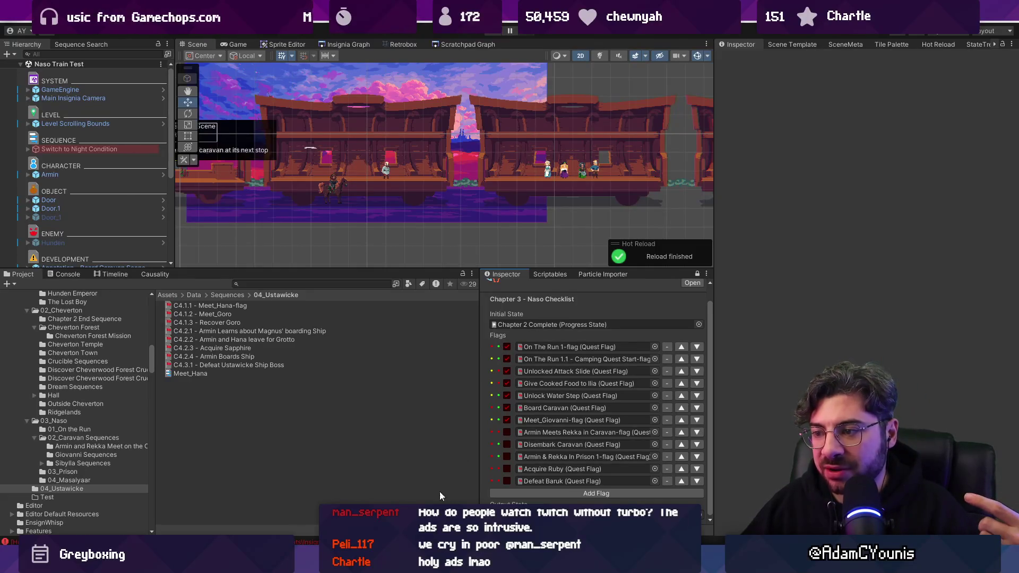
mouse_move(370, 562)
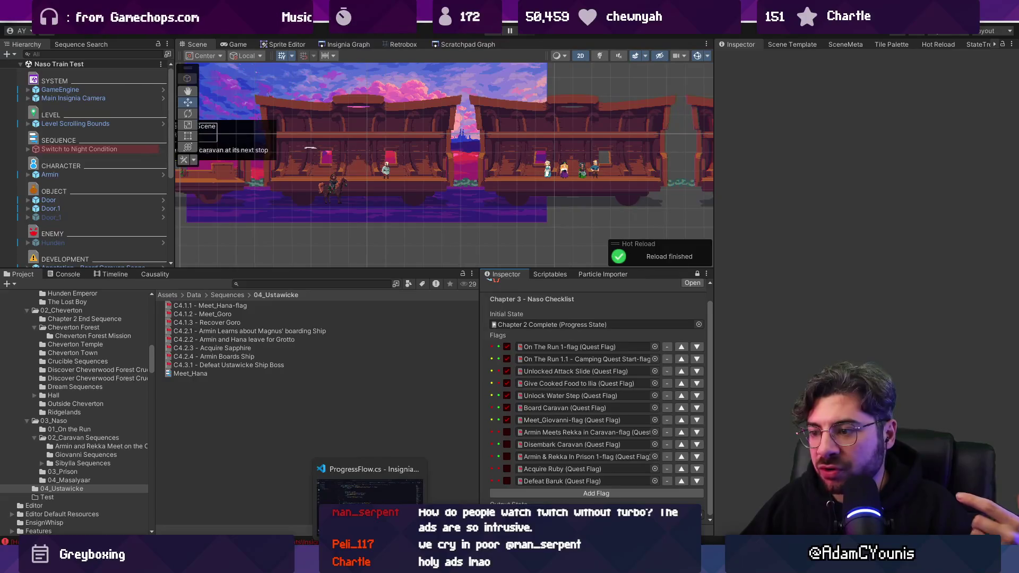
Move the set-status colour and label lines above the check-status lines
left_click(370, 563)
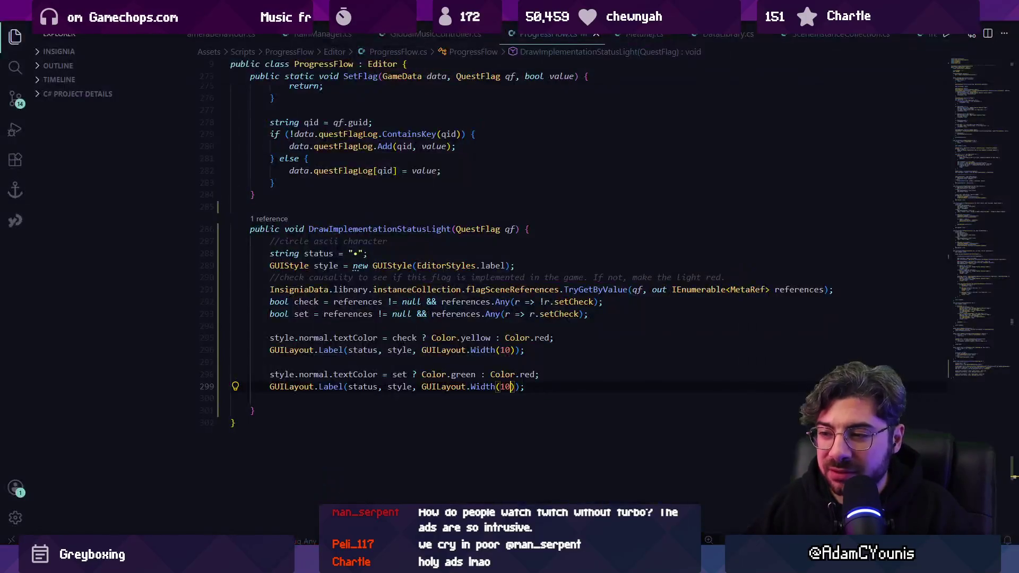
left_click_drag(553, 389, 249, 371)
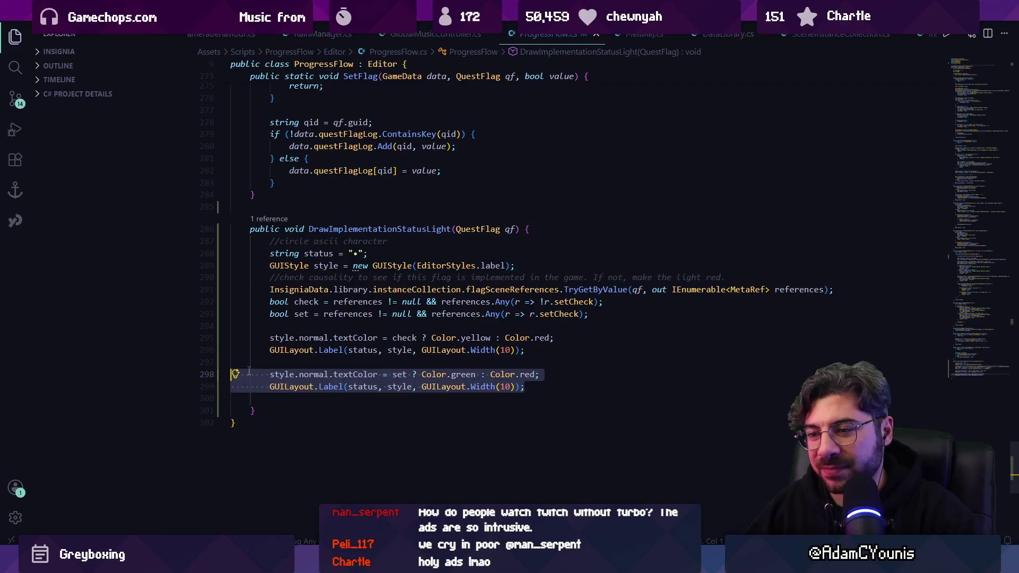
key("alt+Up")
key("alt+Up")
key("alt+Up")
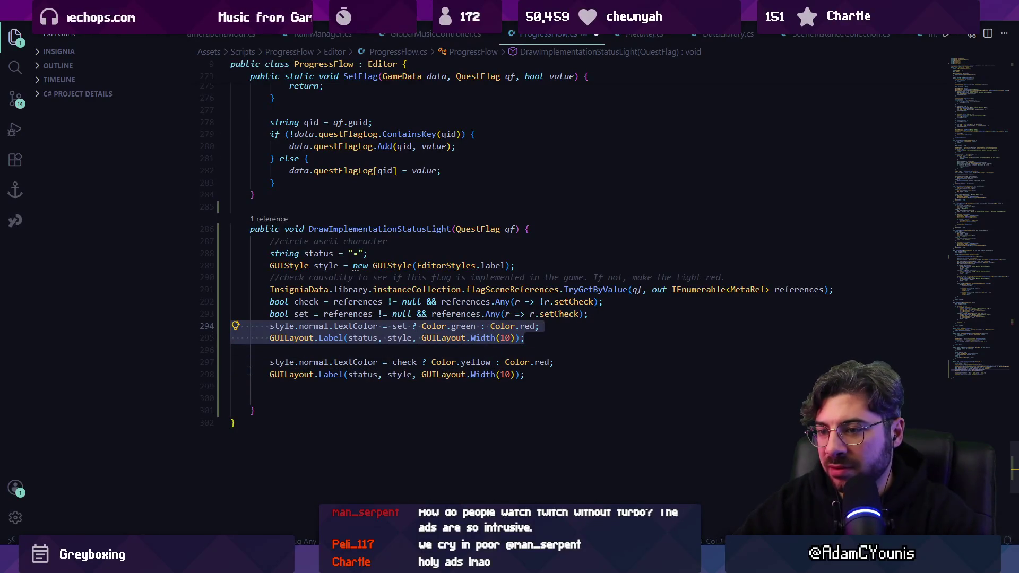
key("Escape")
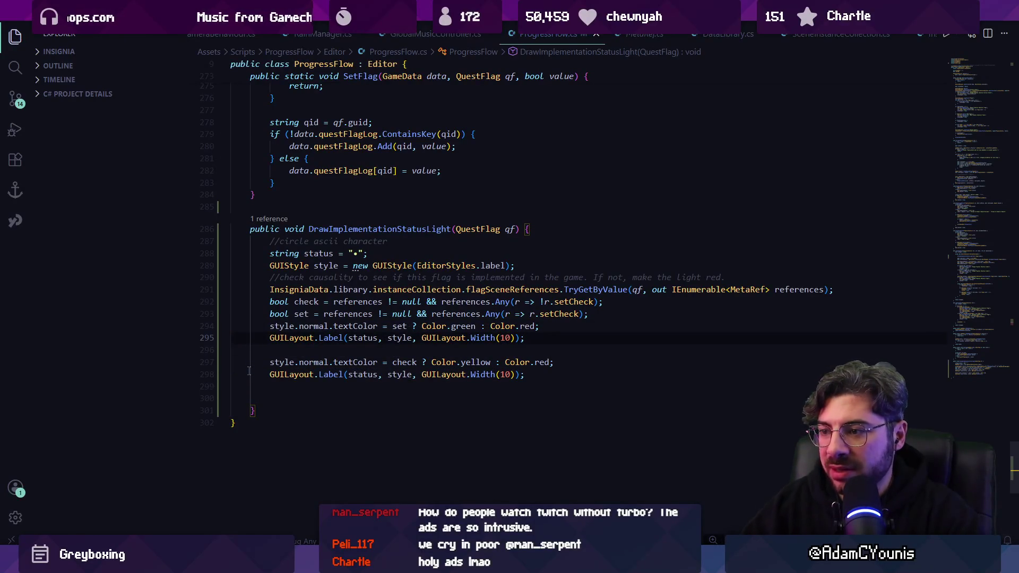
Add style.fontSize = 20; after the set declaration, save, and view the reload in Unity
left_click(617, 319)
key("Return")
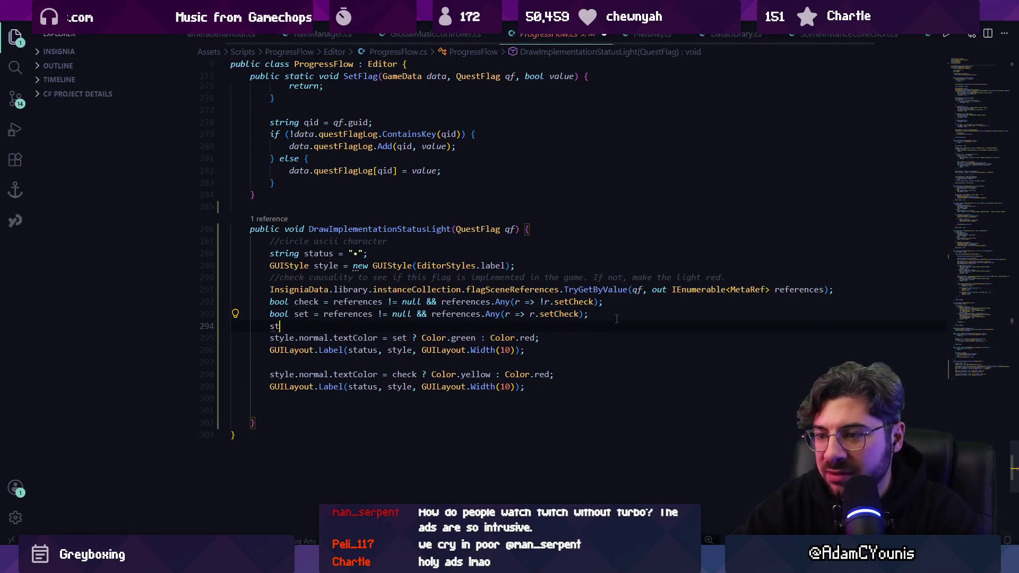
type("style.siz")
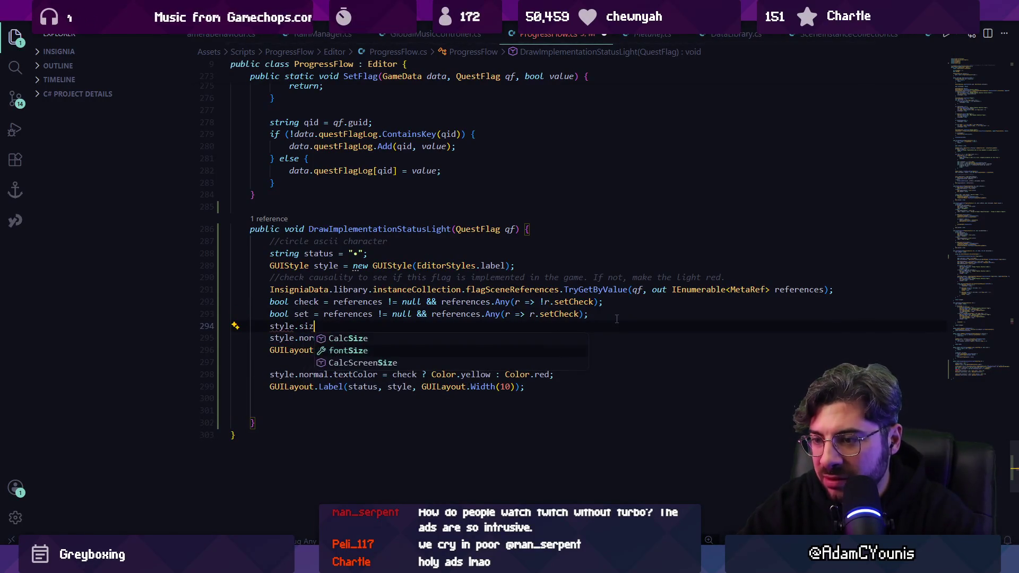
key("Tab")
type("= 20;")
key("ctrl+s")
key("alt+Tab")
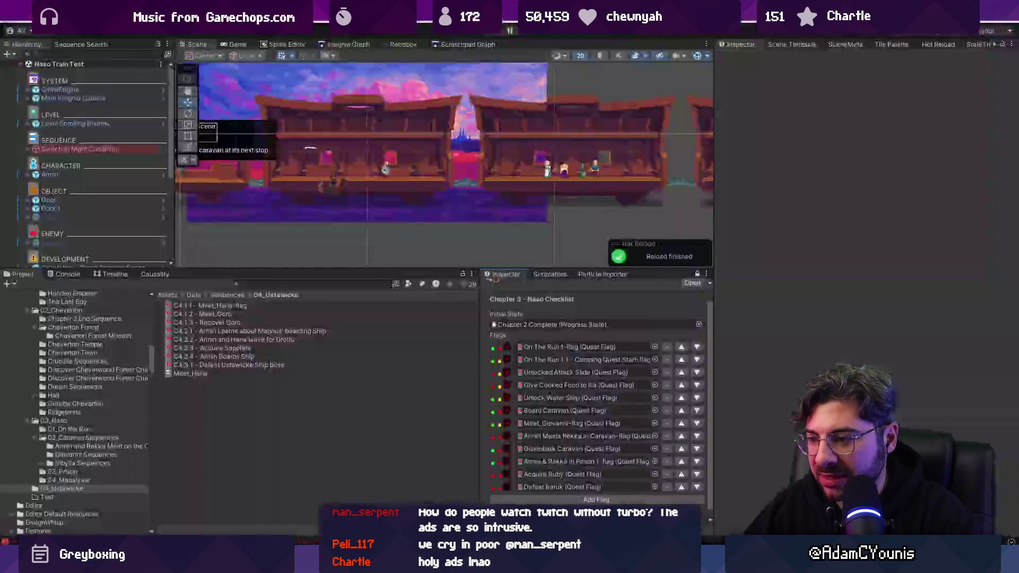
key("alt+Tab")
Change both label widths to 12 and add style.fontSize = 12 below the second label
left_click(512, 387)
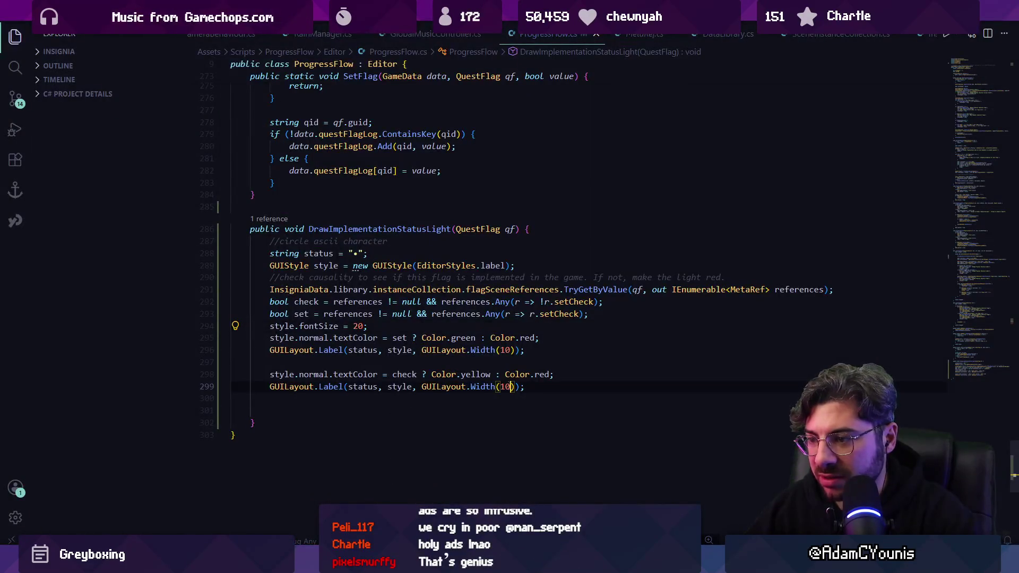
left_click(506, 351, "alt")
key("Delete")
type("2")
left_click(547, 396)
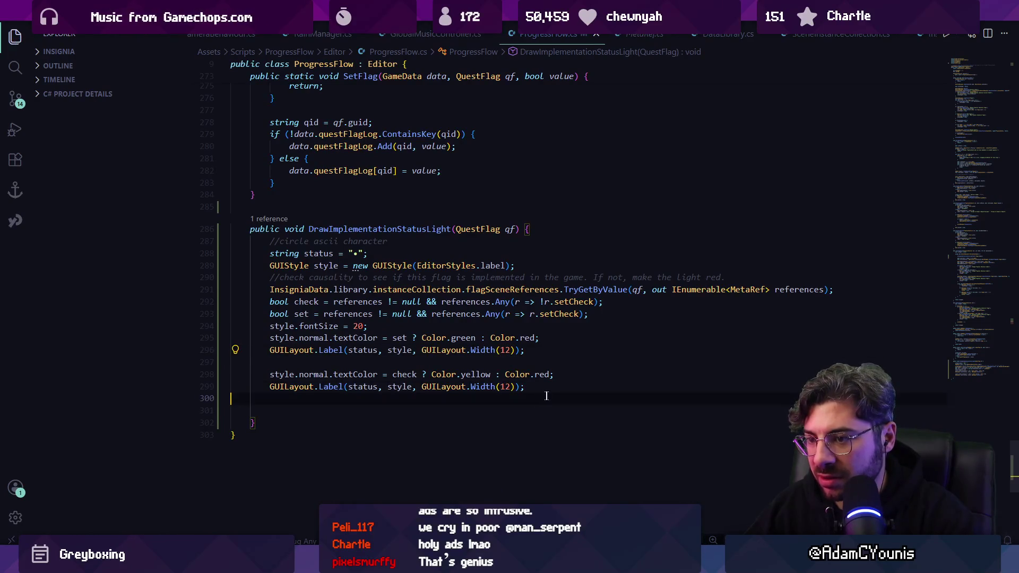
type("style.")
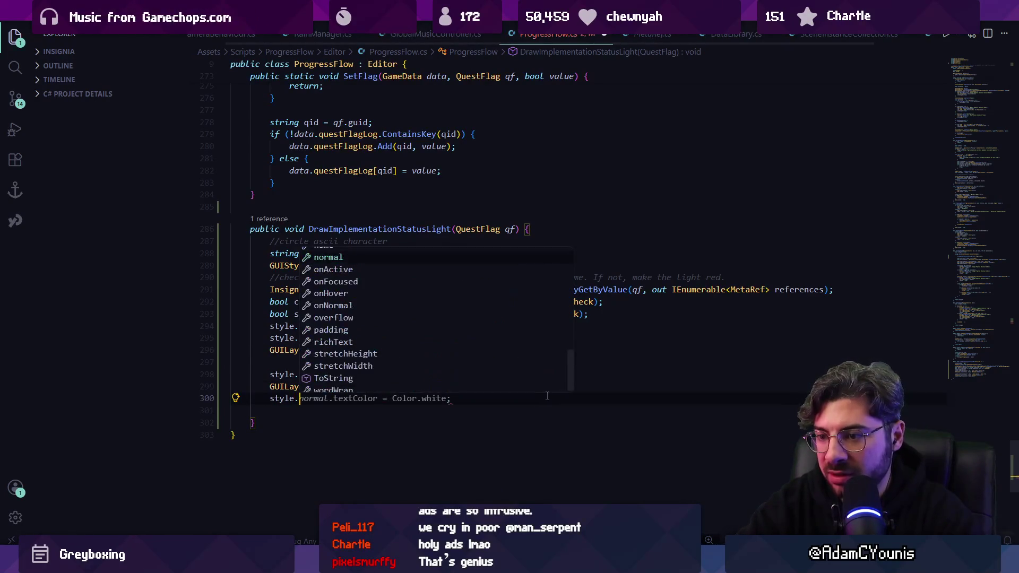
type("font")
key("Tab")
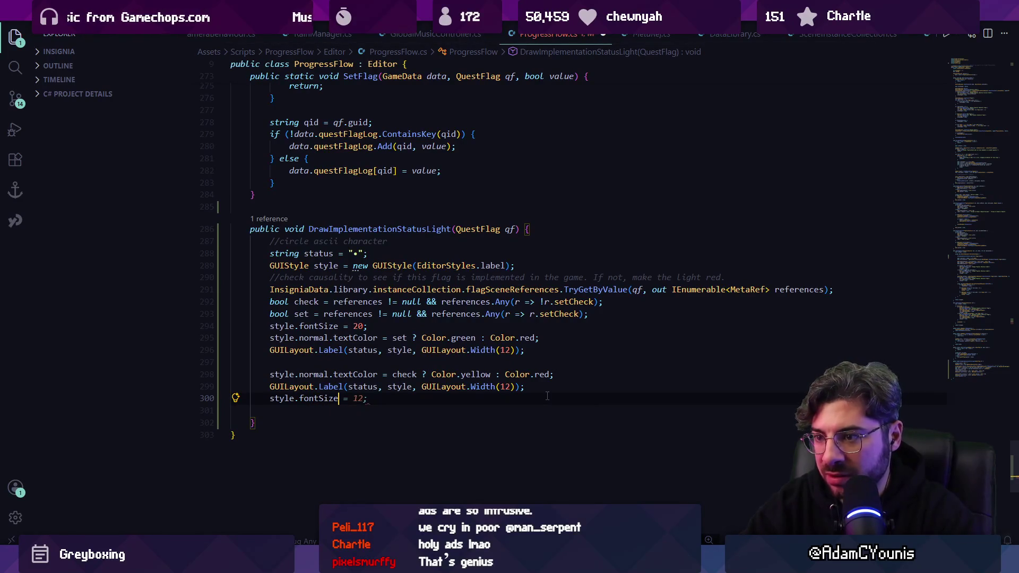
key("alt+Tab")
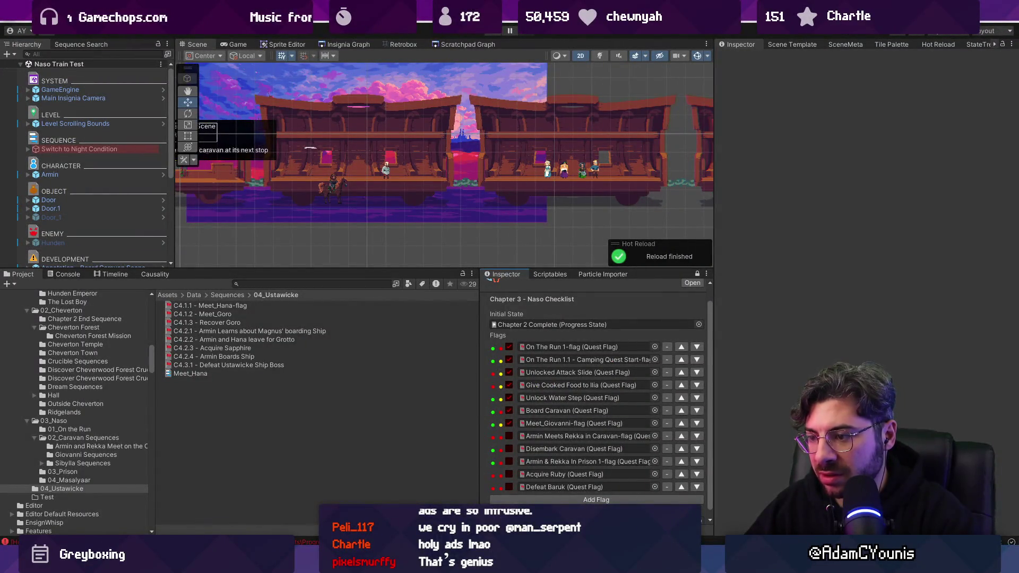
Try a dot font size of 16 and view it in Unity
key("alt+Tab")
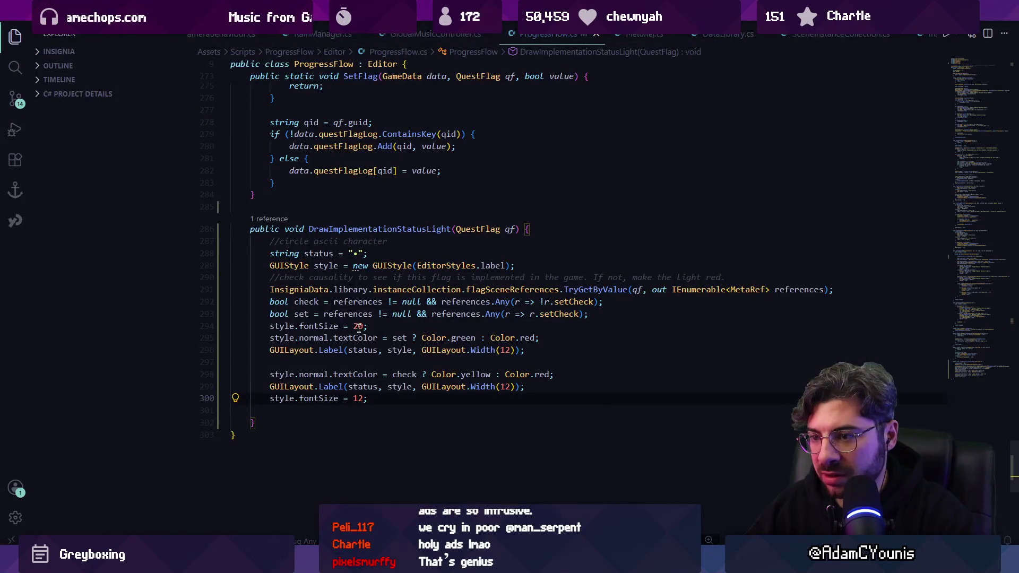
double_click(358, 326)
type("16")
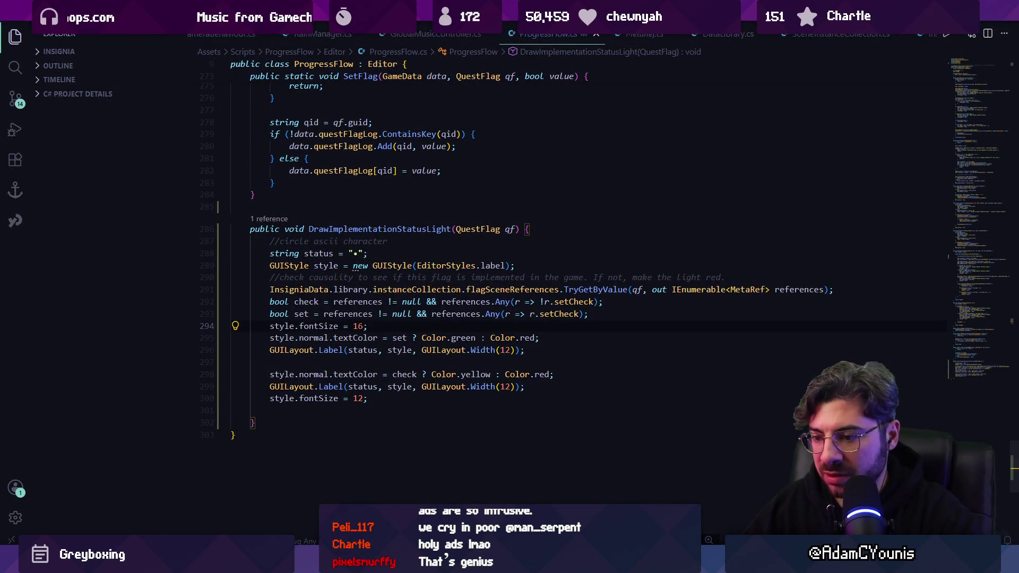
key("alt+Tab")
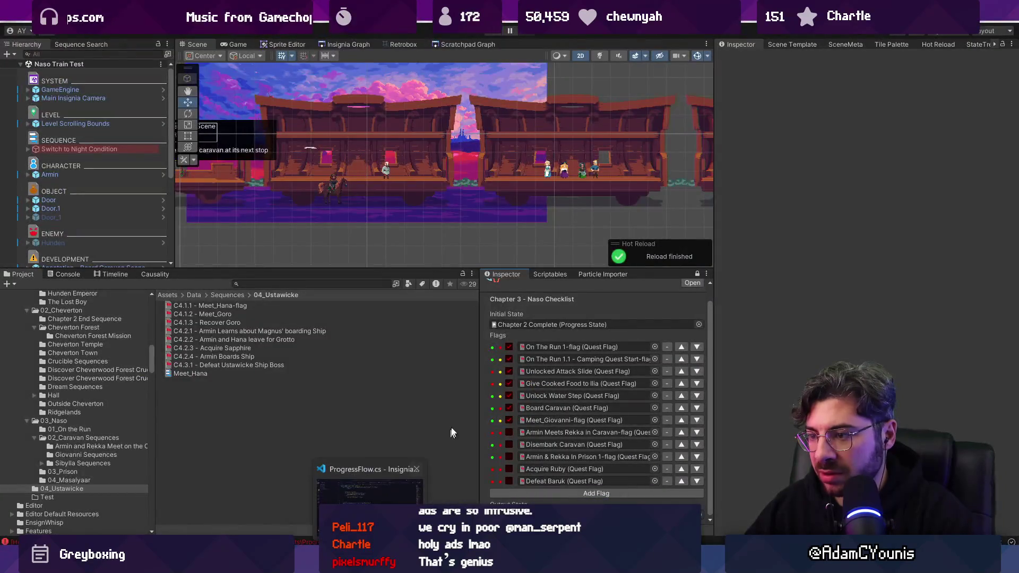
Undo the added font size lines and width edits, then save ProgressFlow.cs
key("alt+Tab")
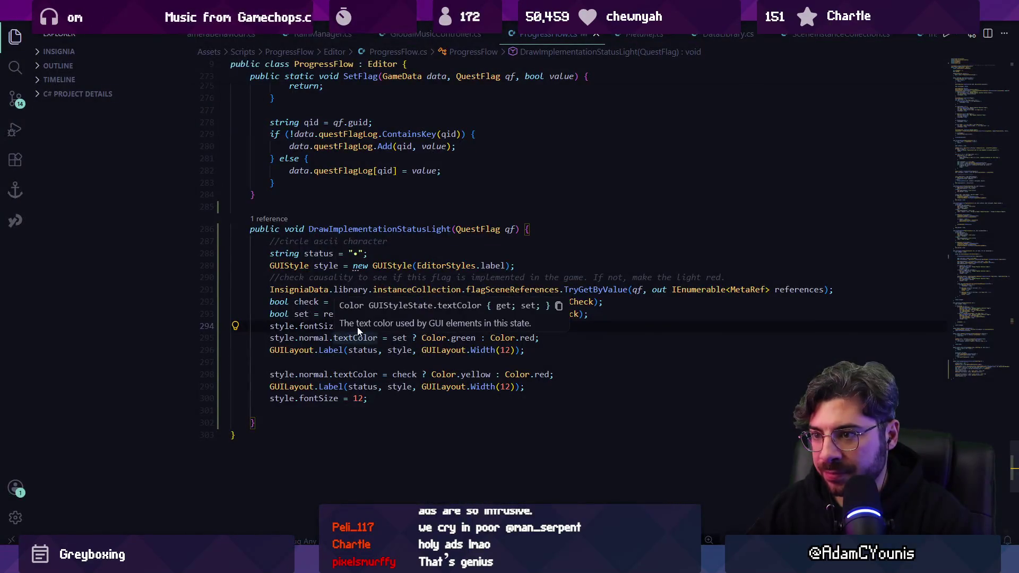
left_click(355, 254)
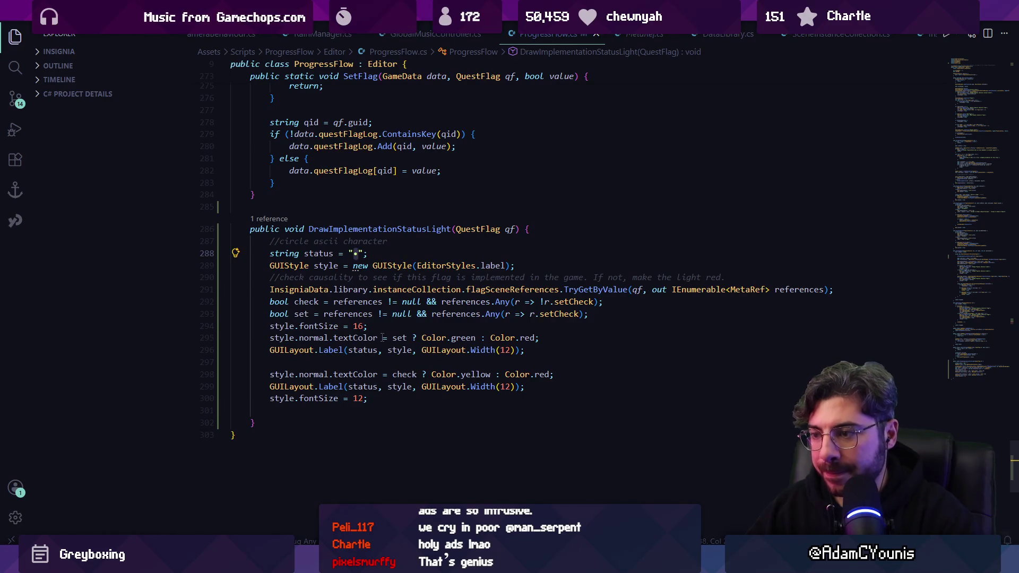
left_click(403, 375)
left_click(402, 401)
key("ctrl+z")
key("ctrl+z")
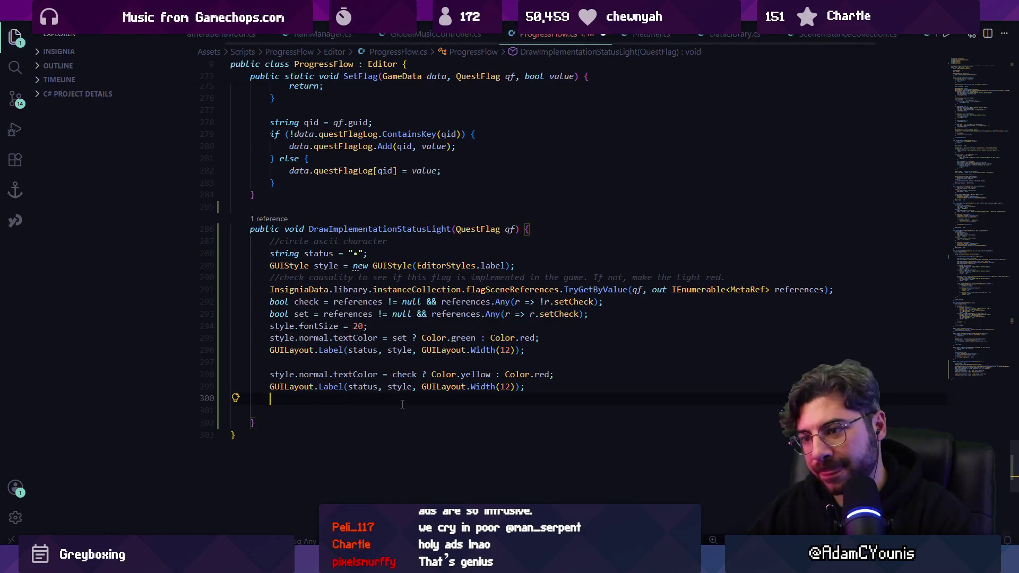
key("ctrl+z")
key("ctrl+z")
key("ctrl+z")
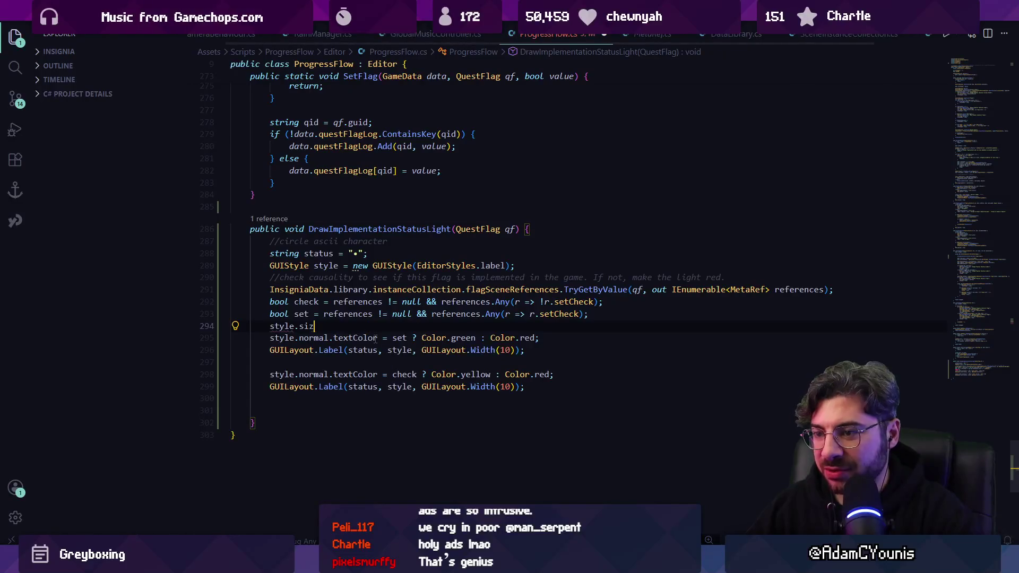
key("ctrl+s")
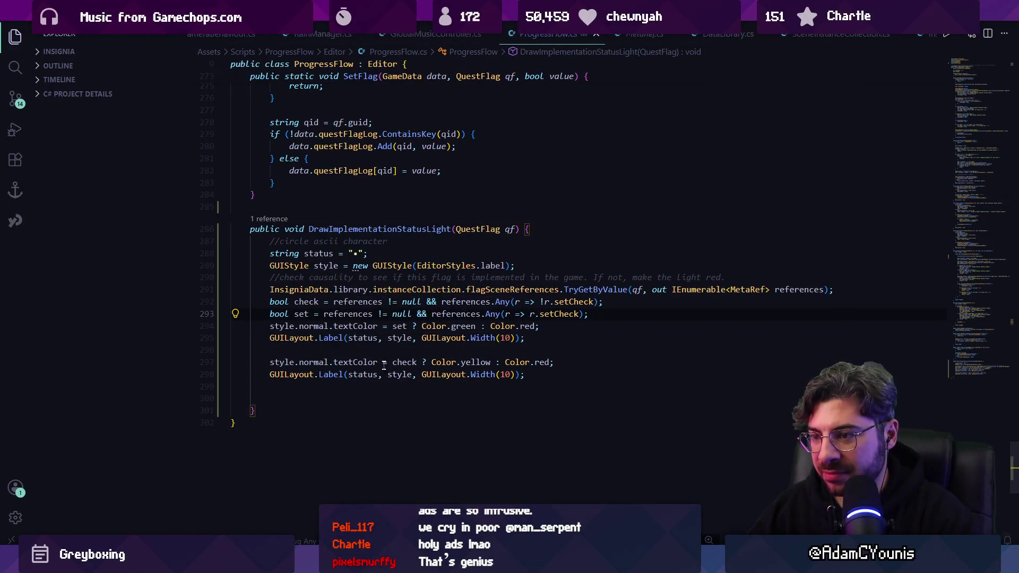
Select the first dot's colour and label lines and compare the checklist dots in Unity
key("Down")
key("Home")
key("Home")
key("shift+Down")
key("shift+End")
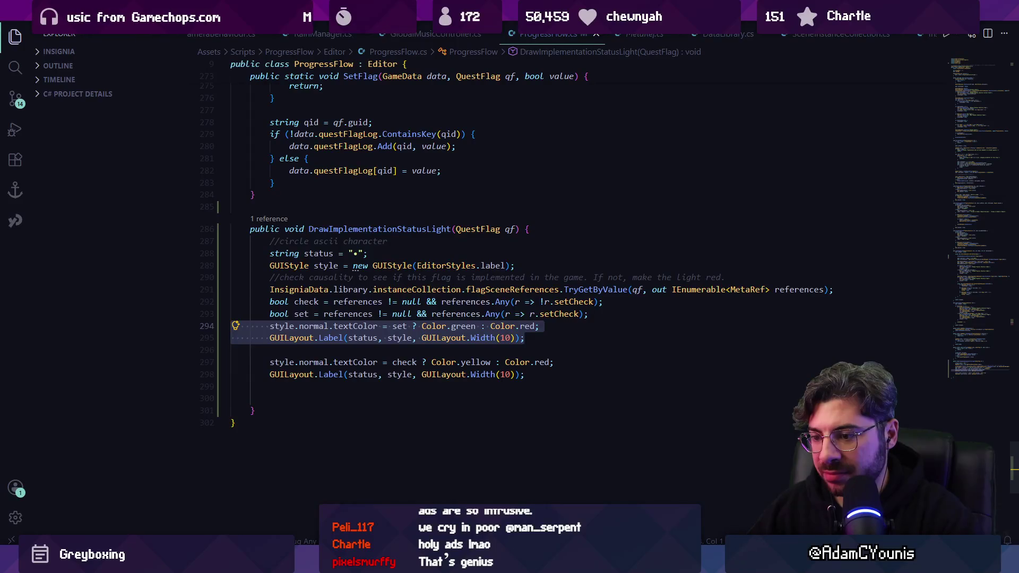
key("alt+Tab")
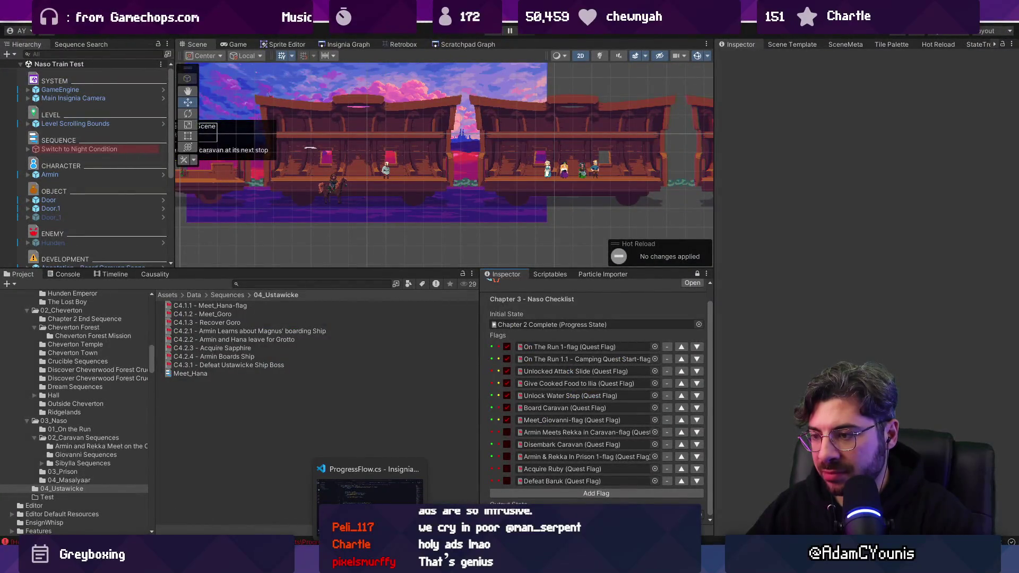
left_click(370, 491)
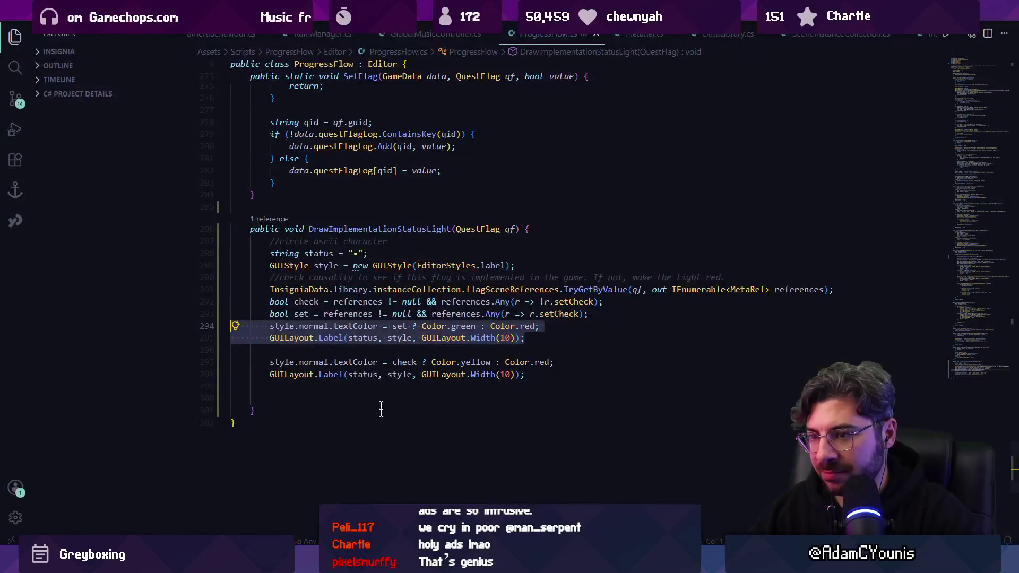
left_click(355, 254)
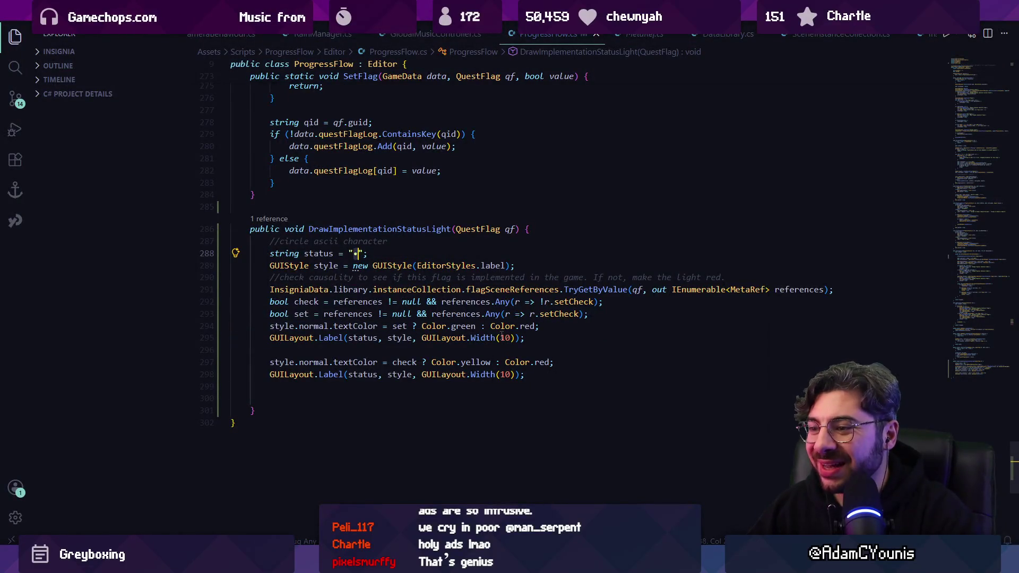
left_click(503, 337)
key("alt+Tab")
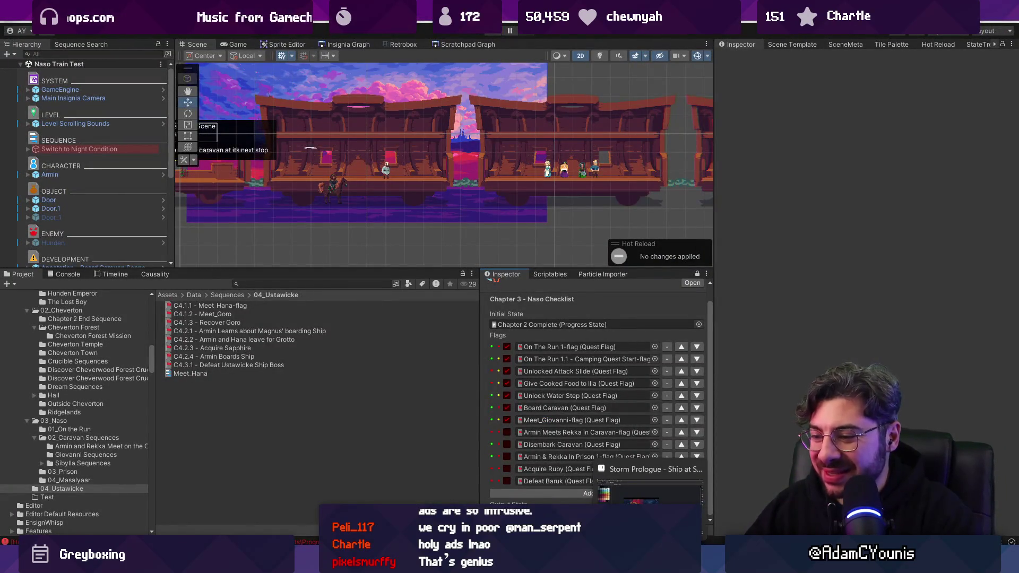
In Chrome, search for 'bullet characters ascii' and show the image results
mouse_move(466, 561)
key("alt+Tab")
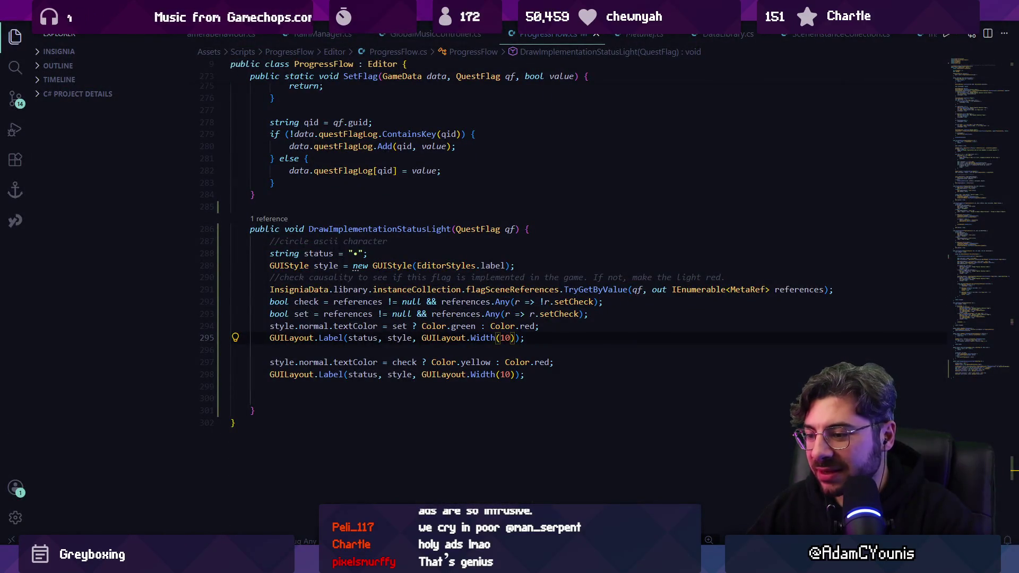
mouse_move(534, 562)
left_click(580, 491)
key("ctrl+l")
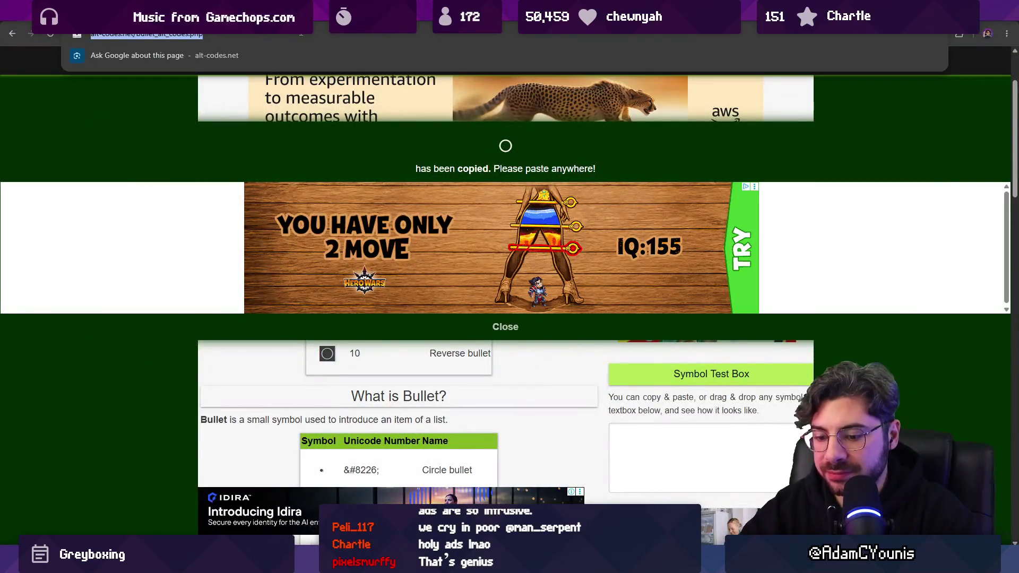
type("c")
key("BackSpace")
type("bu")
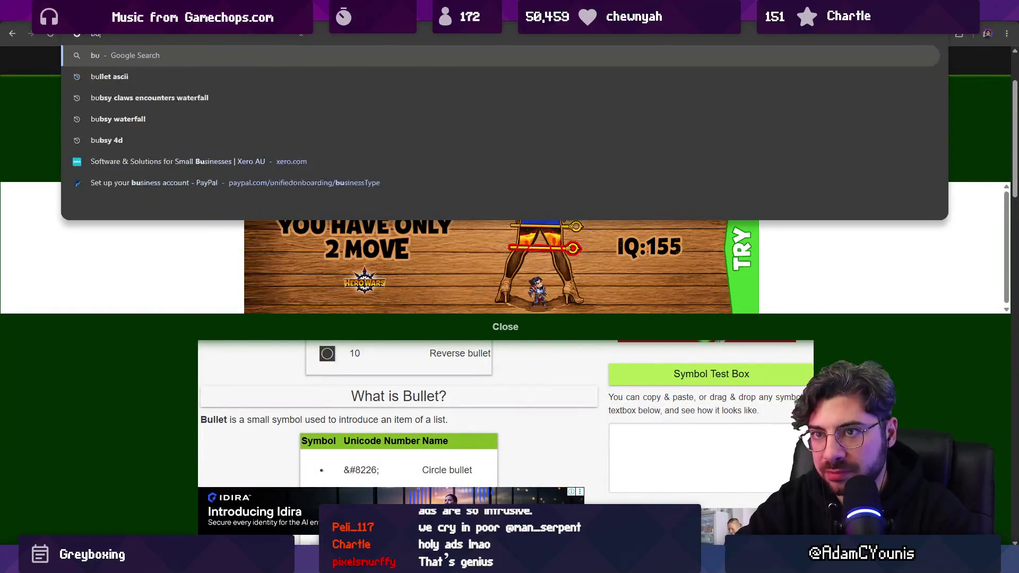
type("llet characters ascii")
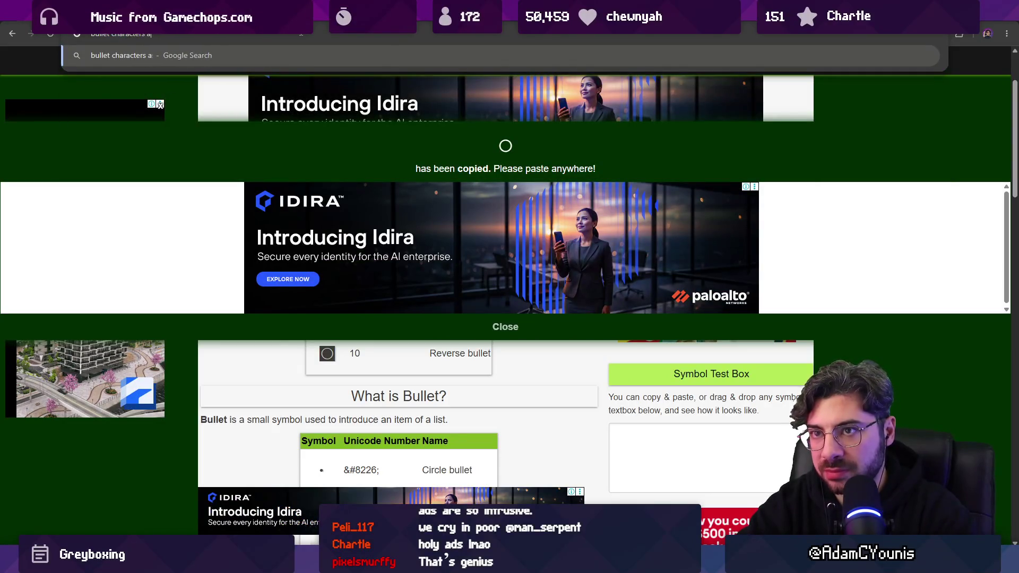
key("Return")
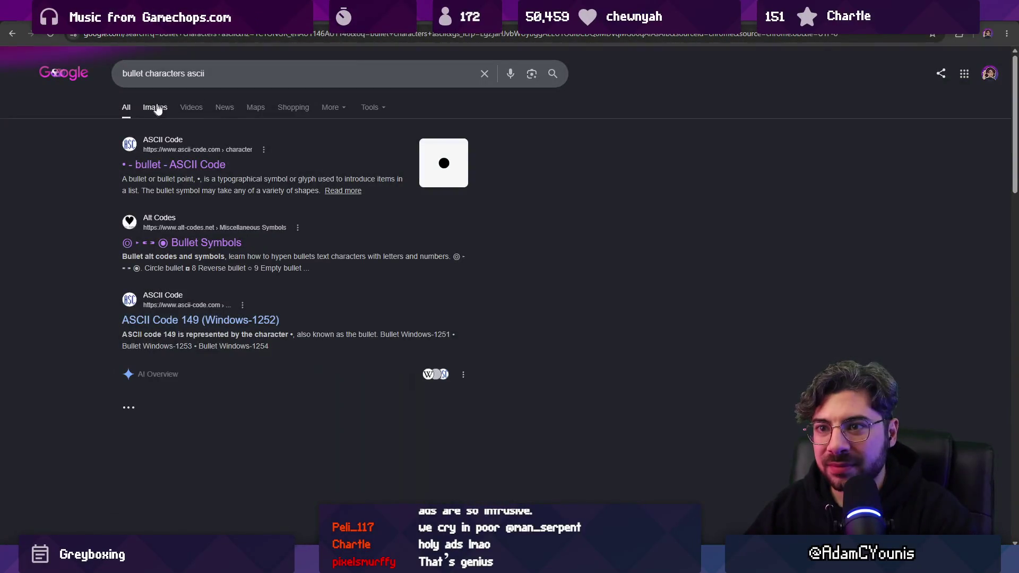
left_click(158, 108)
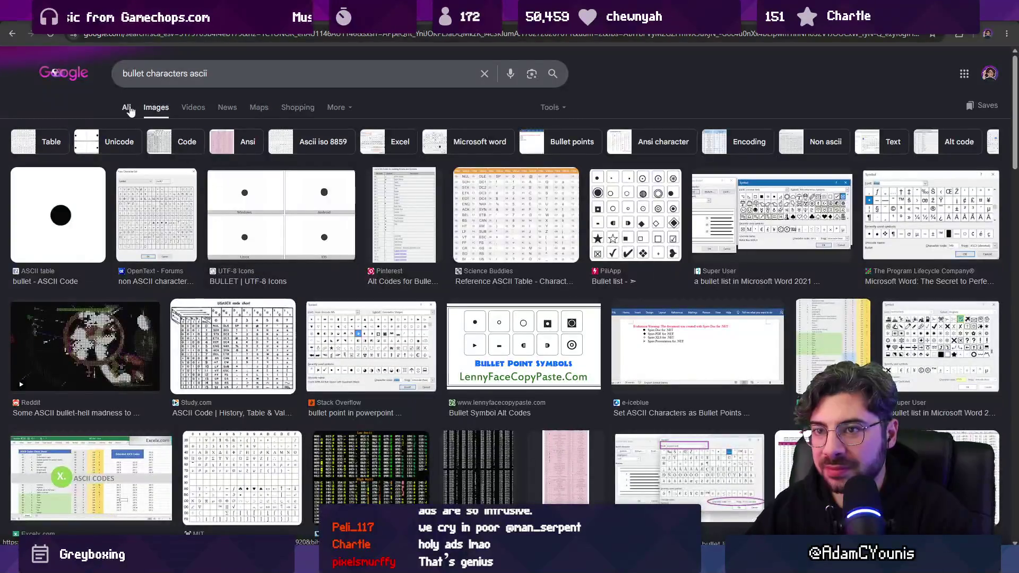
Open the Compart page for the bullet character and select its large glyph
scroll(196, 266, "down", 2)
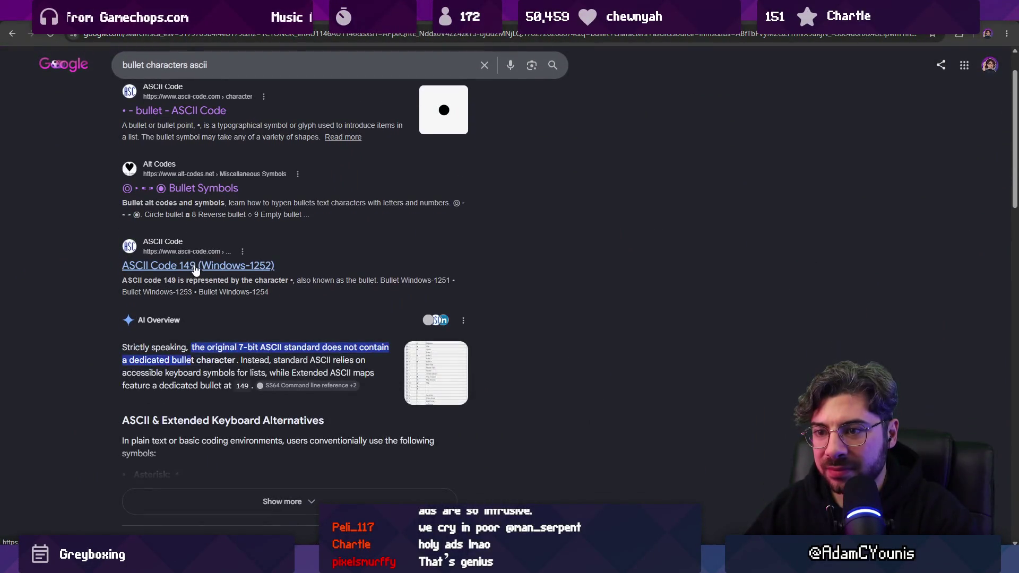
scroll(197, 269, "down", 8)
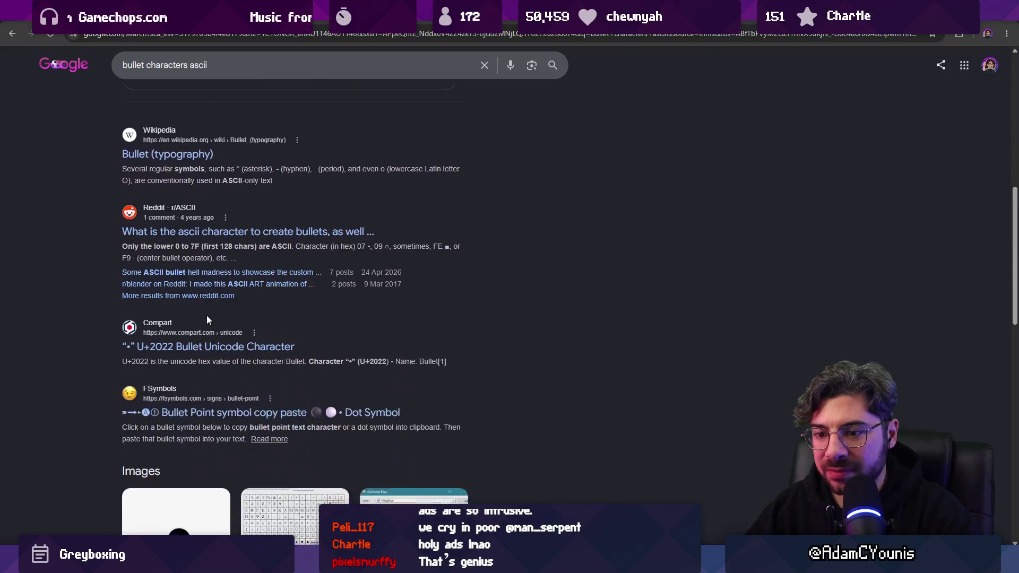
left_click(162, 347)
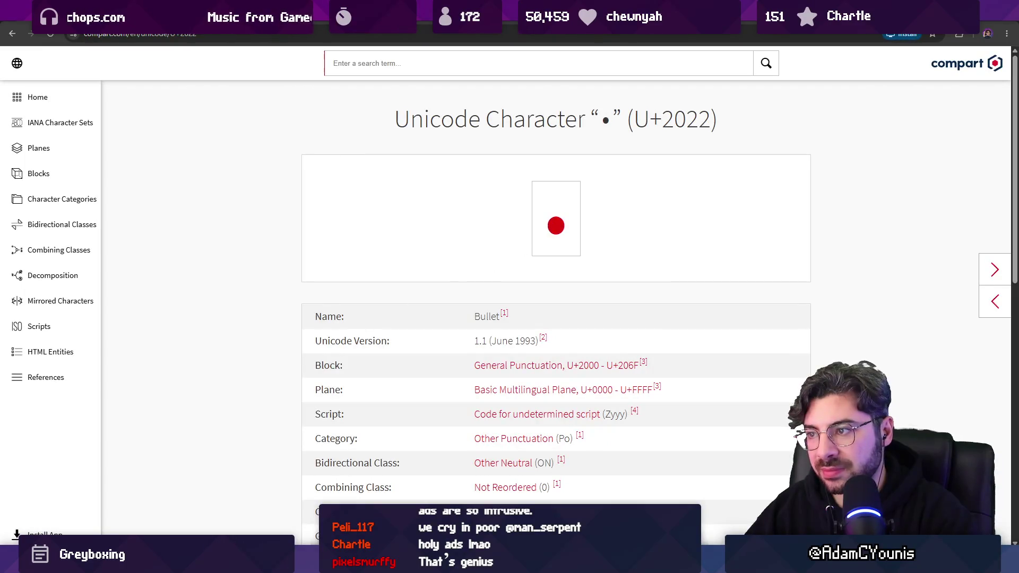
double_click(555, 226)
key("ctrl+c")
scroll(311, 263, "down", 9)
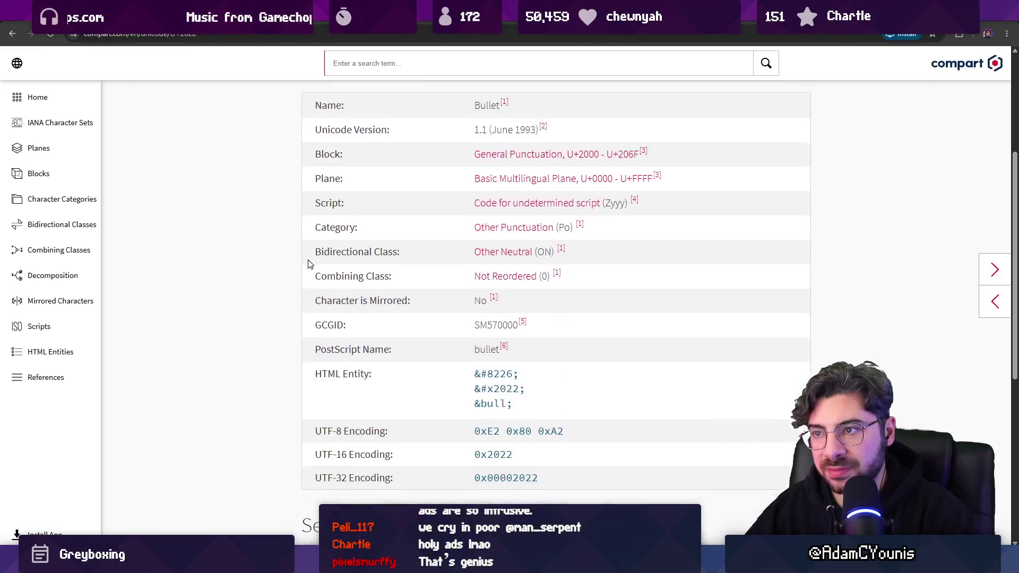
scroll(292, 276, "up", 8)
scroll(293, 275, "up", 1)
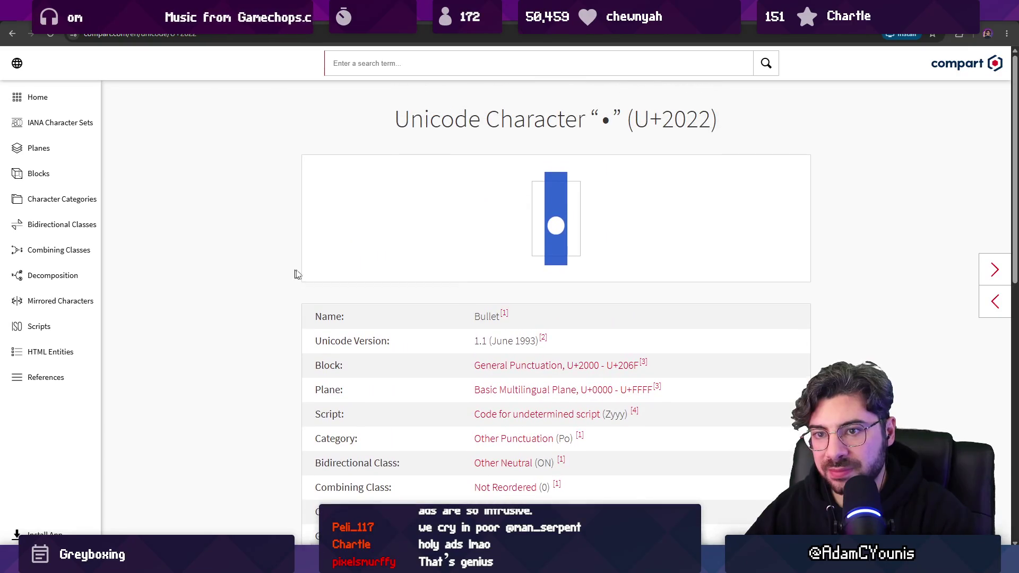
Search Compart for dot characters, scroll to the end of the results, and return to the code
left_click(371, 63)
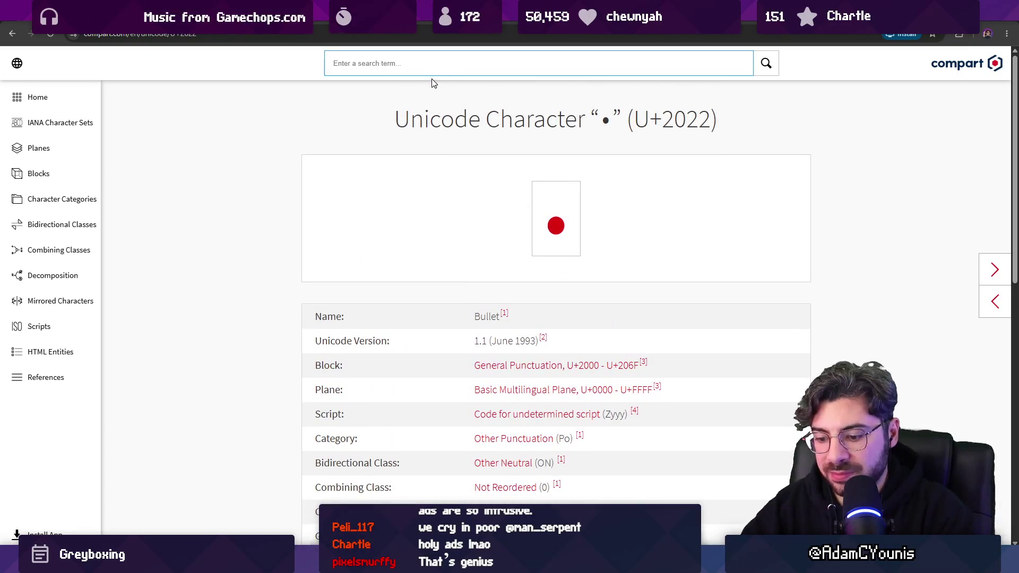
type("dor")
key("Return")
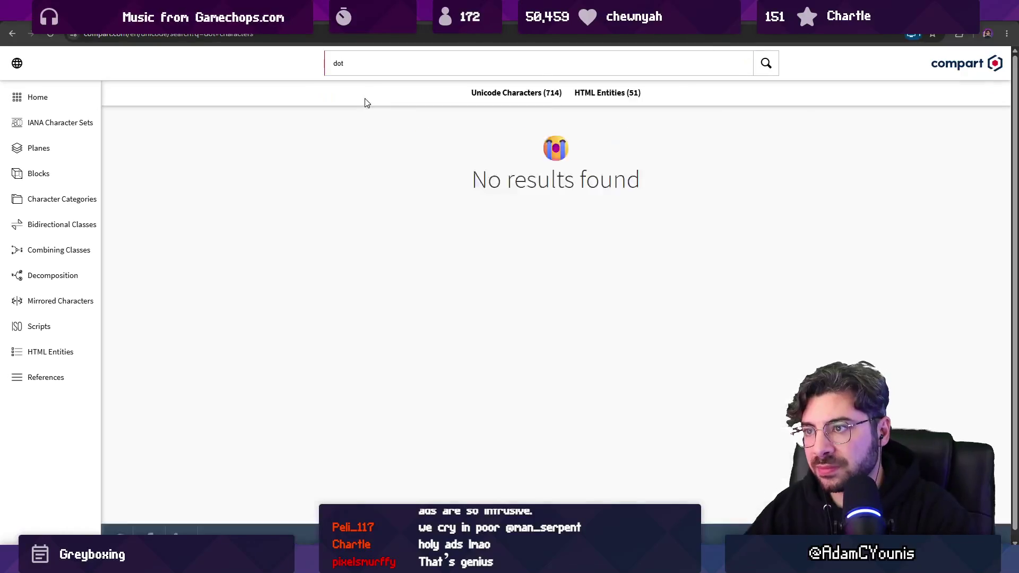
scroll(278, 180, "down", 10)
scroll(279, 191, "down", 15)
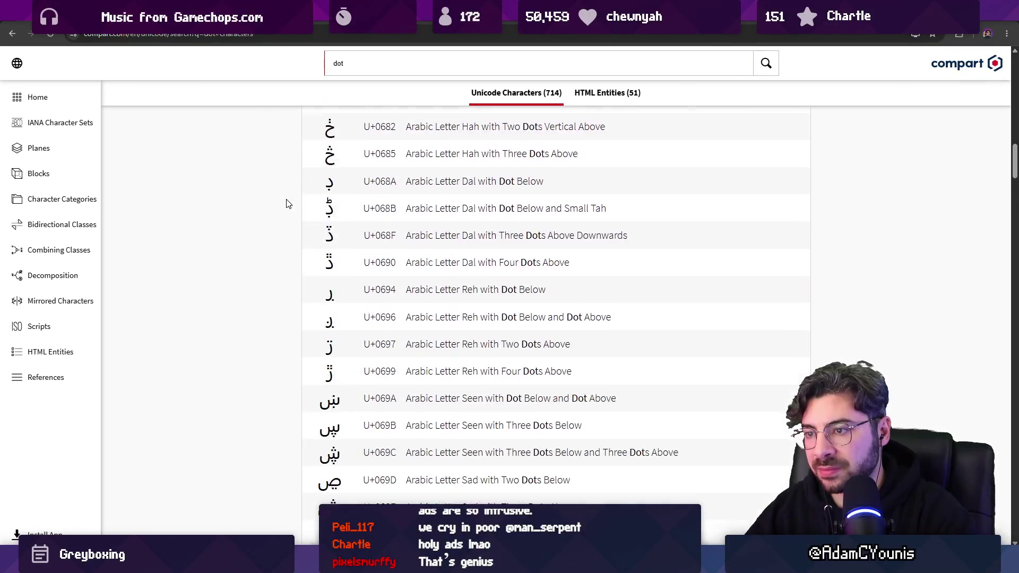
scroll(267, 264, "down", 20)
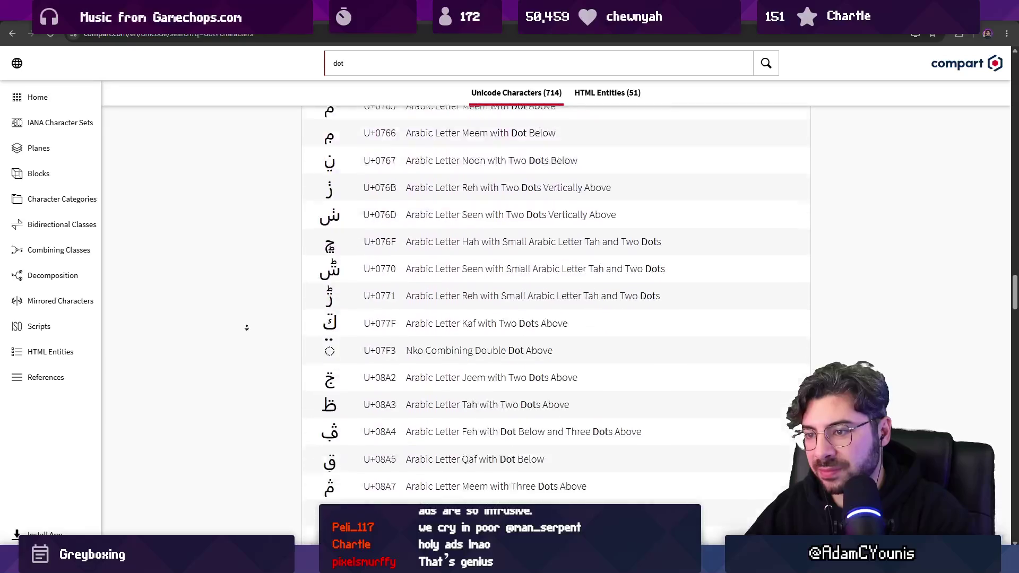
scroll(262, 345, "down", 20)
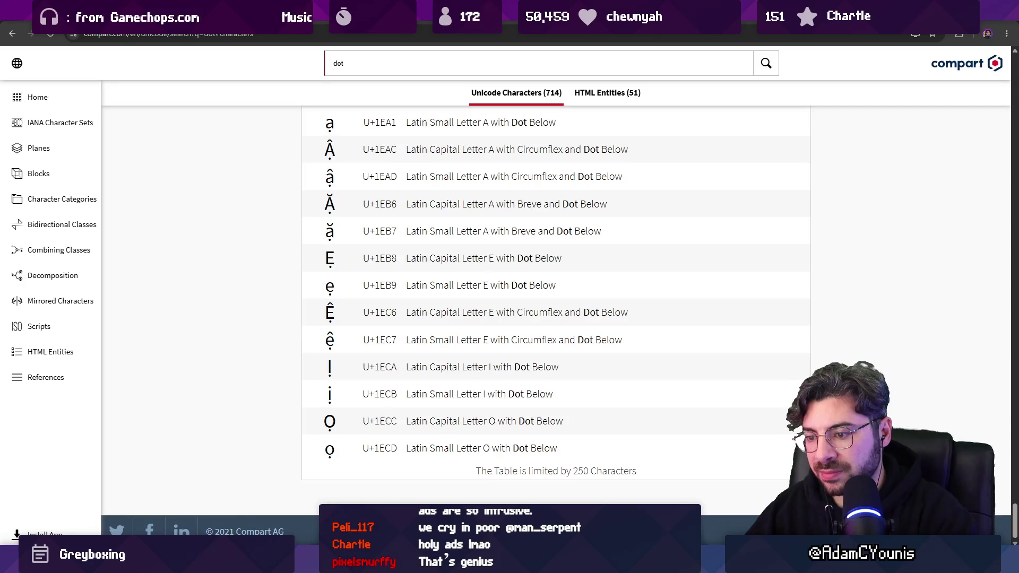
key("alt+Tab")
Paste the copied dot into the status string and check the inspector in Unity
left_click(354, 254)
key("ctrl+v")
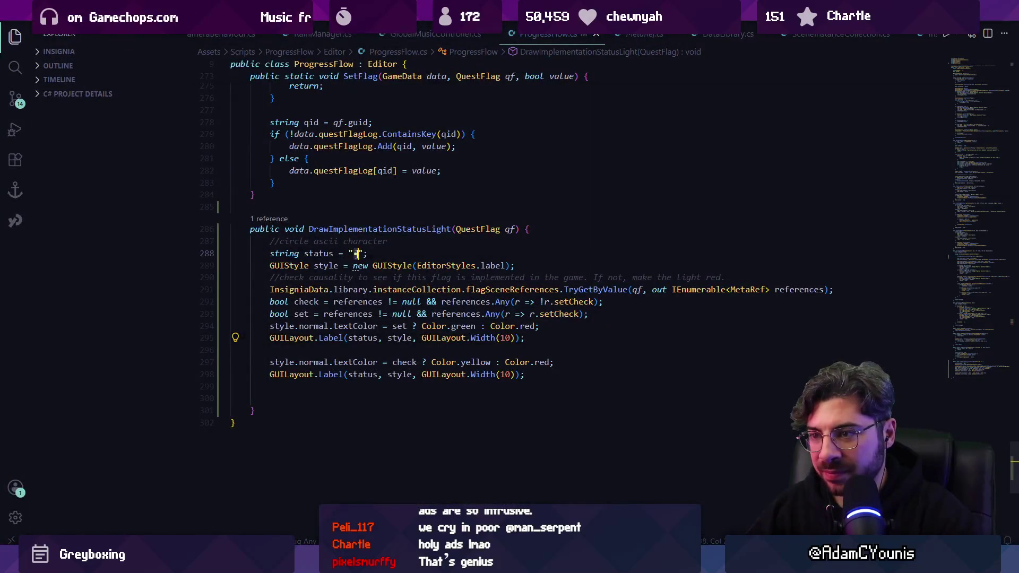
key("alt+Tab")
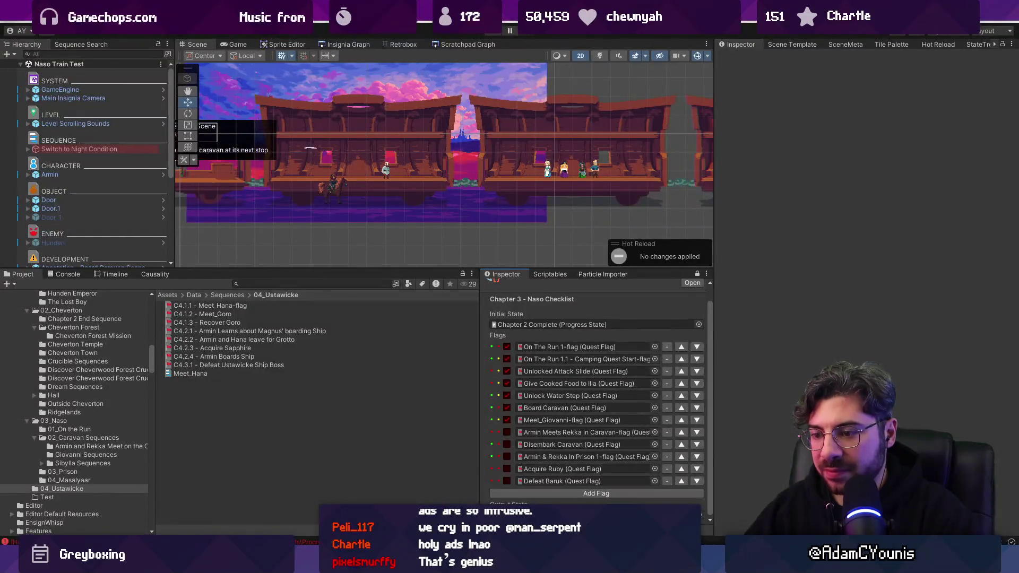
key("alt+Tab")
key("alt+Tab")
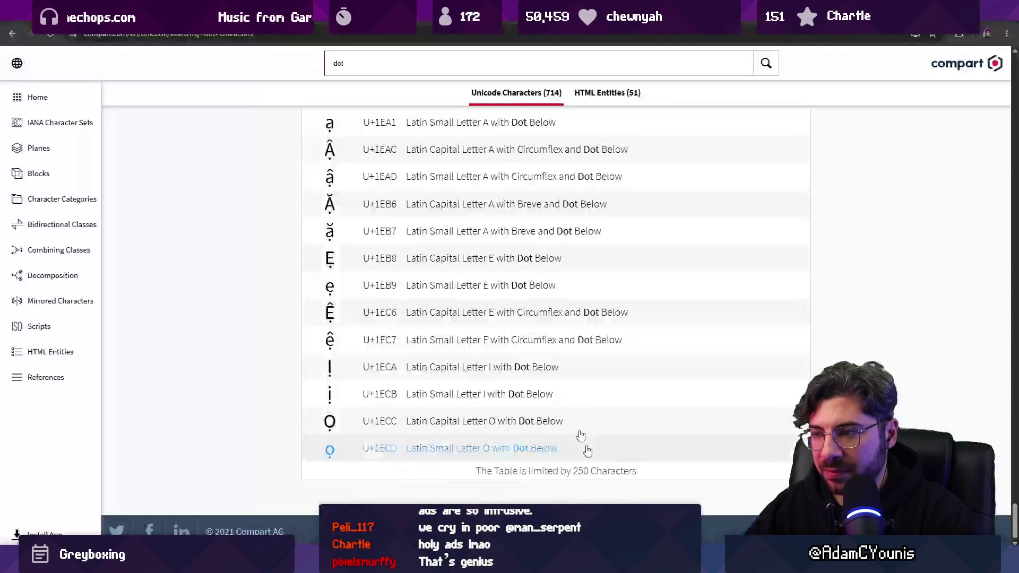
Search 'bullet ascii' and copy the • character from the ASCII Code bullet page
left_click(335, 34)
type("bullet ascii")
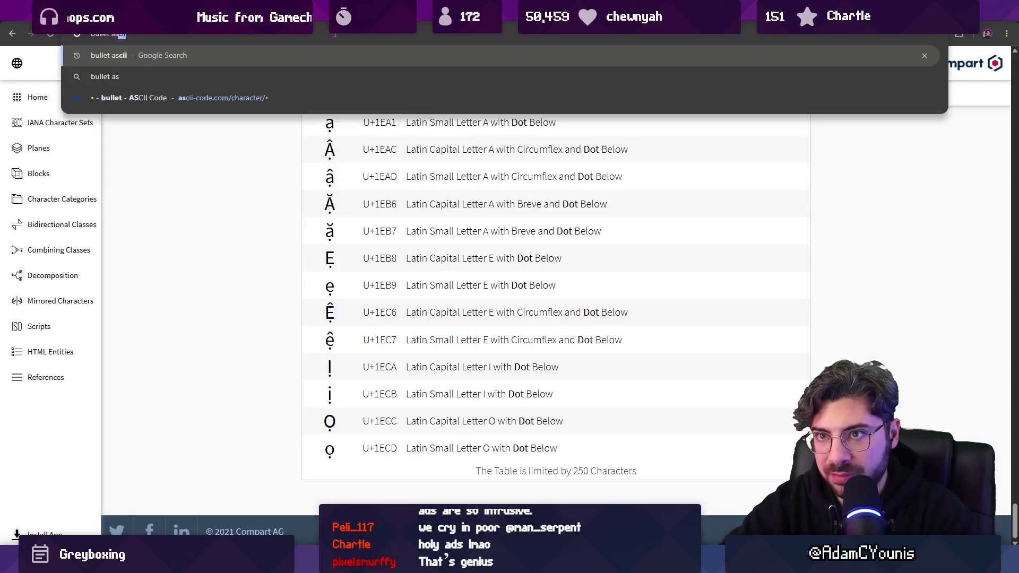
key("Return")
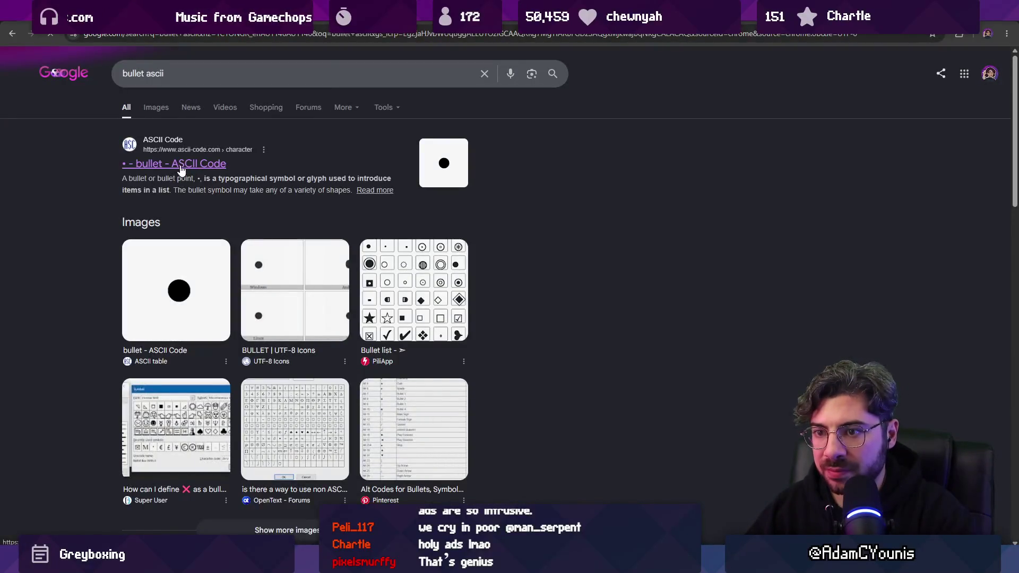
left_click(182, 165)
scroll(358, 389, "down", 5)
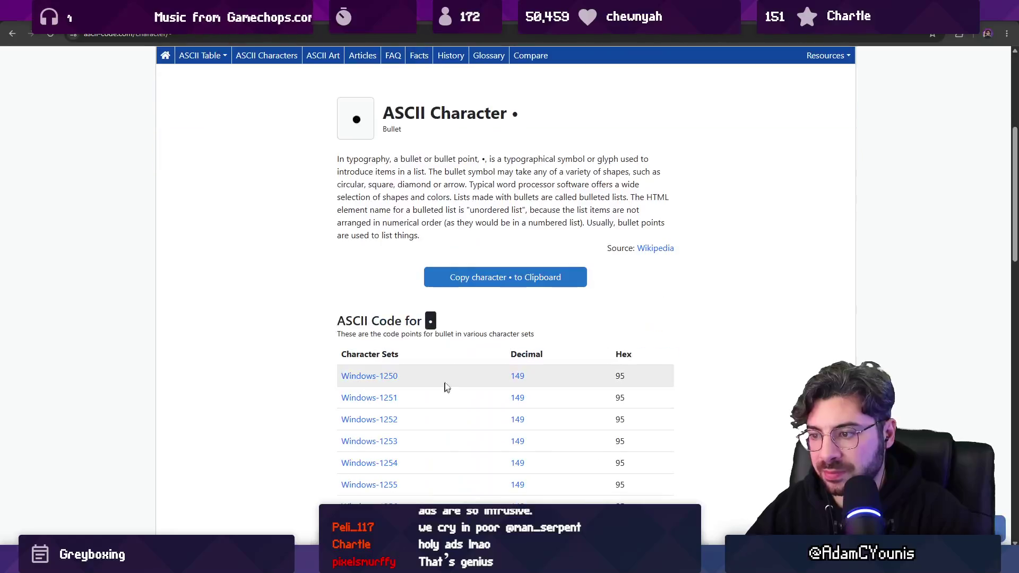
left_click(455, 277)
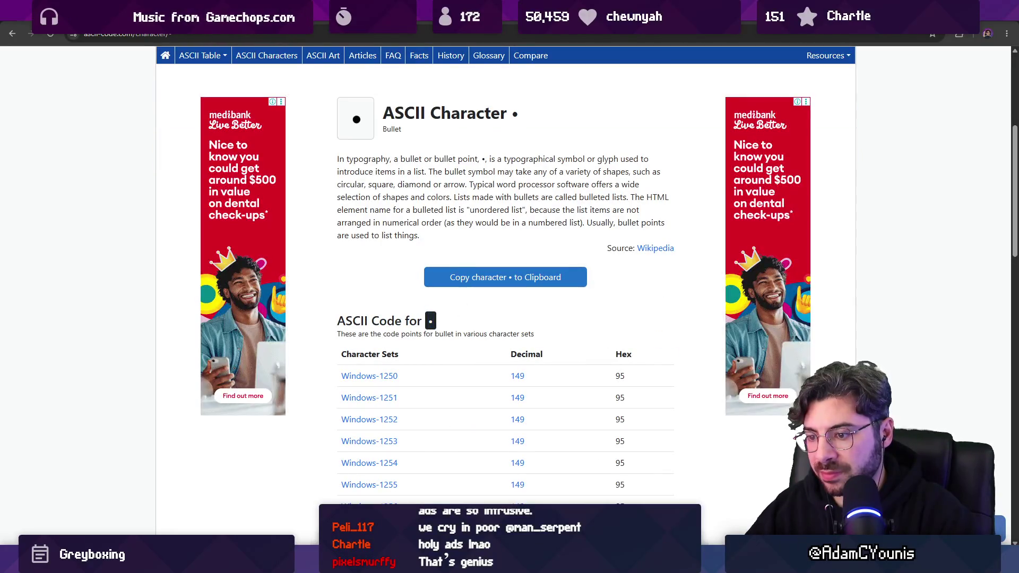
key("alt+Tab")
key("alt+Tab")
Paste the bullet into the status string, save, and view the updated dots in Unity
key("ctrl+v")
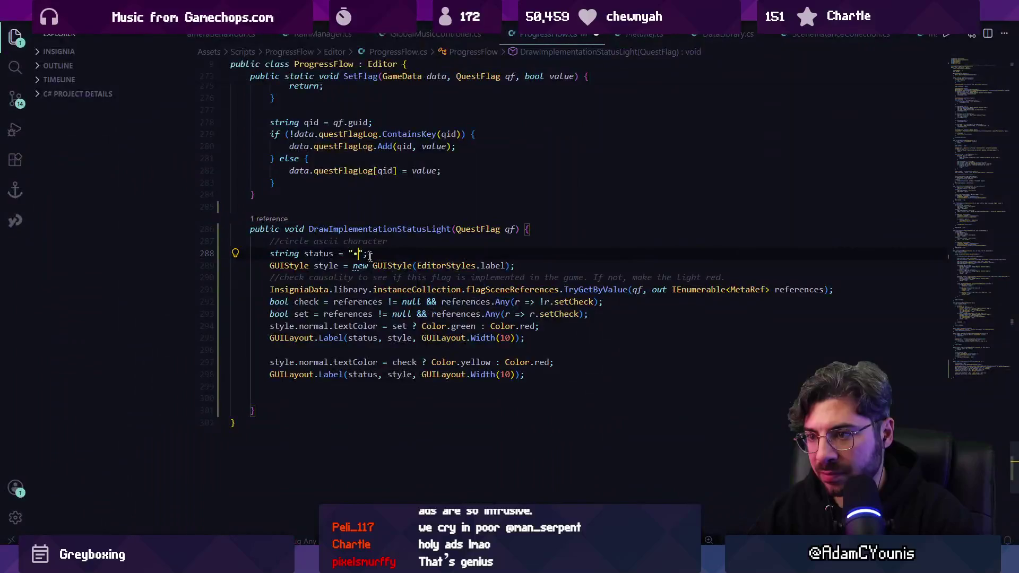
key("ctrl+s")
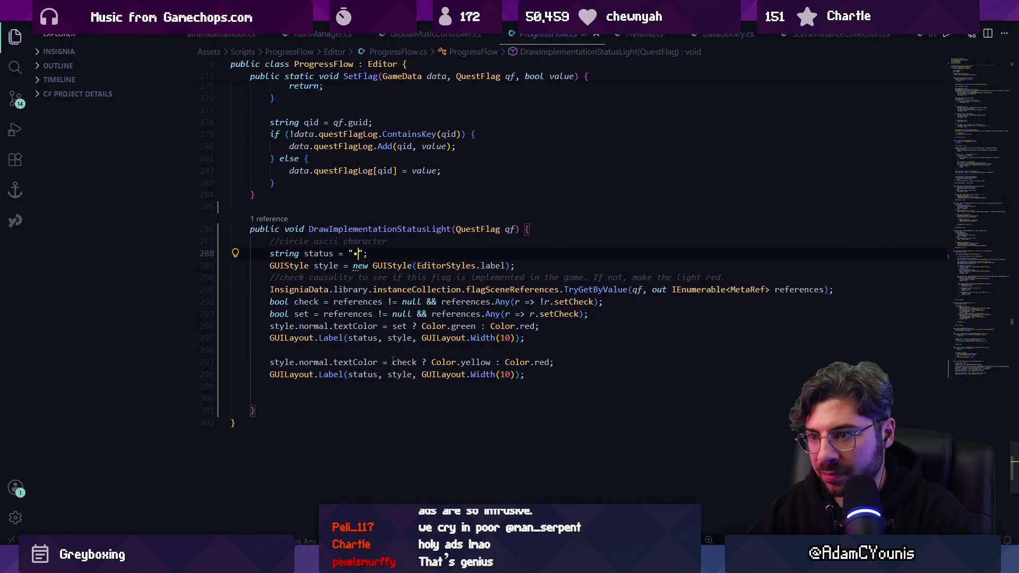
left_click(505, 338)
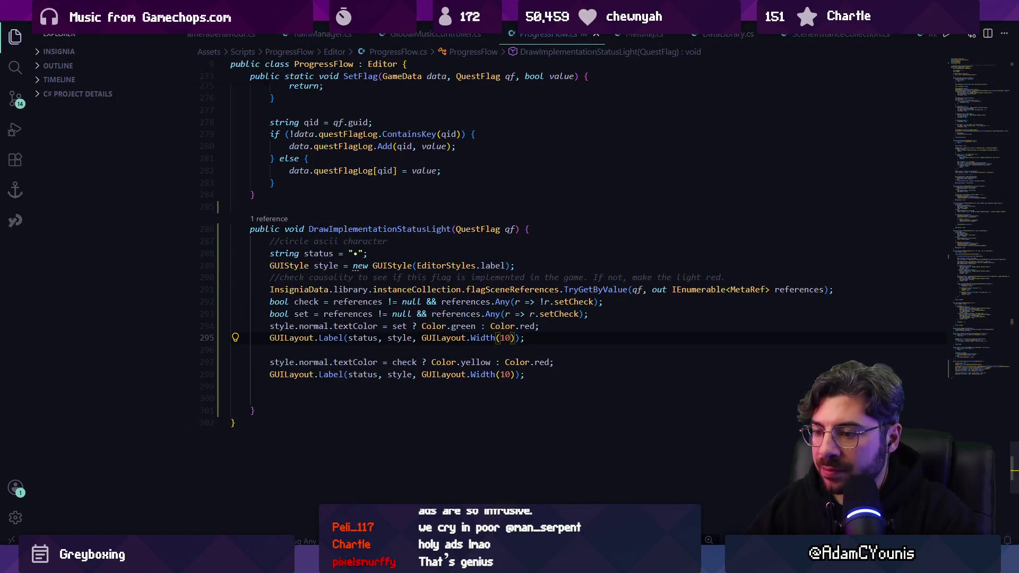
key("alt+Tab")
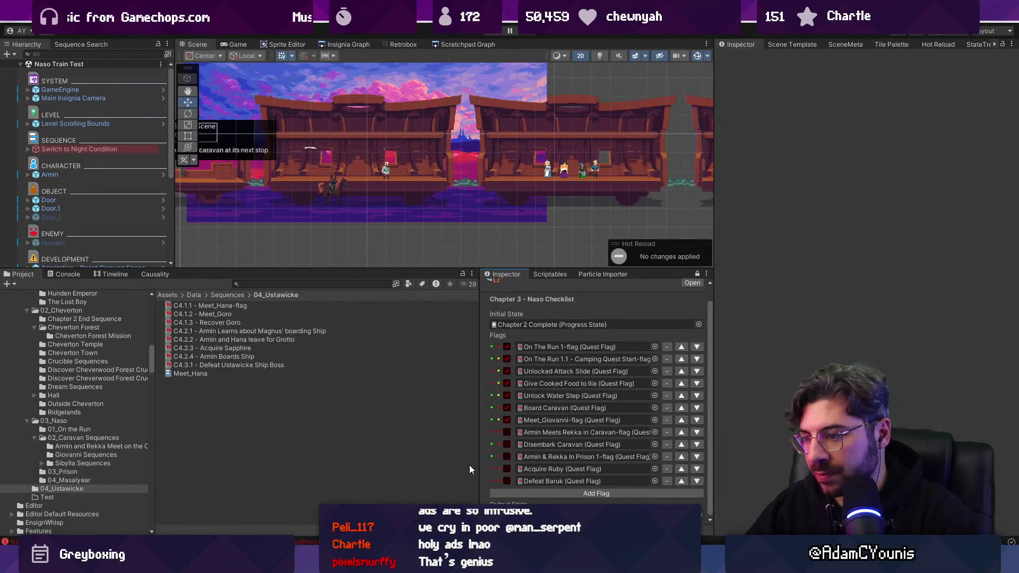
key("alt+Tab")
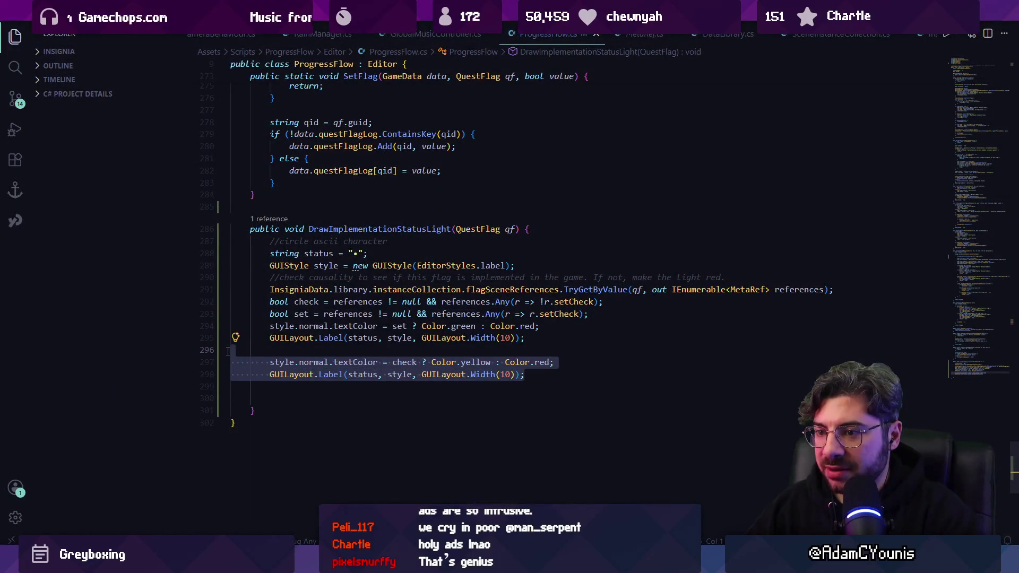
Insert a blank line before the colour lines and recheck the Naso Train Test window
left_click(337, 355)
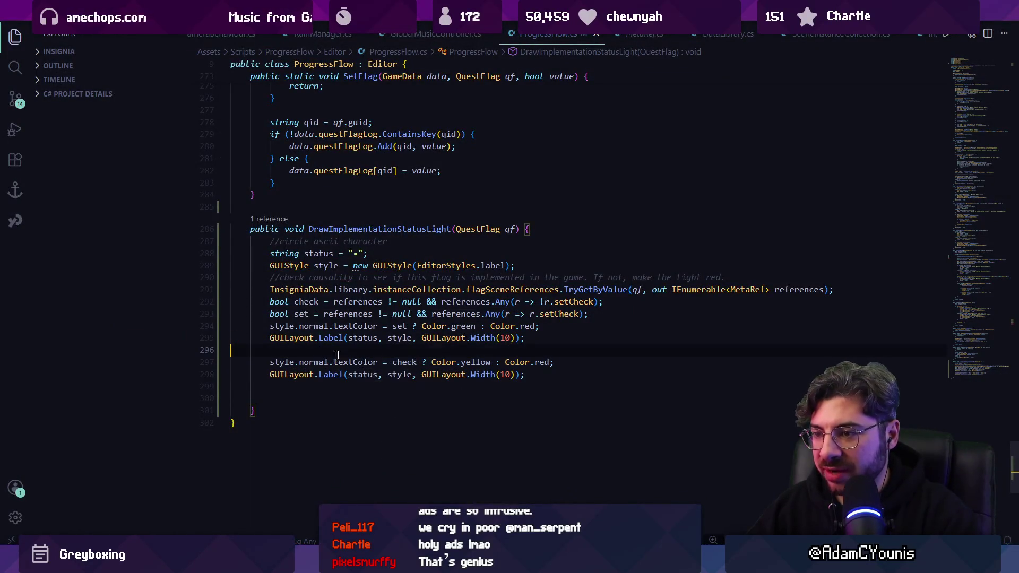
key("Return")
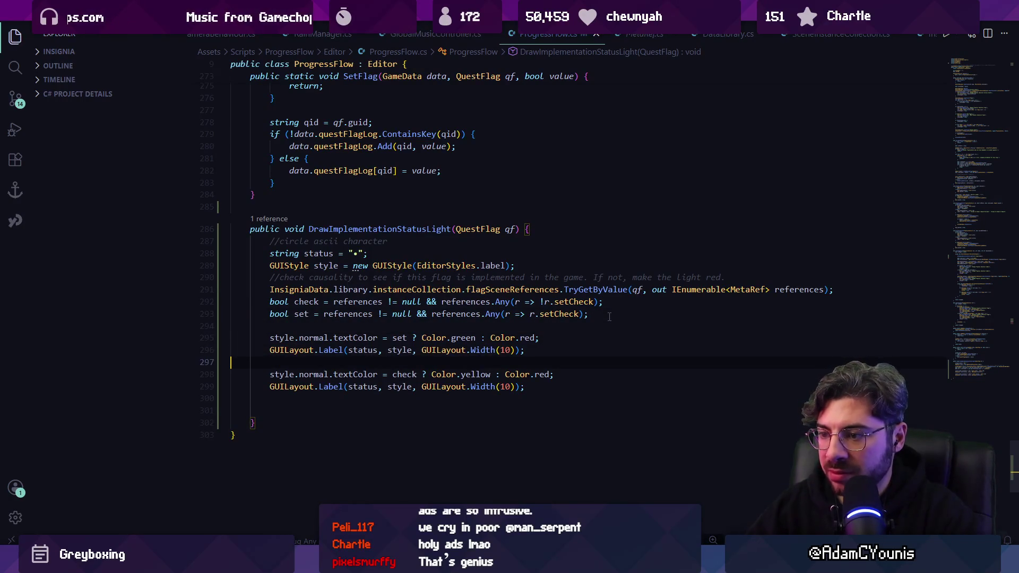
mouse_move(346, 563)
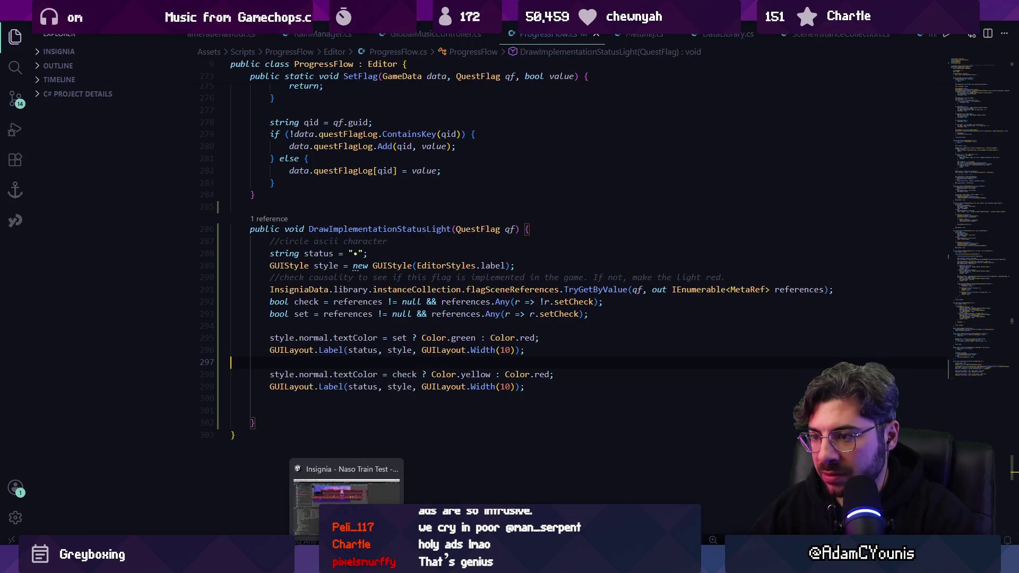
left_click(346, 493)
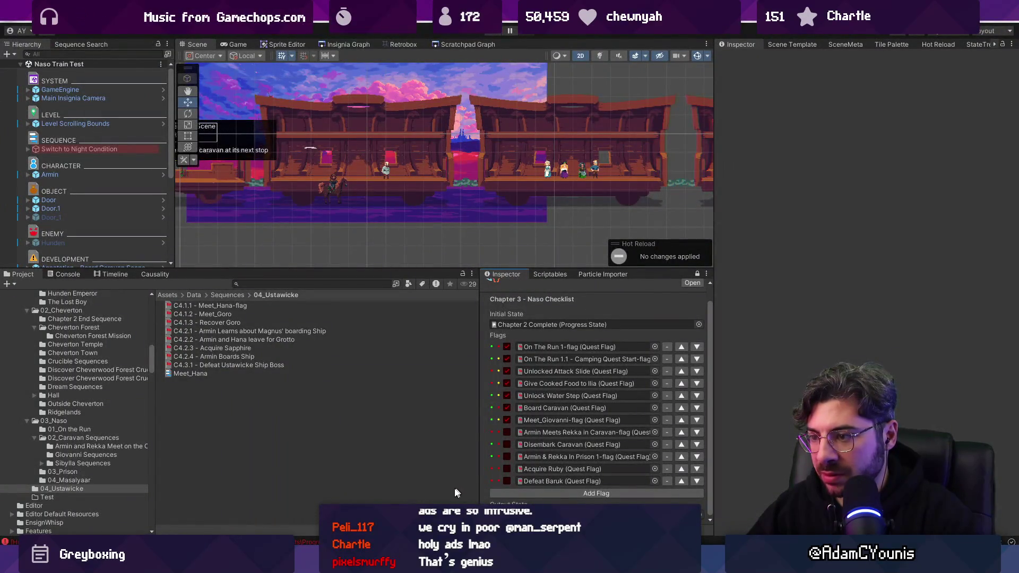
mouse_move(370, 562)
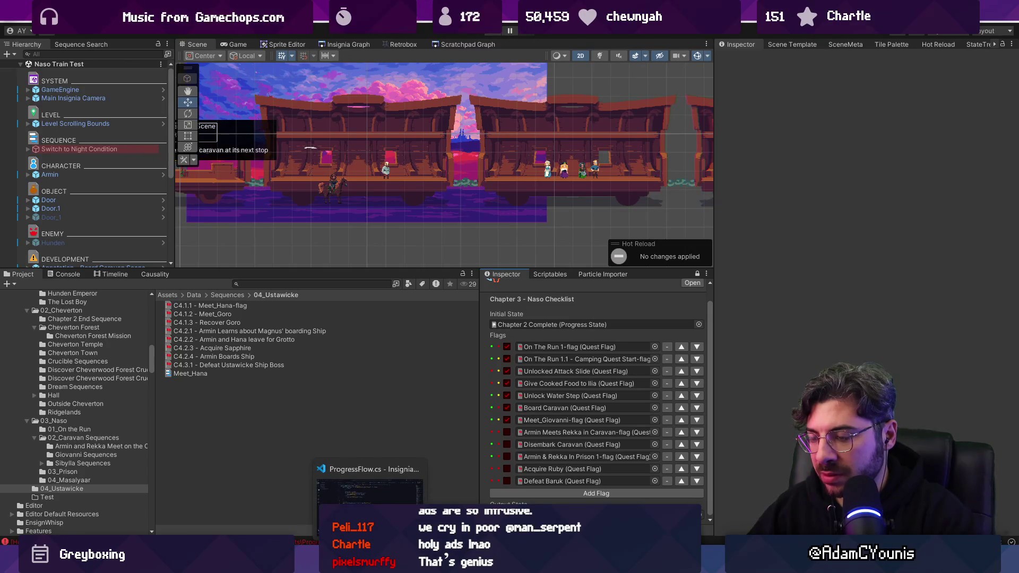
left_click(370, 491)
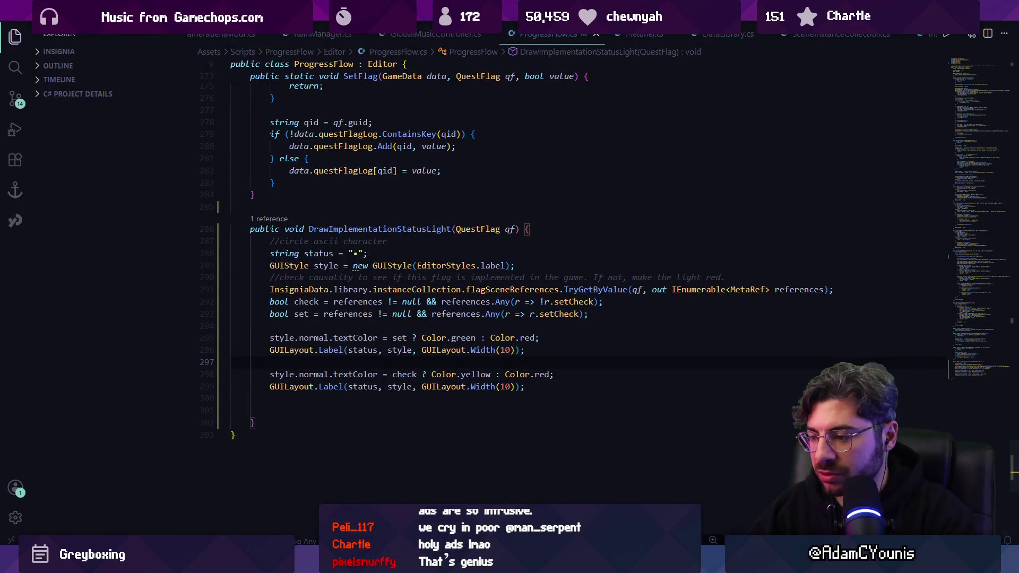
In Chrome, go back through history to the earlier bullet search results
mouse_move(533, 562)
left_click(584, 480)
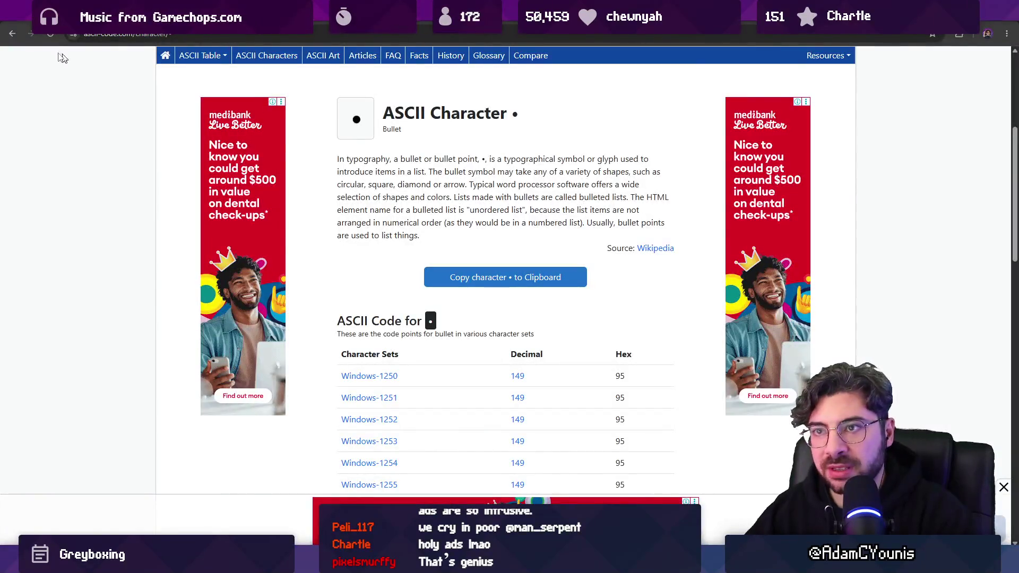
left_click(9, 35)
left_click(12, 35)
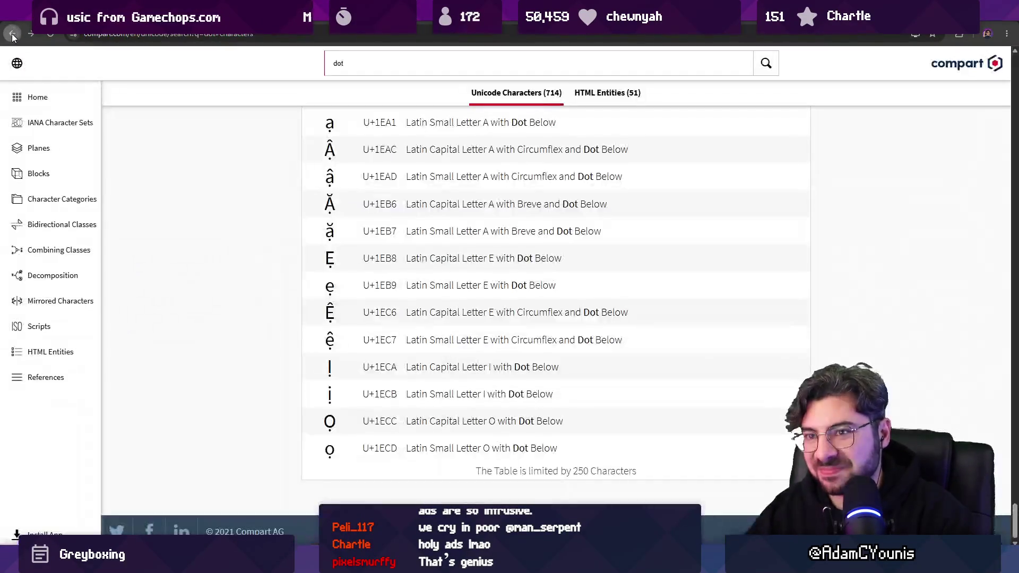
left_click(12, 35)
left_click(12, 35)
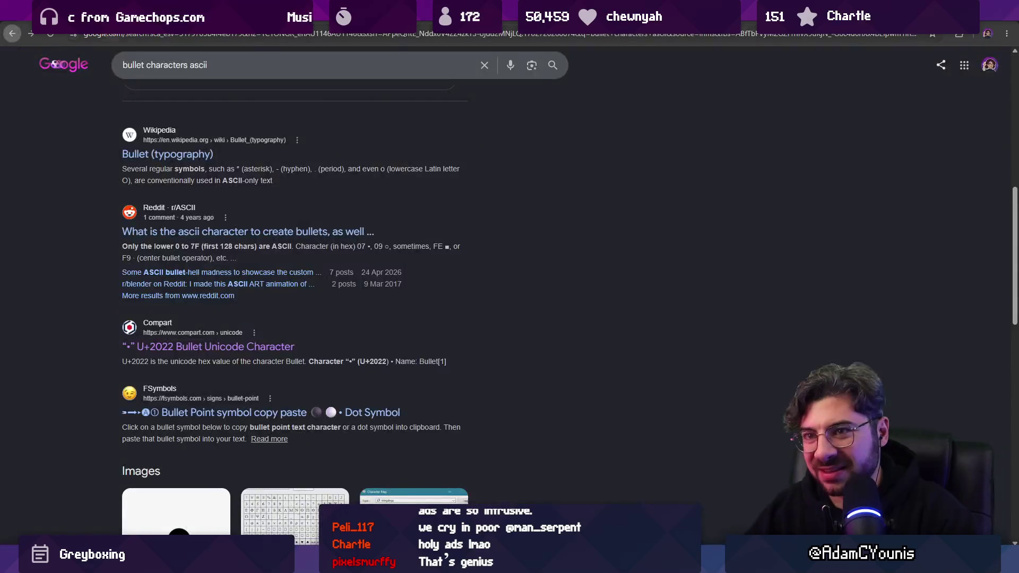
Search 'middel dot' and open the FSymbols bullet point symbol page
left_click(165, 65)
type("middel dot")
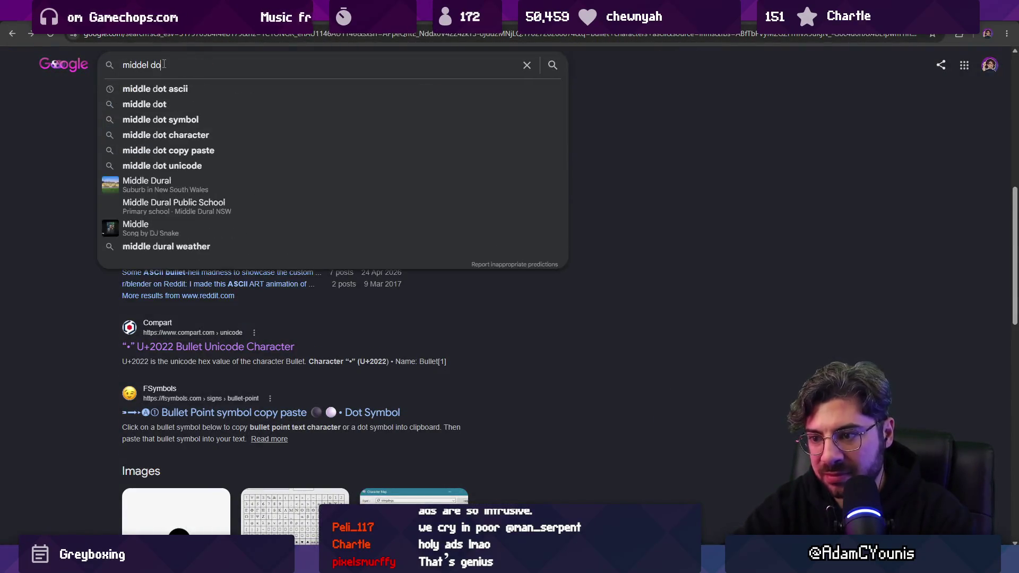
key("Escape")
left_click(239, 412)
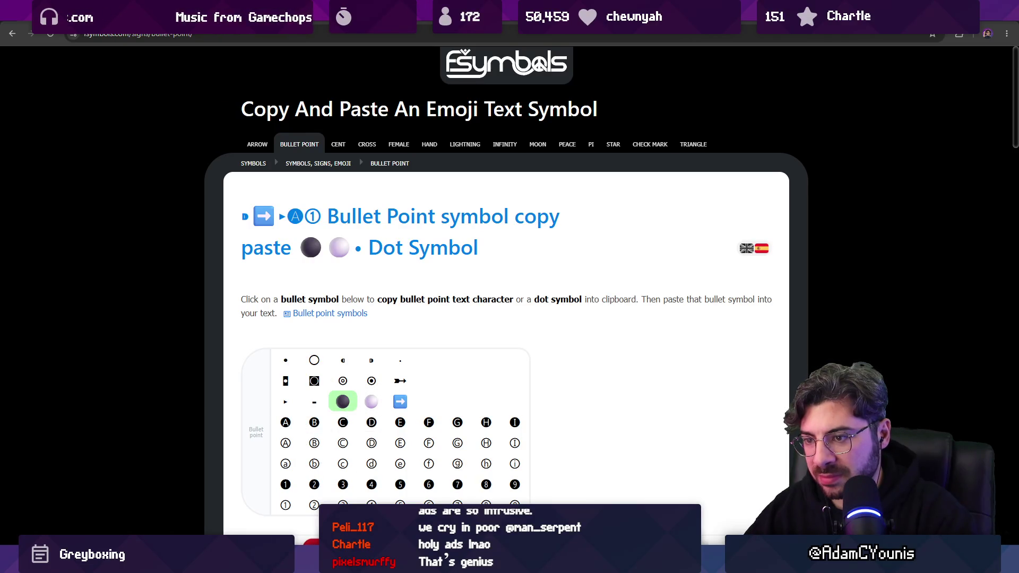
key("alt+Tab")
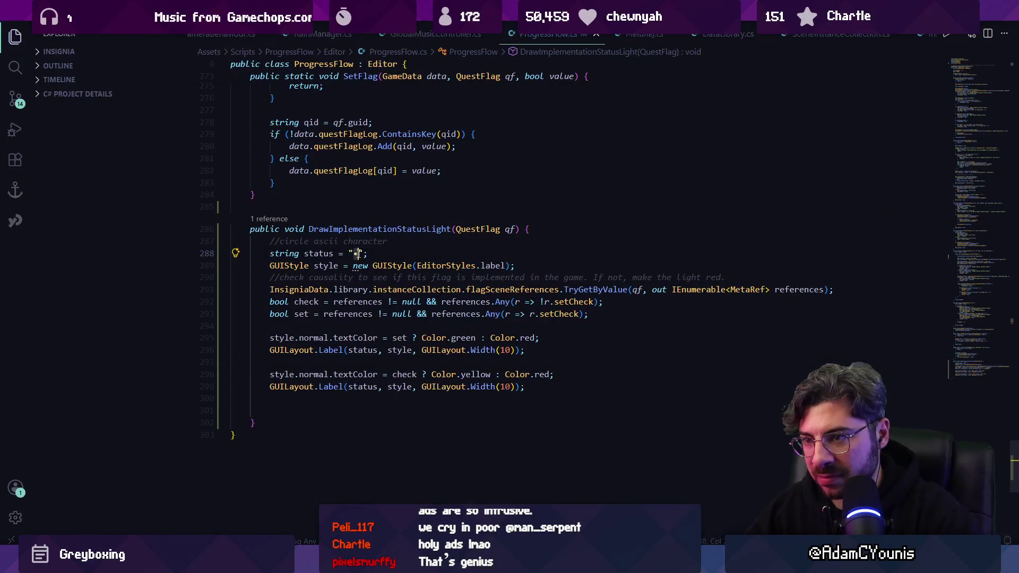
Copy the small bullet symbol from the FSymbols page in Chrome after dismissing its chat ad
key("alt+Tab")
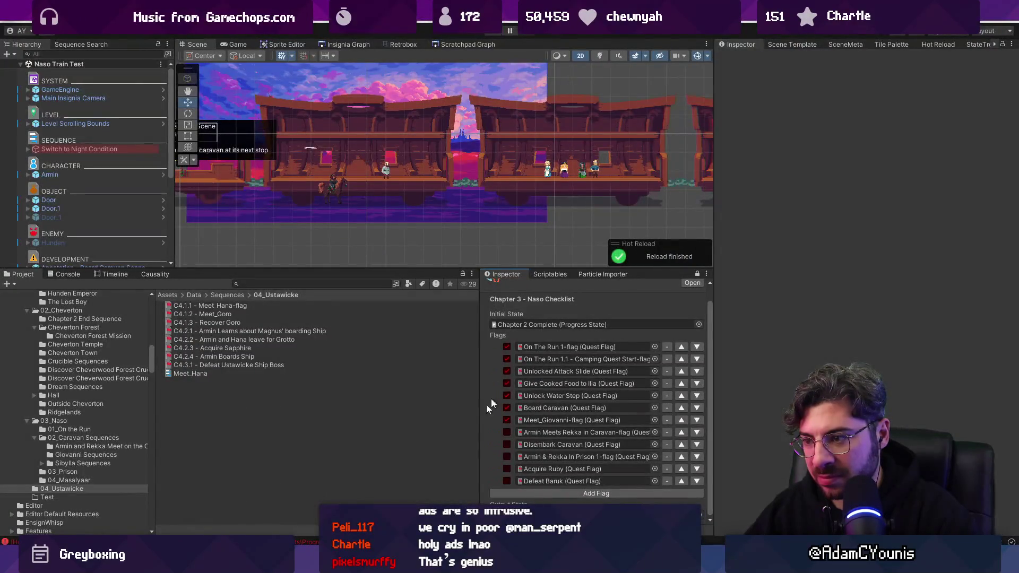
key("alt+Tab")
mouse_move(441, 563)
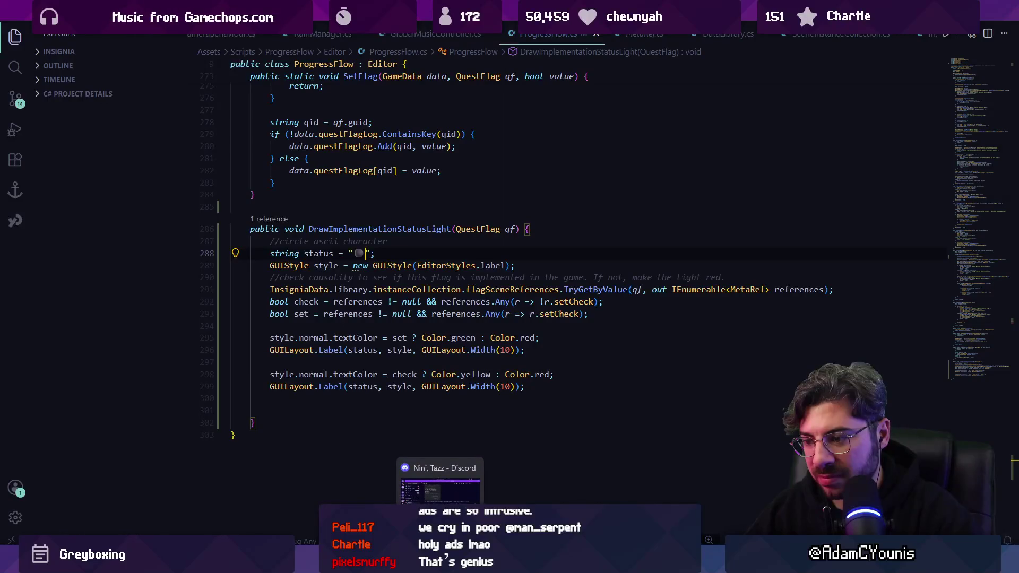
mouse_move(534, 562)
left_click(480, 483)
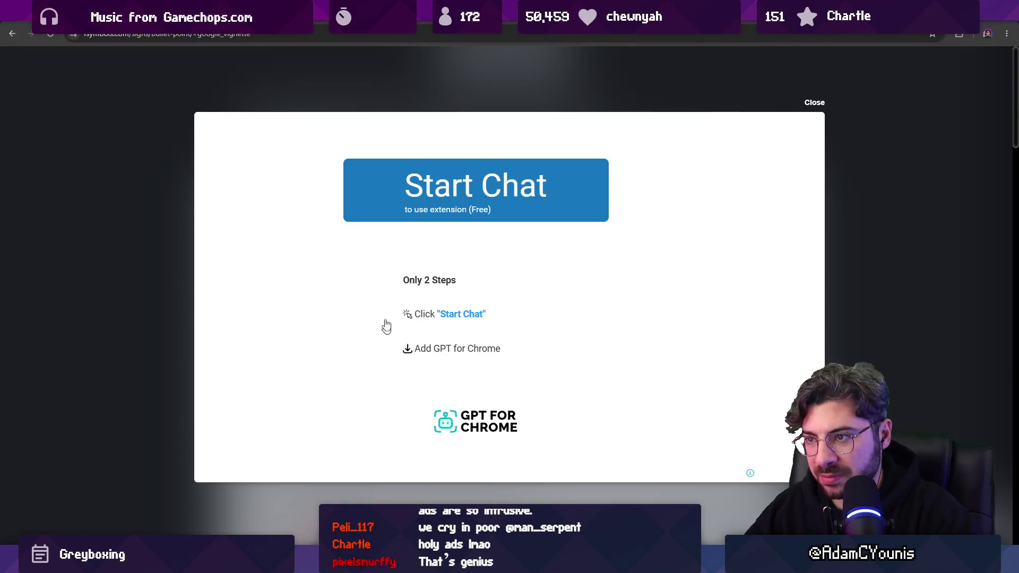
left_click(816, 103)
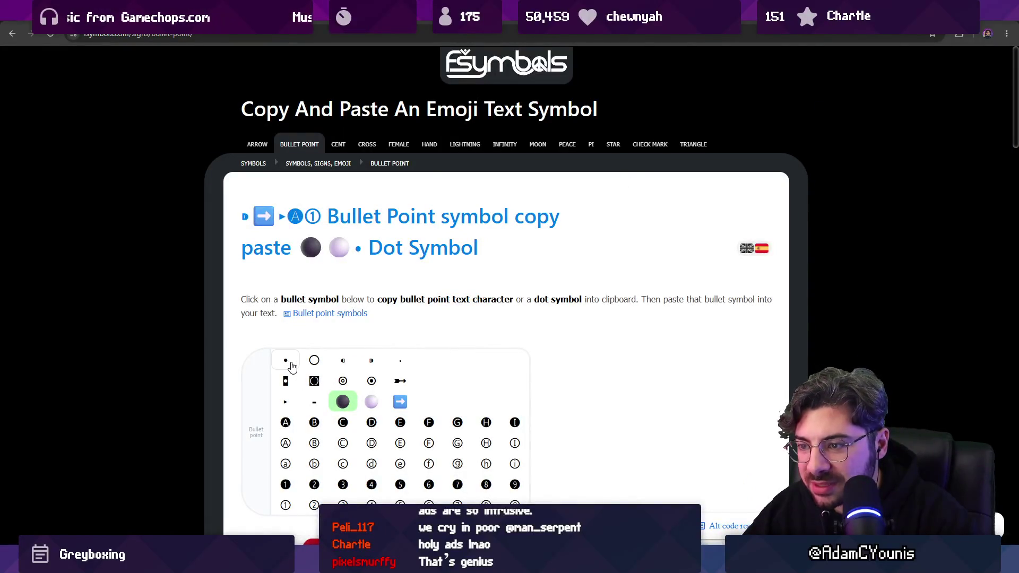
scroll(291, 371, "down", 1)
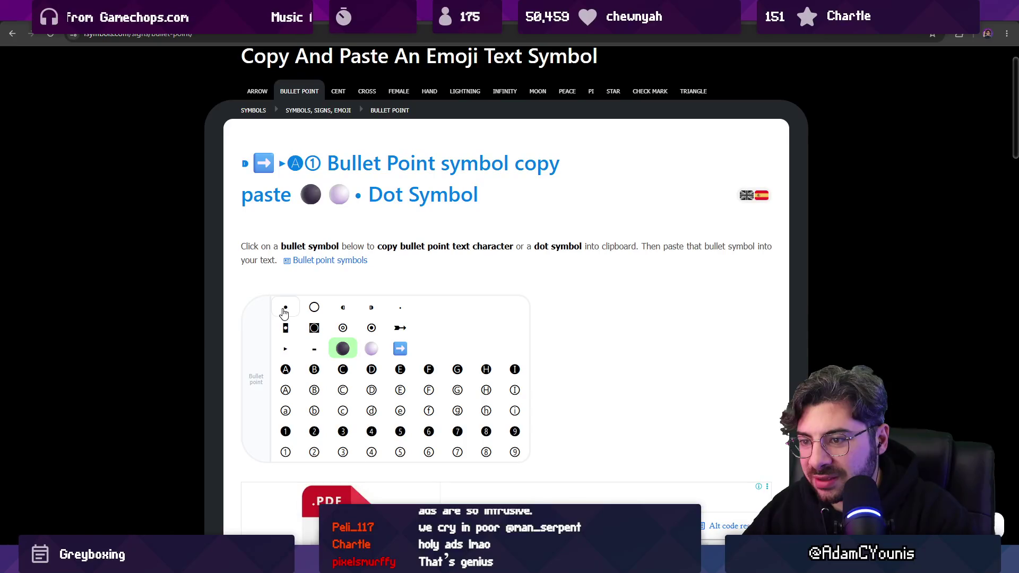
left_click(285, 308)
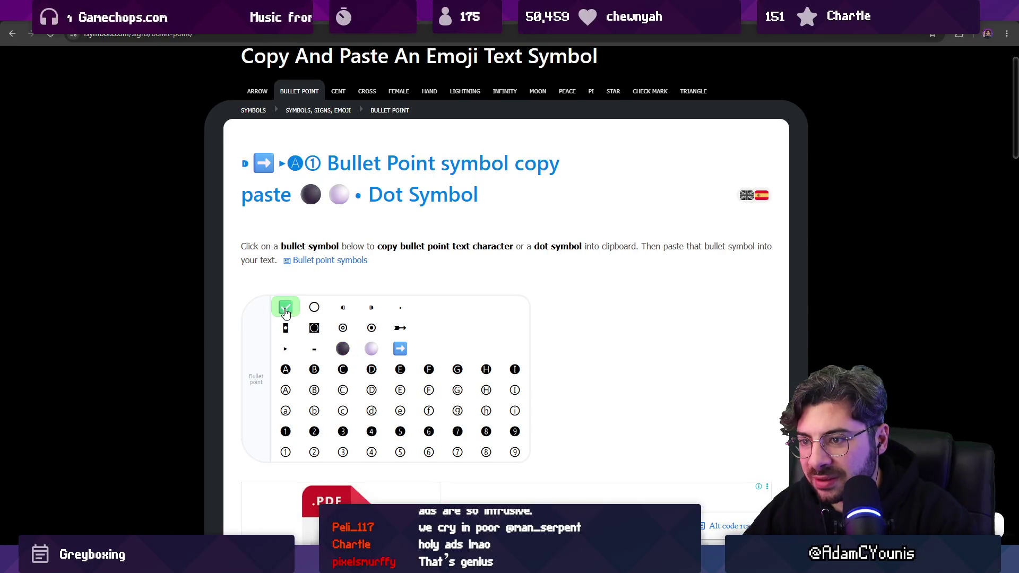
Replace the circle characters in line 288's status string with the bullet and check Unity's dots
key("alt+Tab")
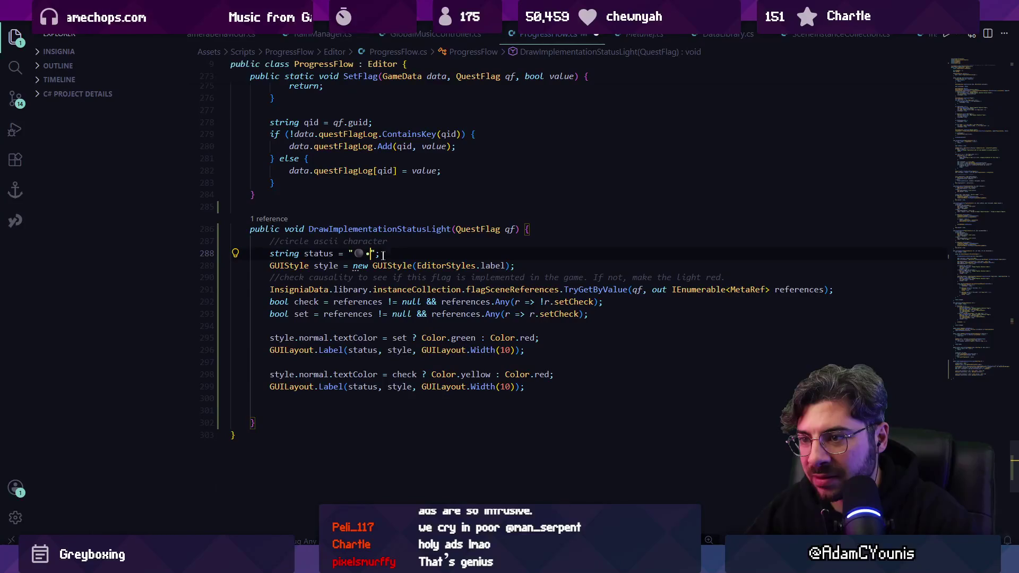
key("BackSpace")
key("BackSpace")
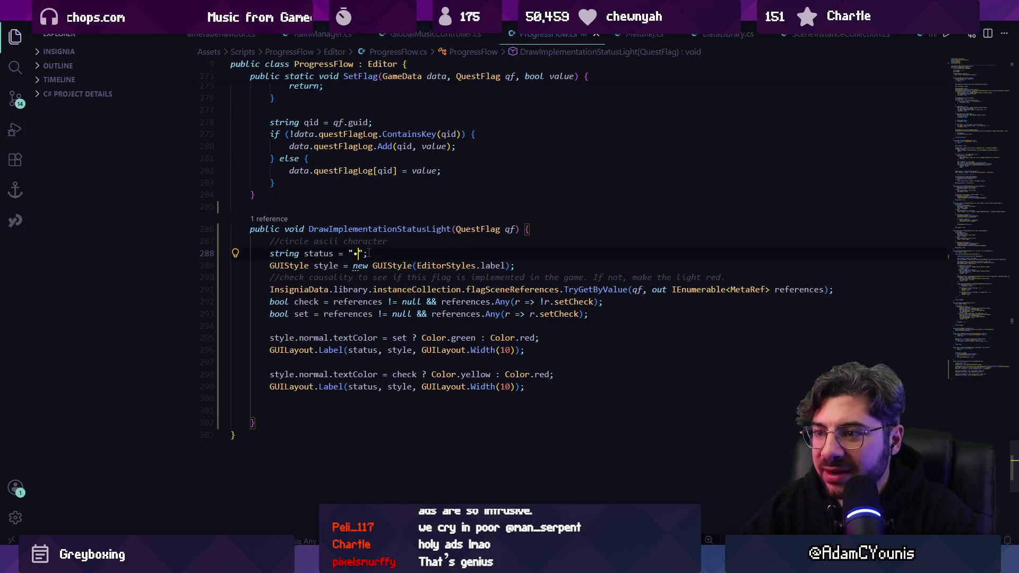
key("alt+Tab")
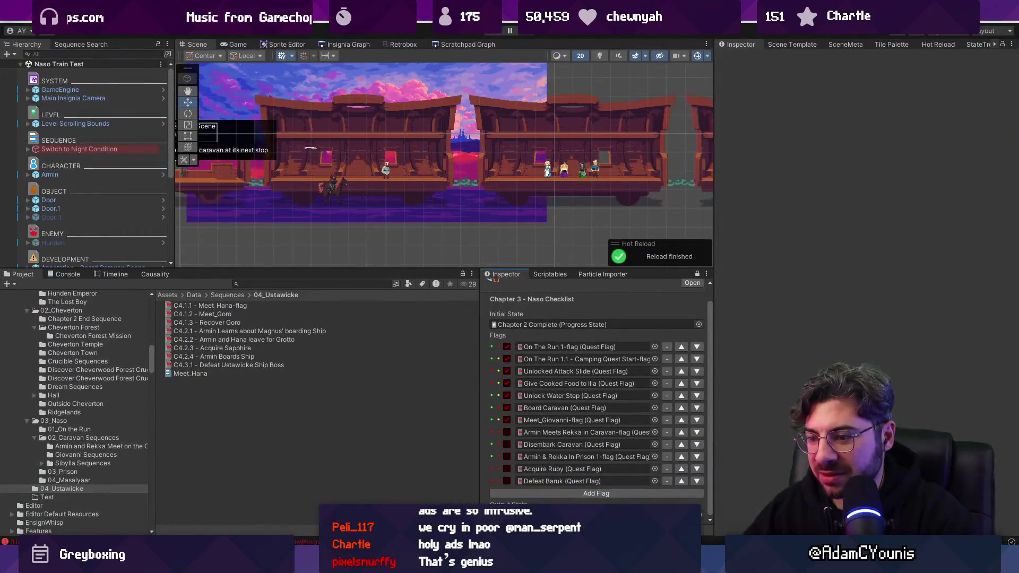
key("alt+Tab")
key("alt+Tab")
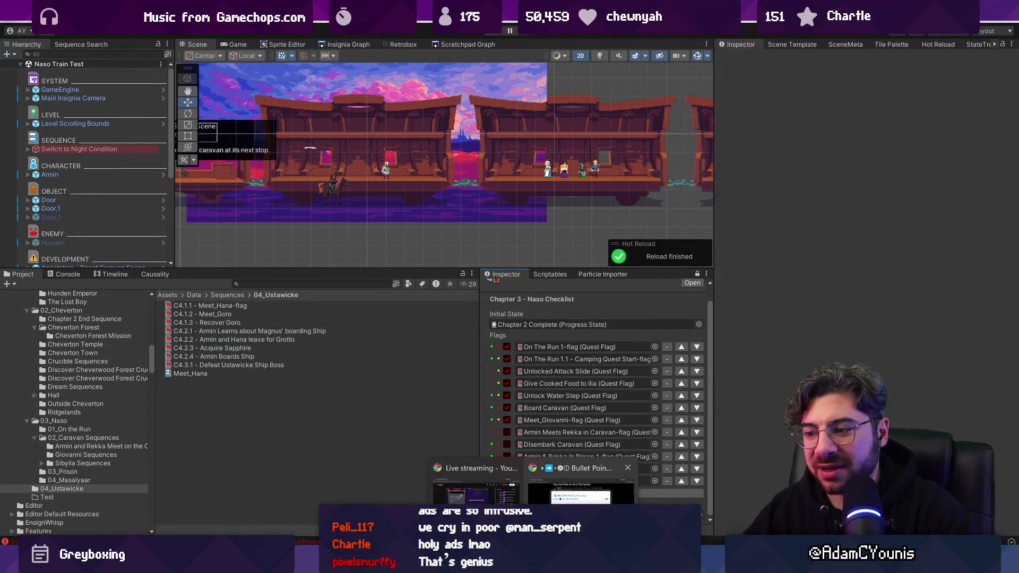
key("alt+Tab")
Search 'dot ascii' and browse results until reaching the Alt Codes bullet symbols page
left_click(252, 35)
type("dot s")
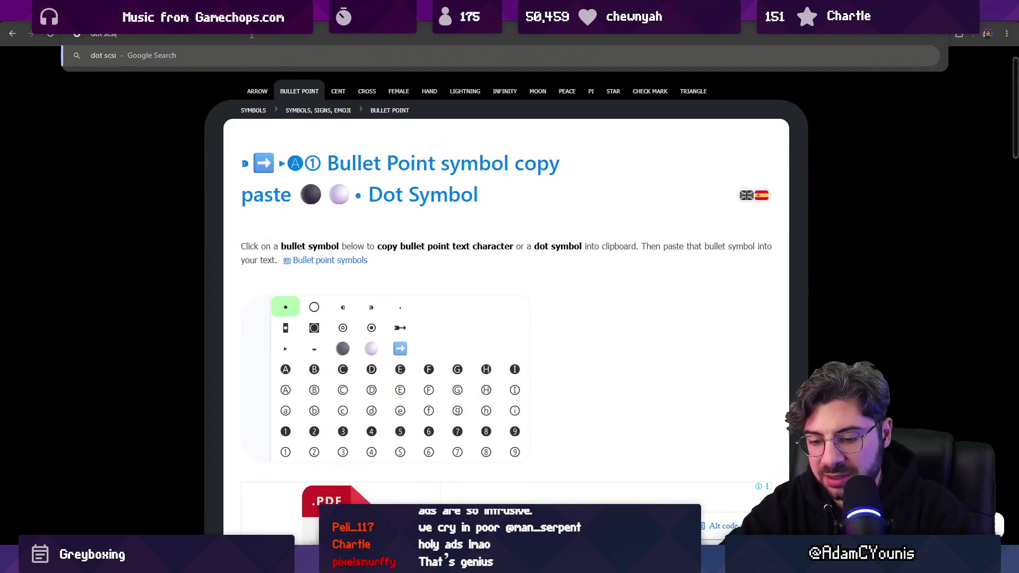
key("BackSpace")
type("ascii")
key("Return")
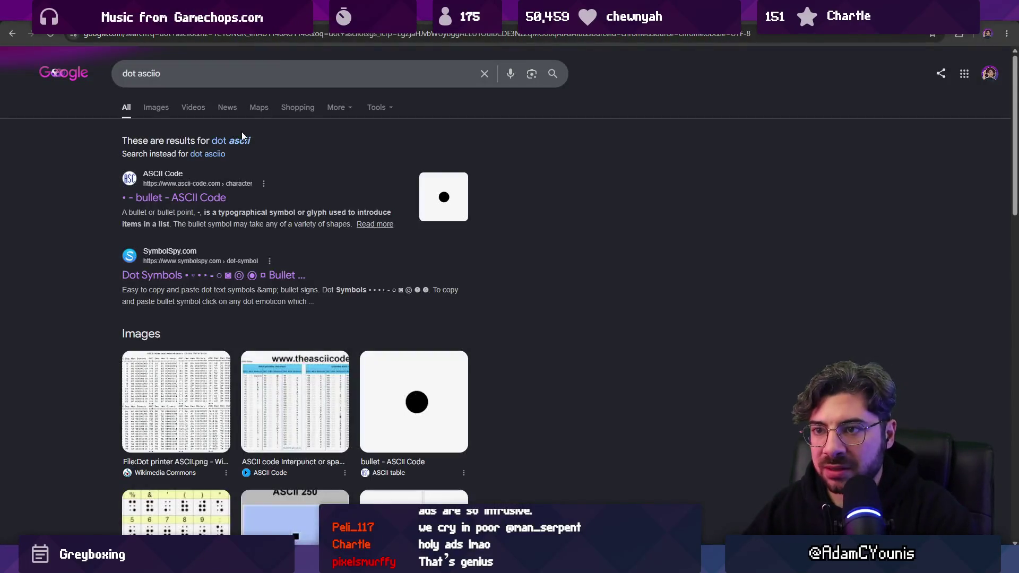
left_click(150, 240)
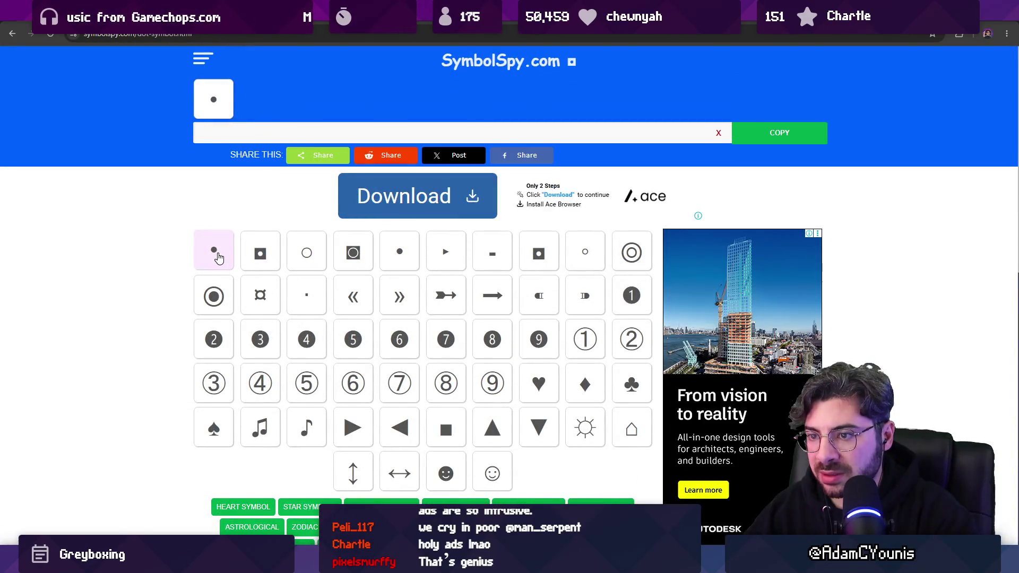
key("alt+Left")
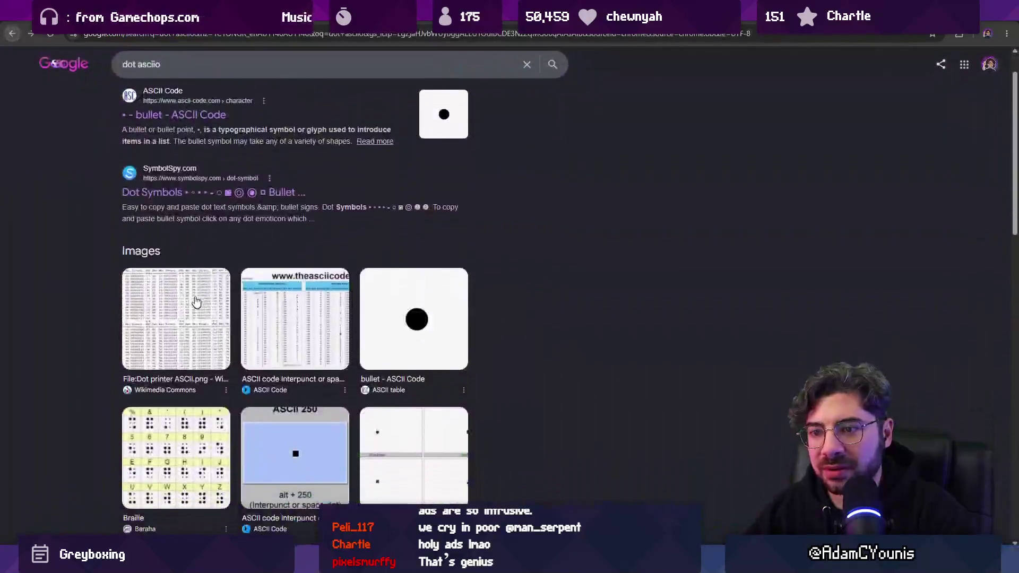
scroll(195, 356, "down", 2)
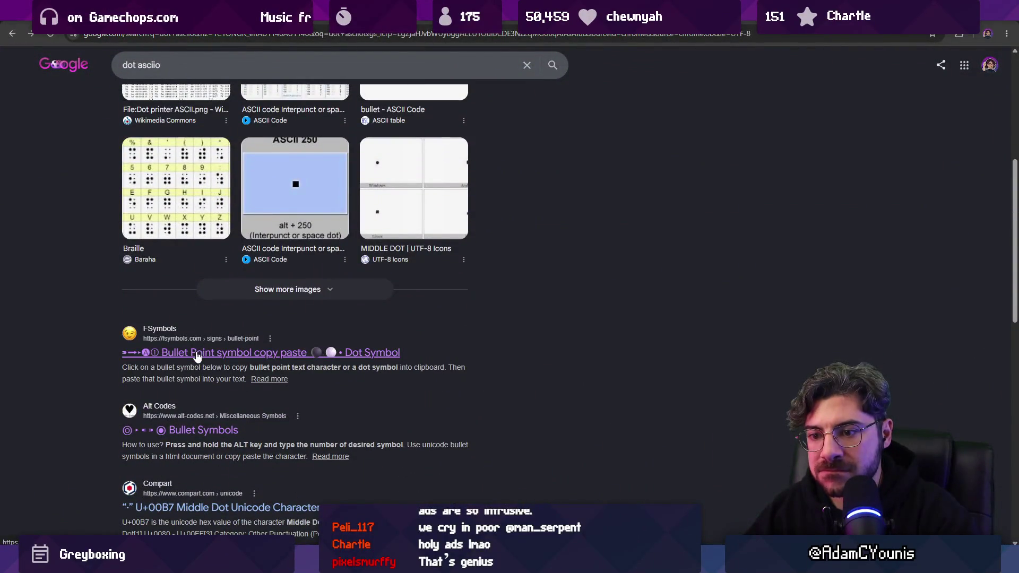
left_click(196, 355)
key("alt+Left")
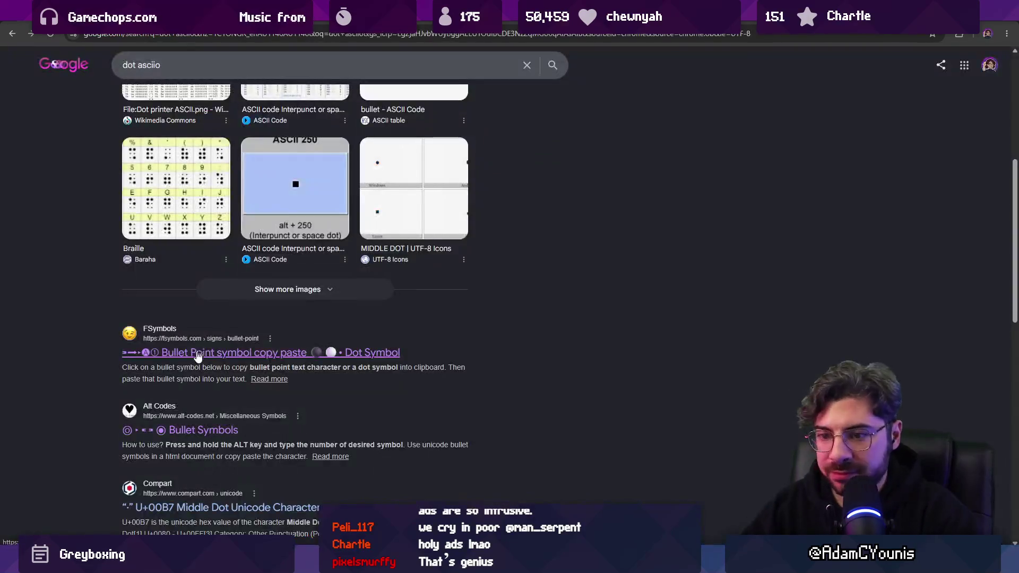
scroll(186, 372, "down", 2)
left_click(187, 325)
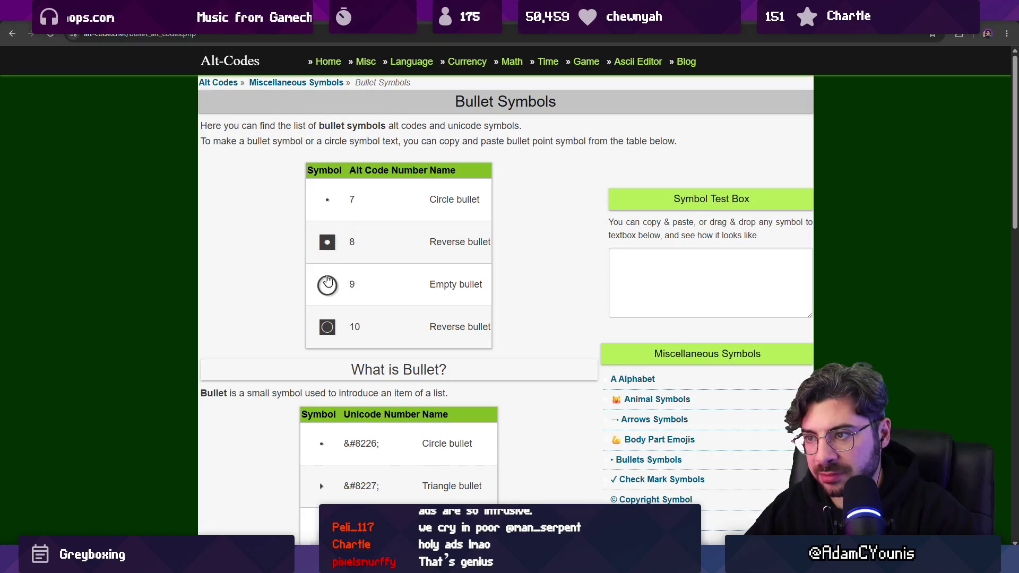
Copy the Circle bullet symbol, paste it into the status string, and view it in Unity
scroll(328, 282, "down", 5)
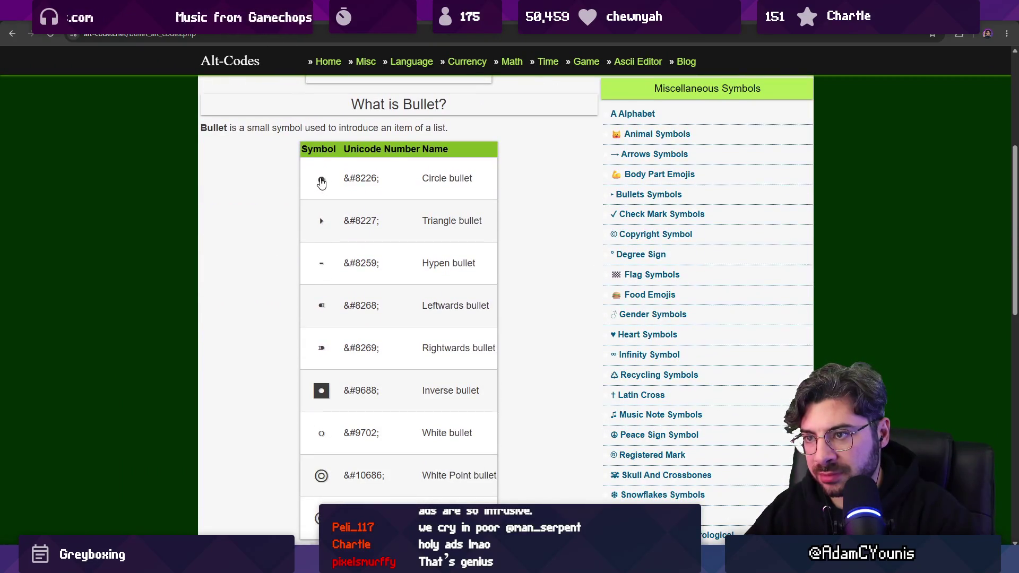
left_click(321, 183)
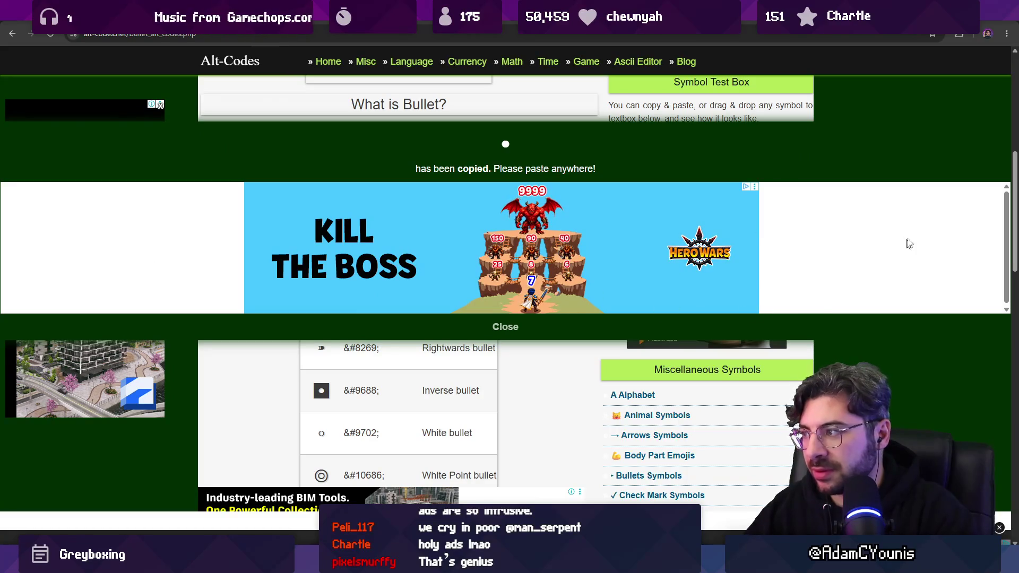
scroll(709, 190, "down", 3)
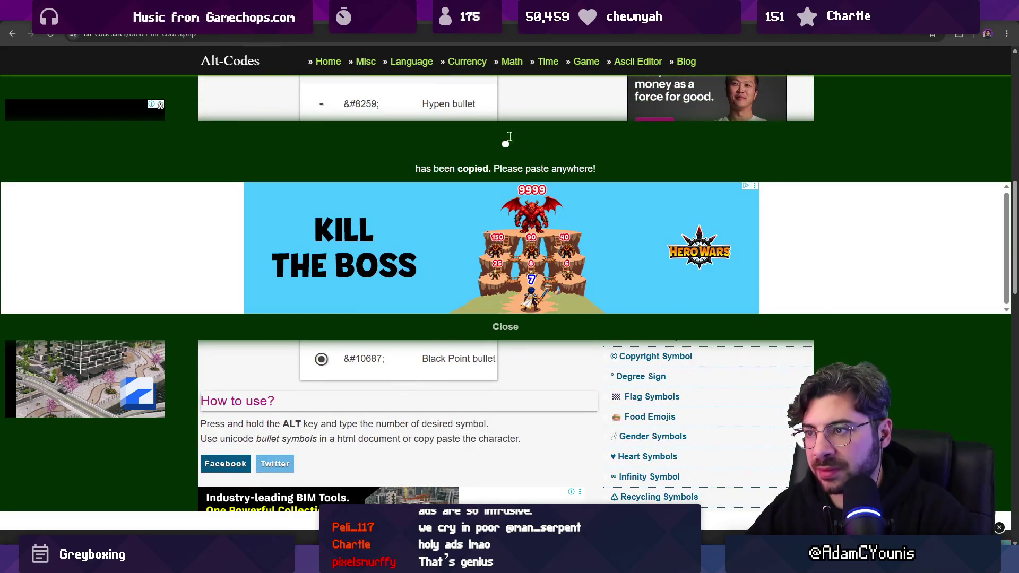
key("alt+Tab")
type("•")
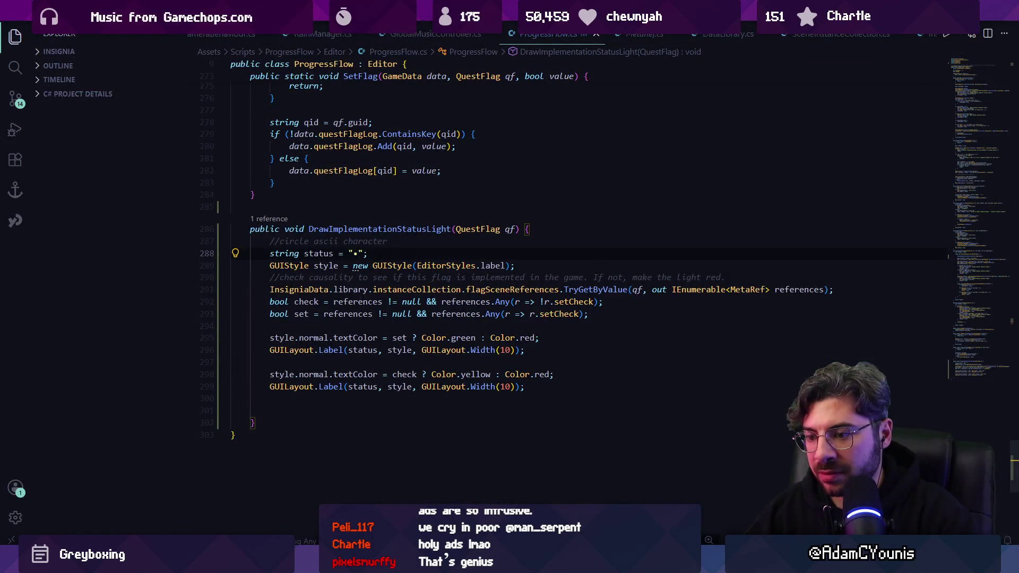
key("alt+Tab")
key("alt+Tab")
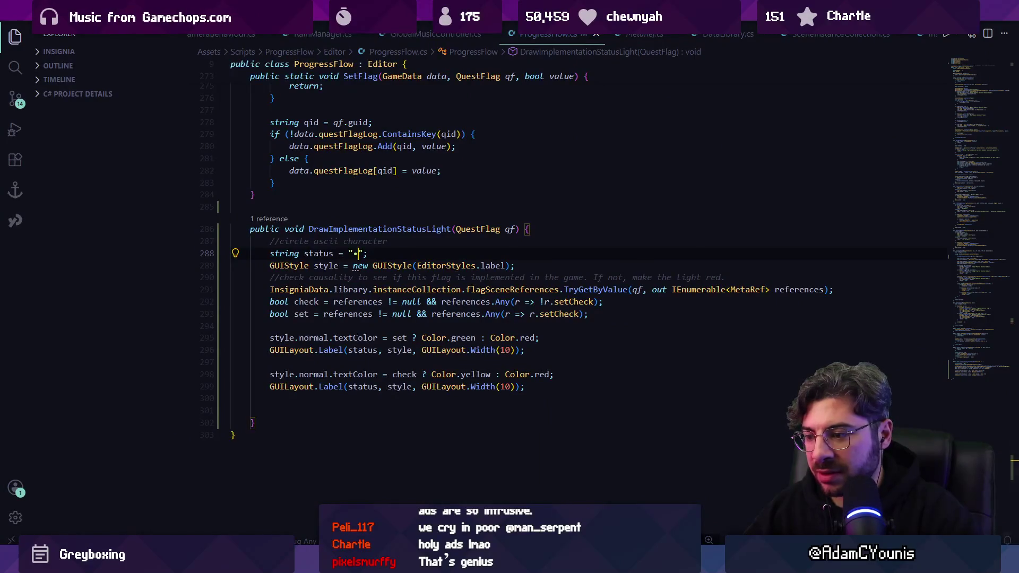
Close the full-page ad on the bullet symbols page and copy the White bullet symbol
left_click(540, 473)
left_click(505, 325)
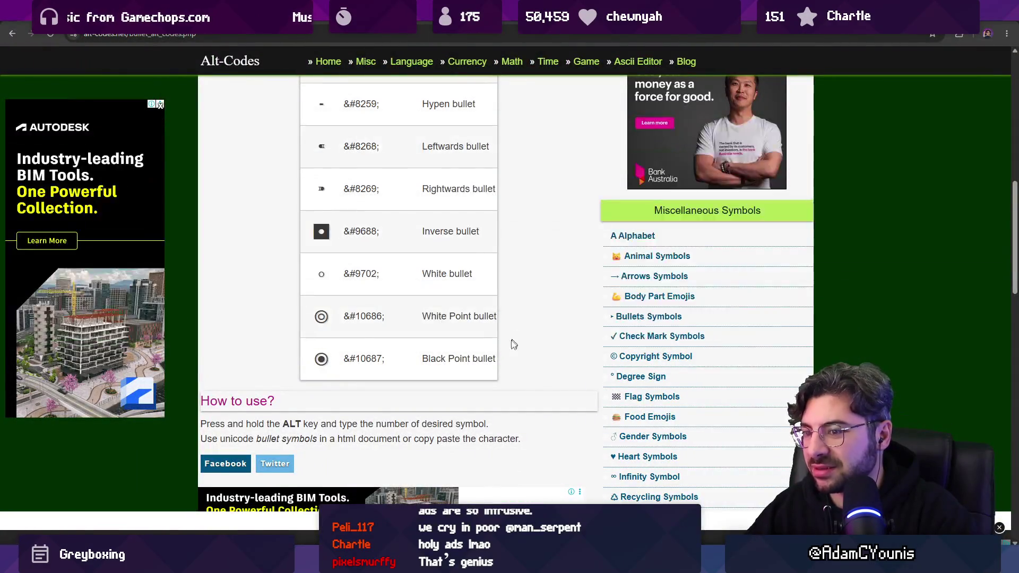
scroll(396, 329, "up", 3)
scroll(396, 334, "down", 3)
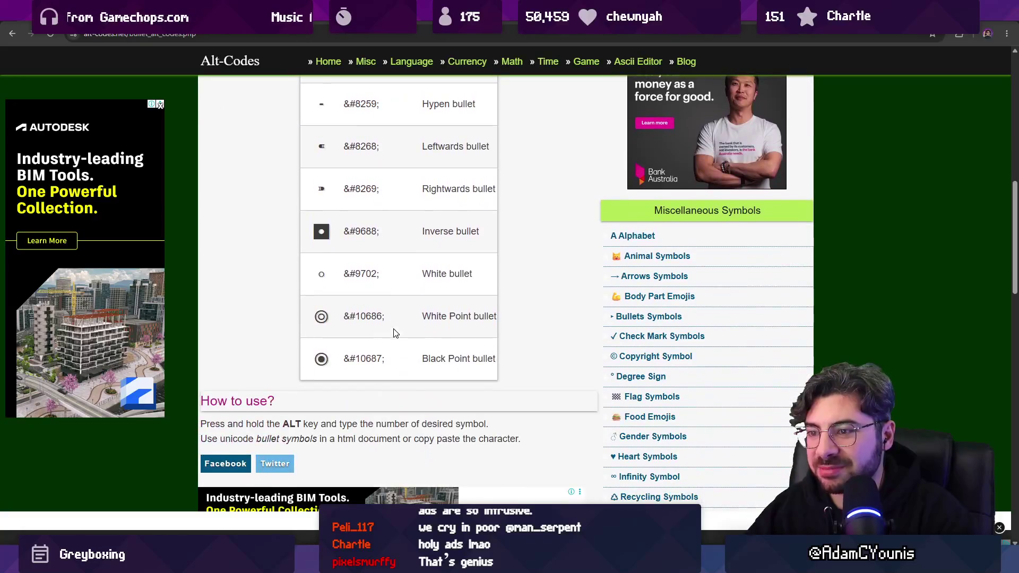
left_click(337, 281)
scroll(253, 335, "up", 2)
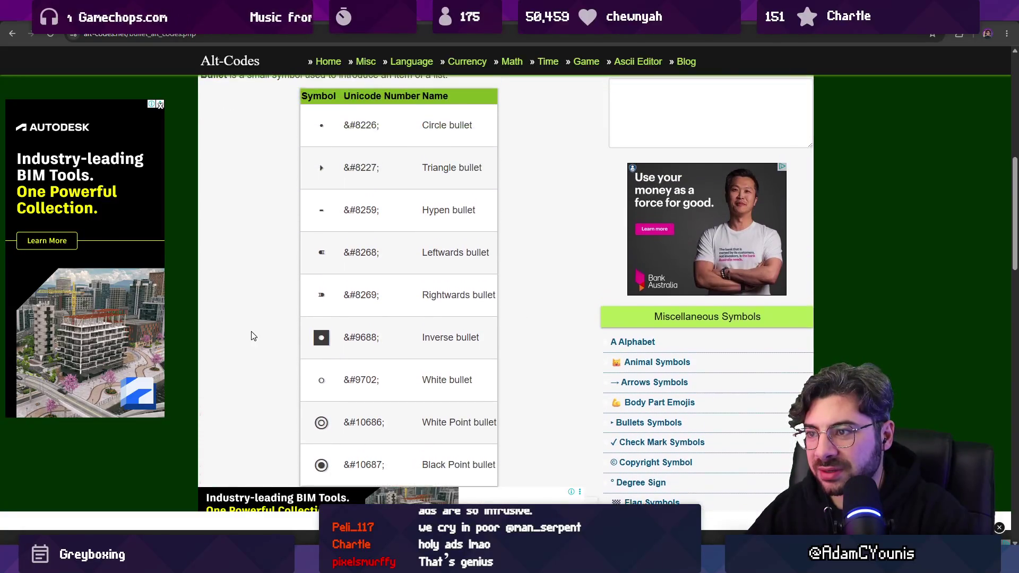
scroll(253, 334, "down", 4)
scroll(253, 335, "up", 10)
scroll(265, 332, "down", 3)
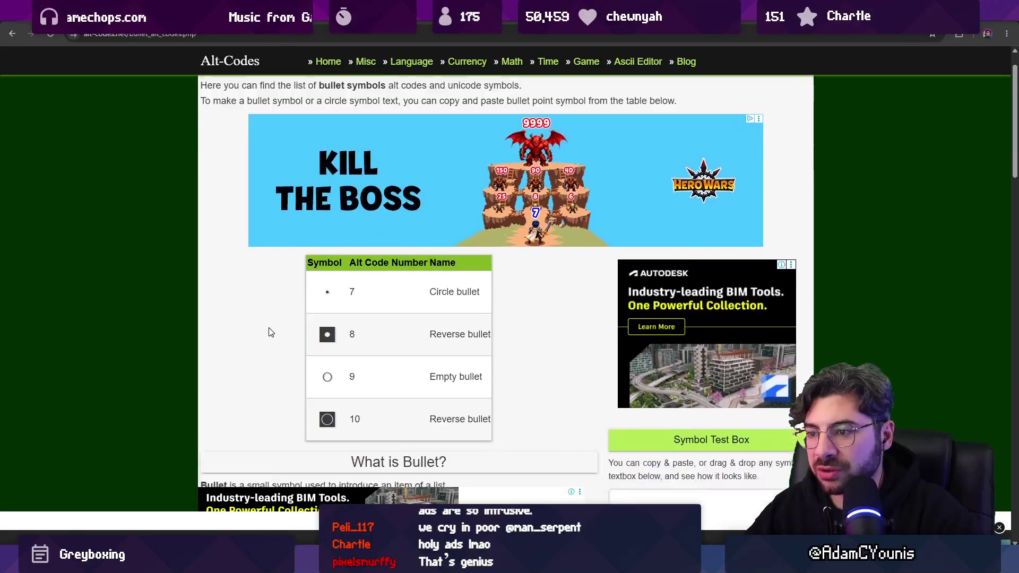
scroll(286, 221, "down", 1)
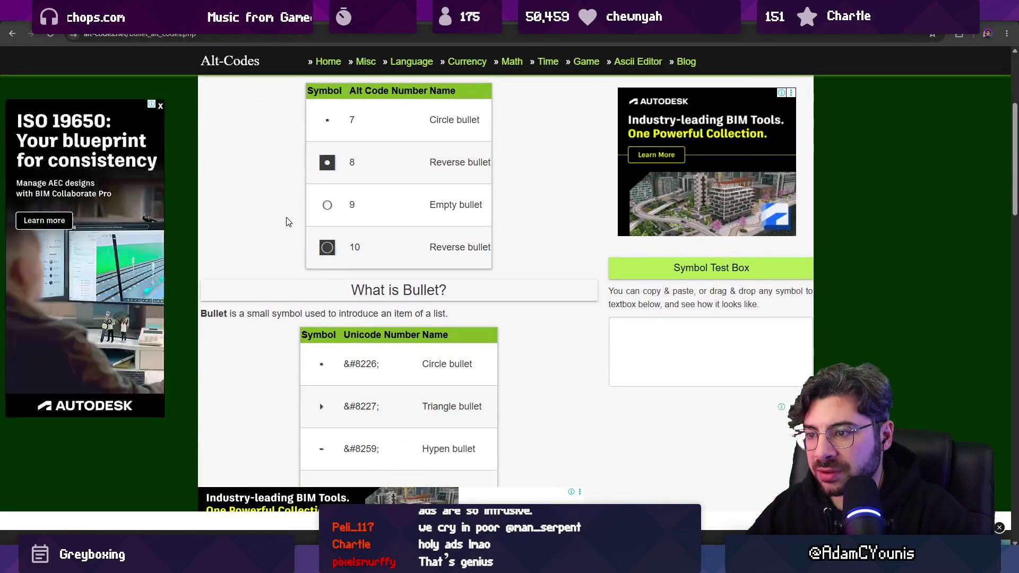
Search 'ascii circle' and open the Alt Codes Circle Symbols page
key("alt+Left")
left_click(169, 36)
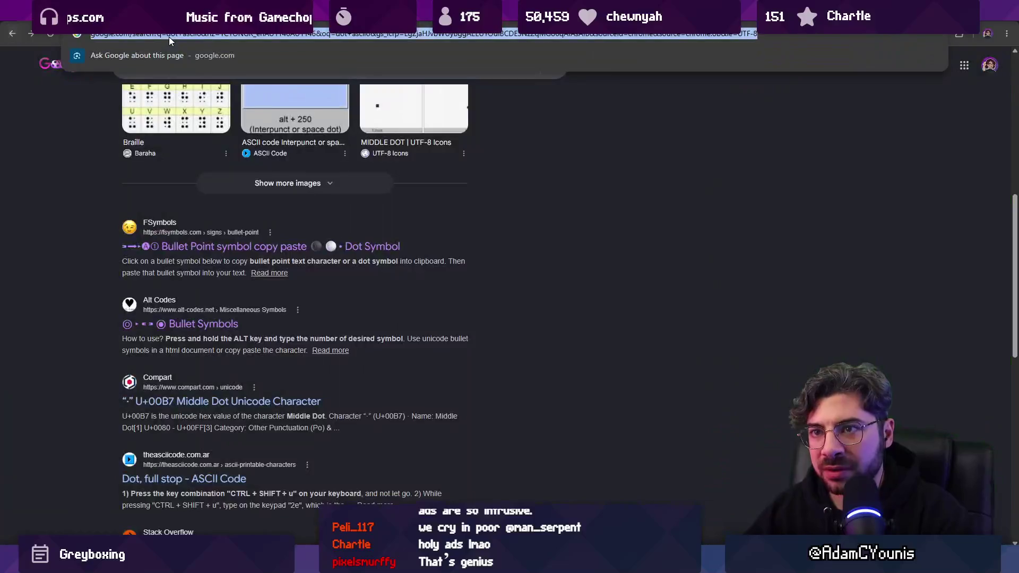
type("ascii circle")
key("Return")
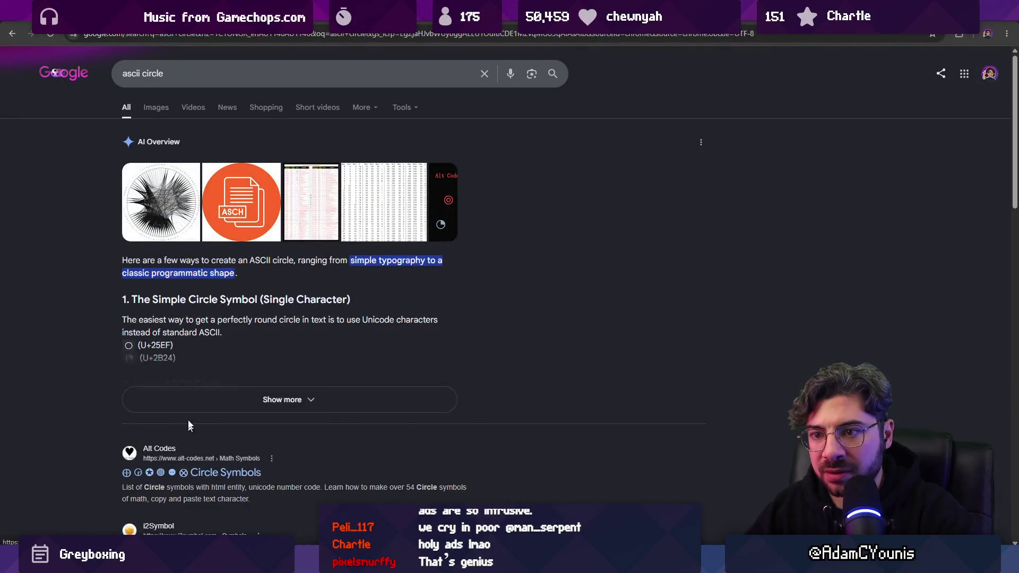
scroll(177, 298, "down", 4)
left_click(226, 260)
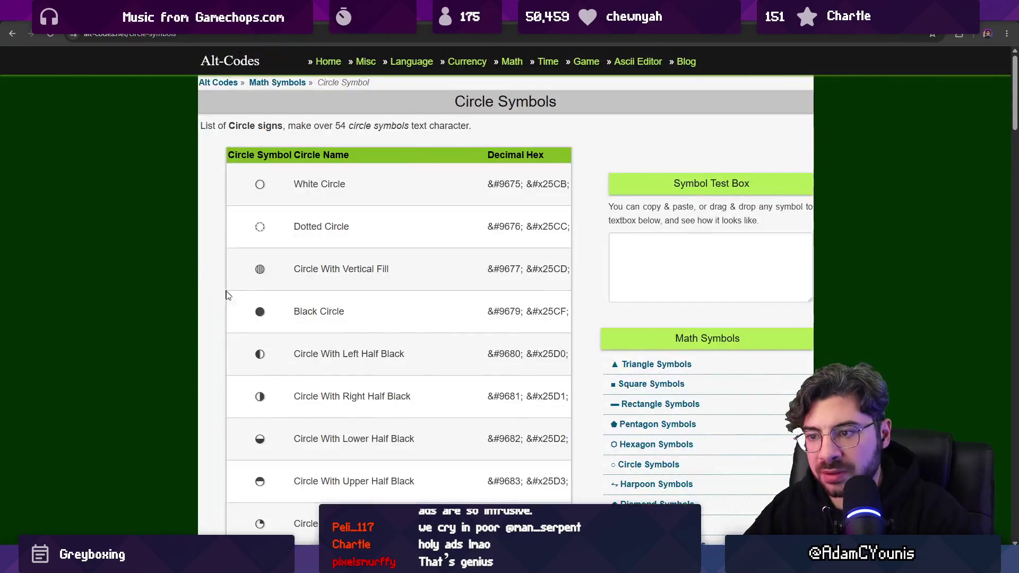
Copy the Black Circle symbol and paste it between the status string's quotes
scroll(228, 308, "down", 5)
scroll(228, 308, "up", 5)
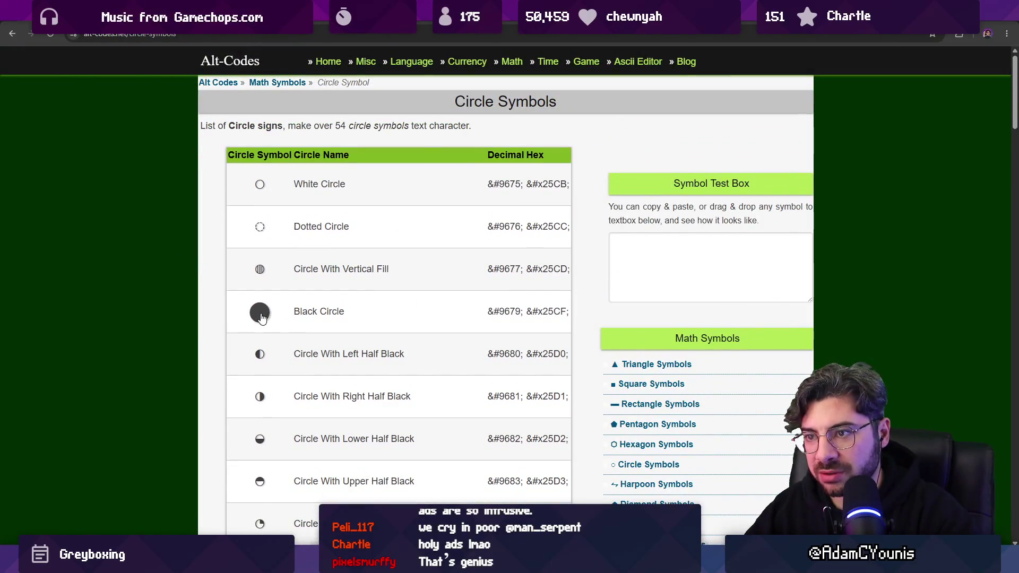
left_click(264, 316)
key("alt+Tab")
key("ctrl+v")
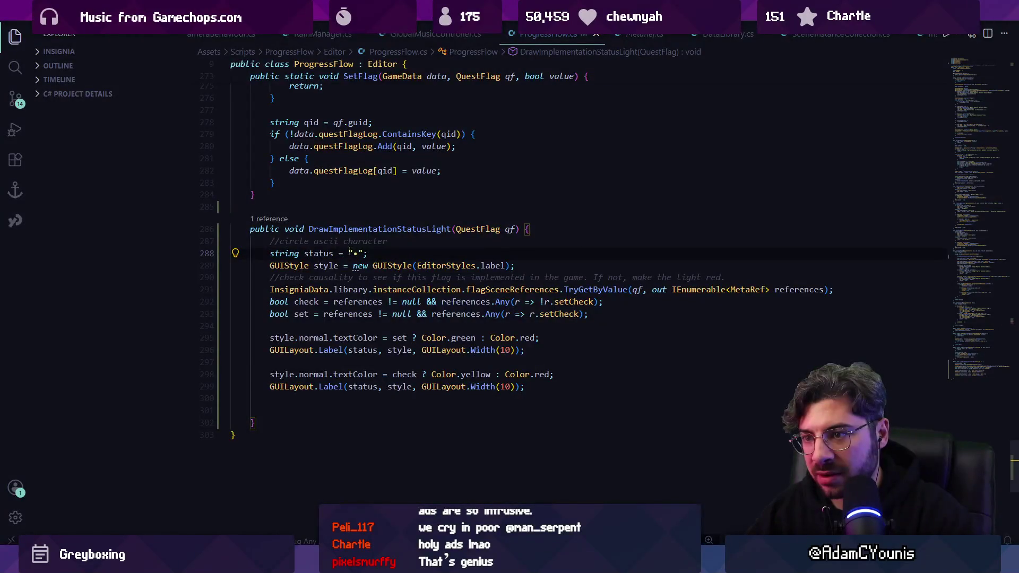
Change both status-dot labels from GUILayout.Width(10) to Width(14) and reload Unity
left_click(357, 254)
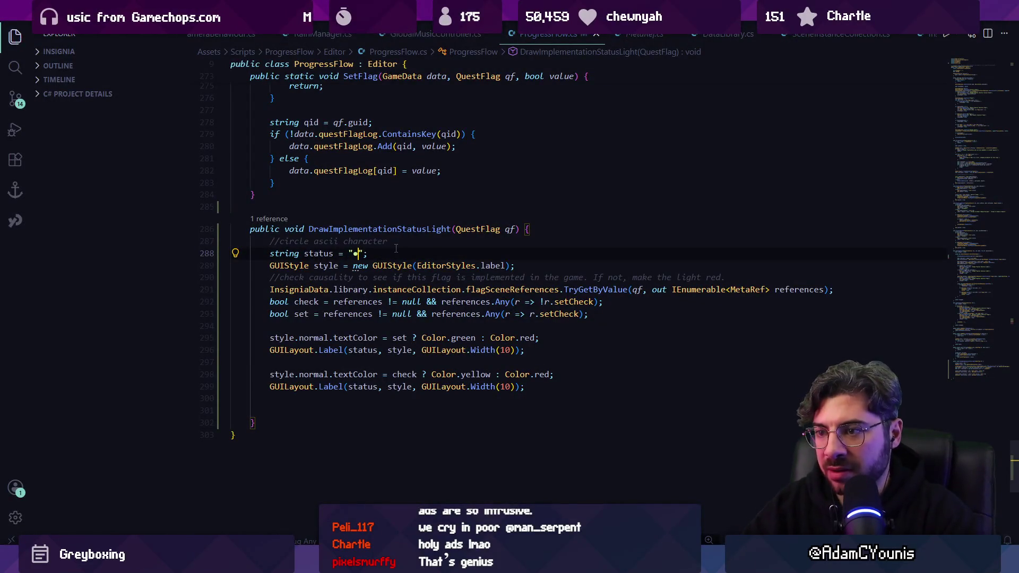
key("alt+Tab")
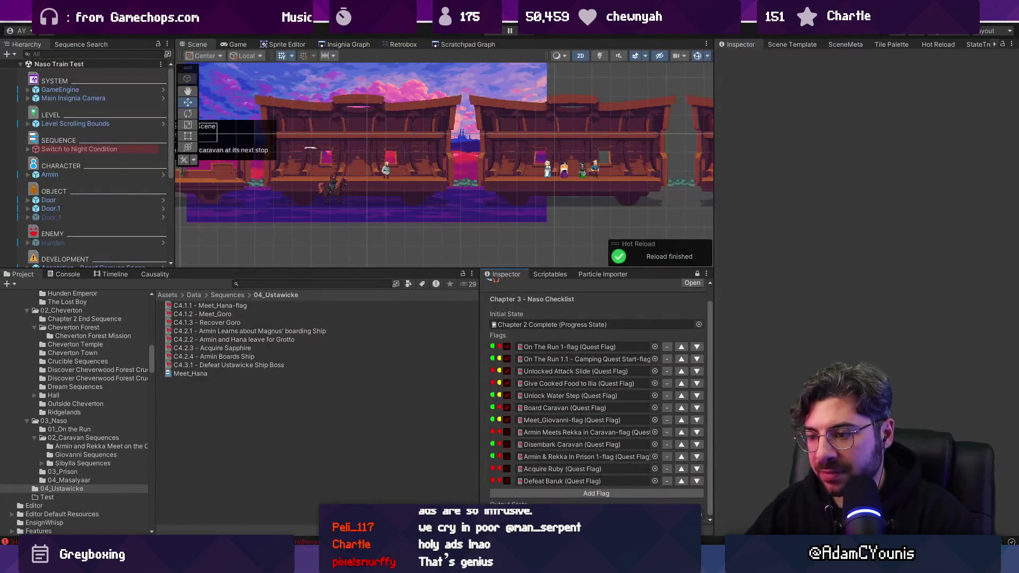
key("alt+Tab")
left_click(504, 350)
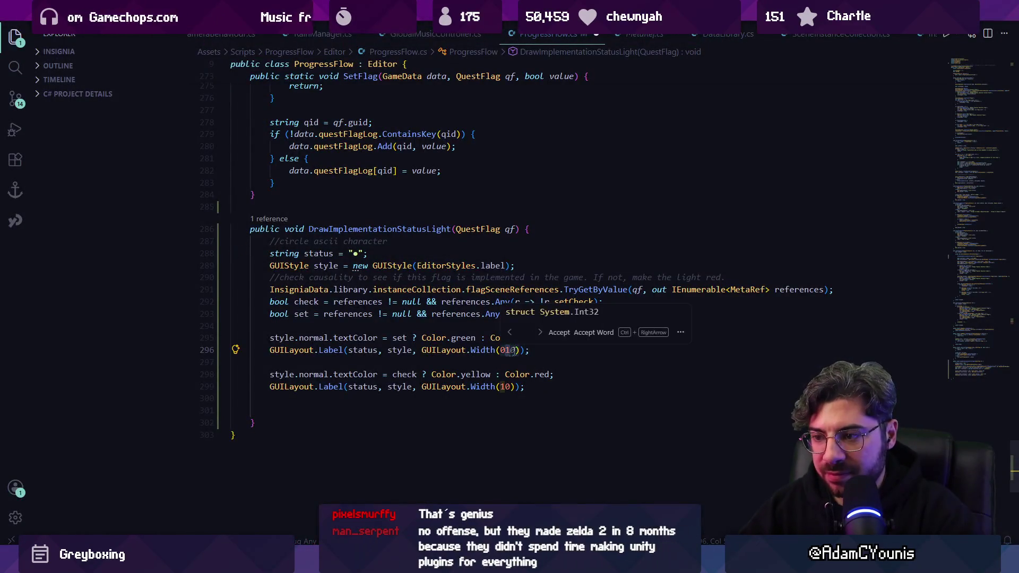
key("BackSpace")
type("4")
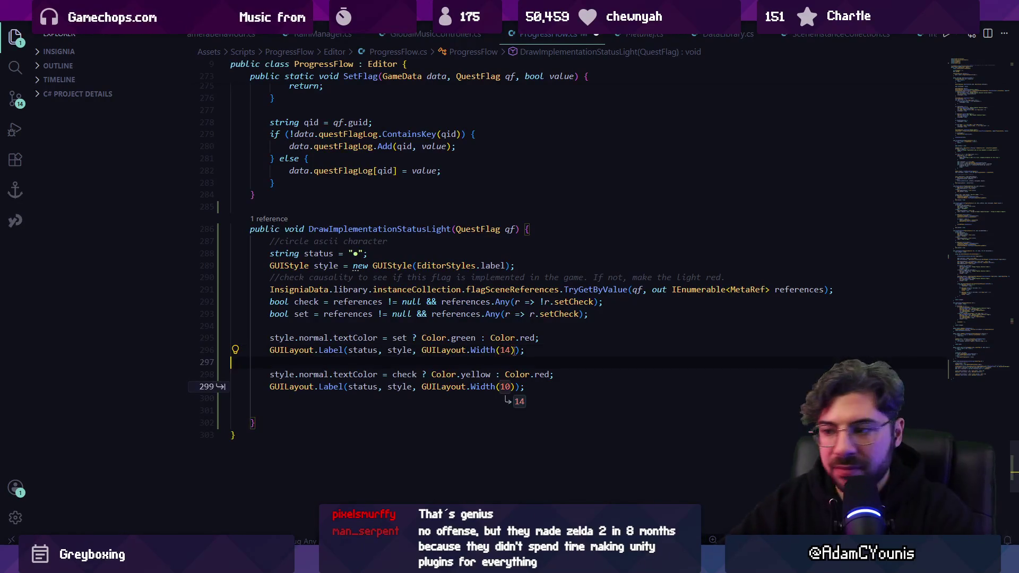
left_click(252, 398)
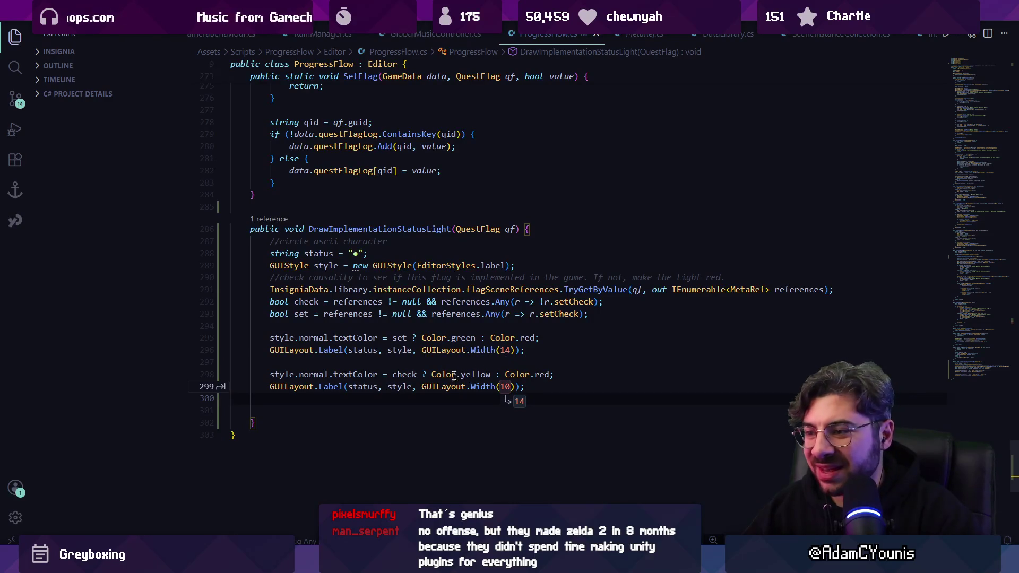
key("Escape")
key("Tab")
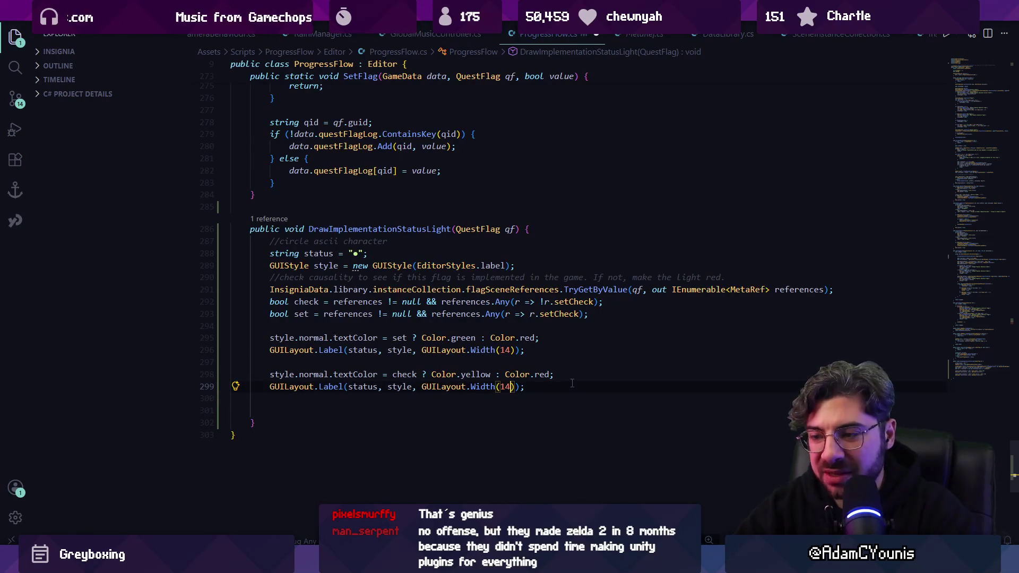
key("alt+Tab")
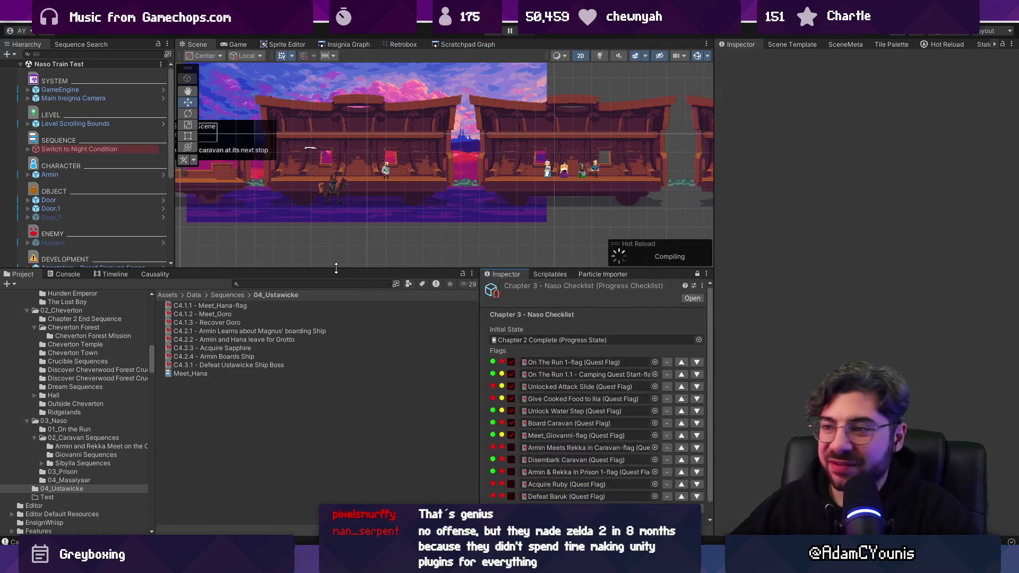
Check the wider Naso Checklist dots, pan and enlarge the Scene view, then return to ProgressFlow.cs
left_click_drag(394, 156, 439, 176)
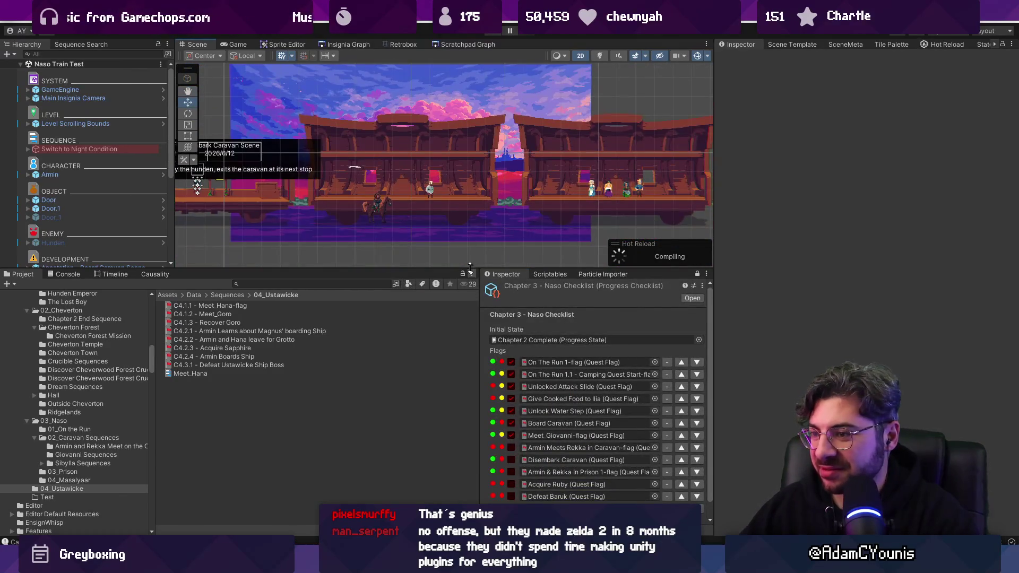
left_click_drag(442, 267, 443, 262)
scroll(539, 369, "down", 1)
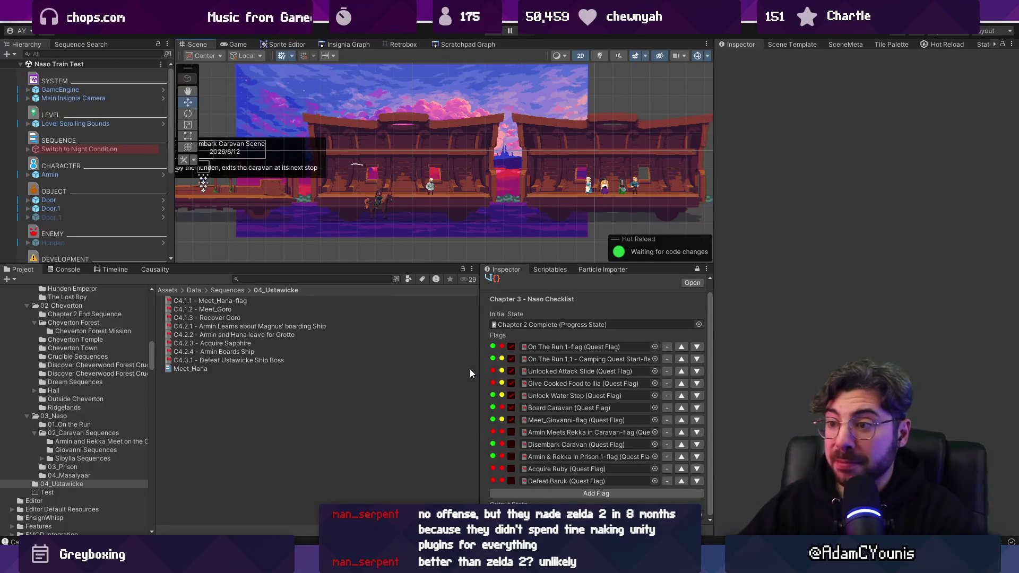
mouse_move(396, 263)
left_mouse_down()
mouse_move(400, 325)
mouse_move(404, 264)
left_mouse_up()
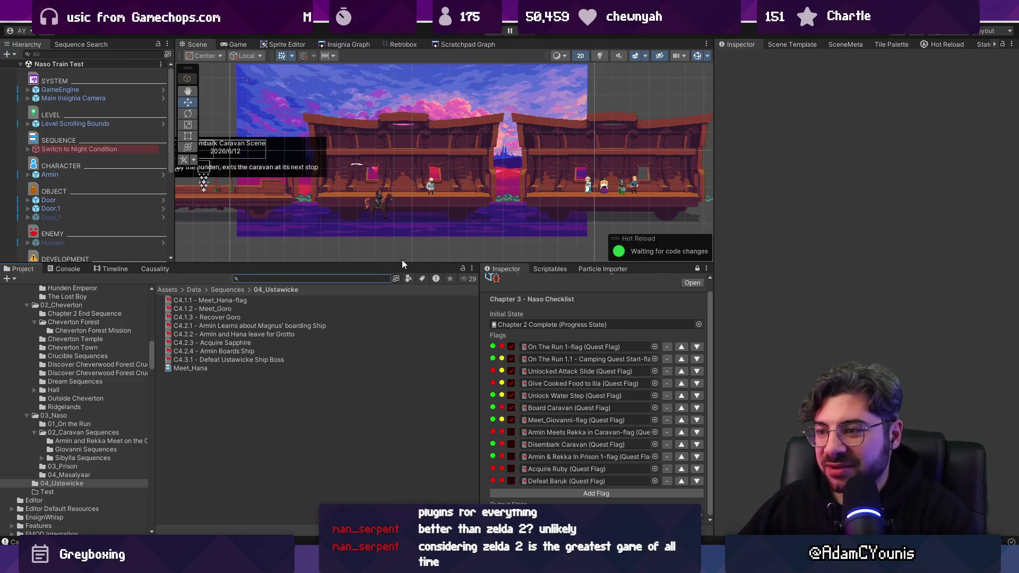
mouse_move(404, 261)
left_mouse_down()
mouse_move(404, 294)
mouse_move(404, 285)
left_mouse_up()
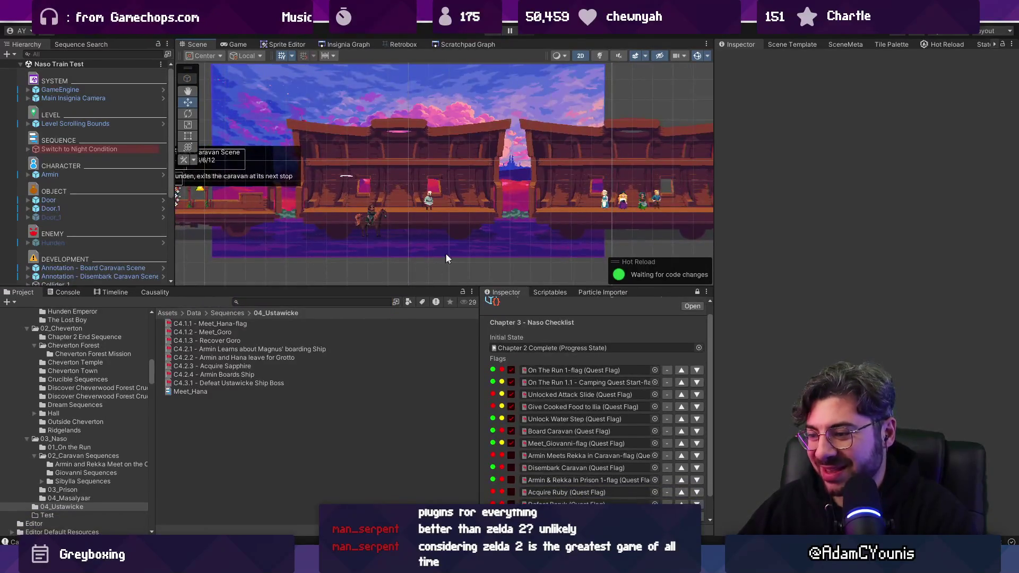
scroll(567, 411, "down", 2)
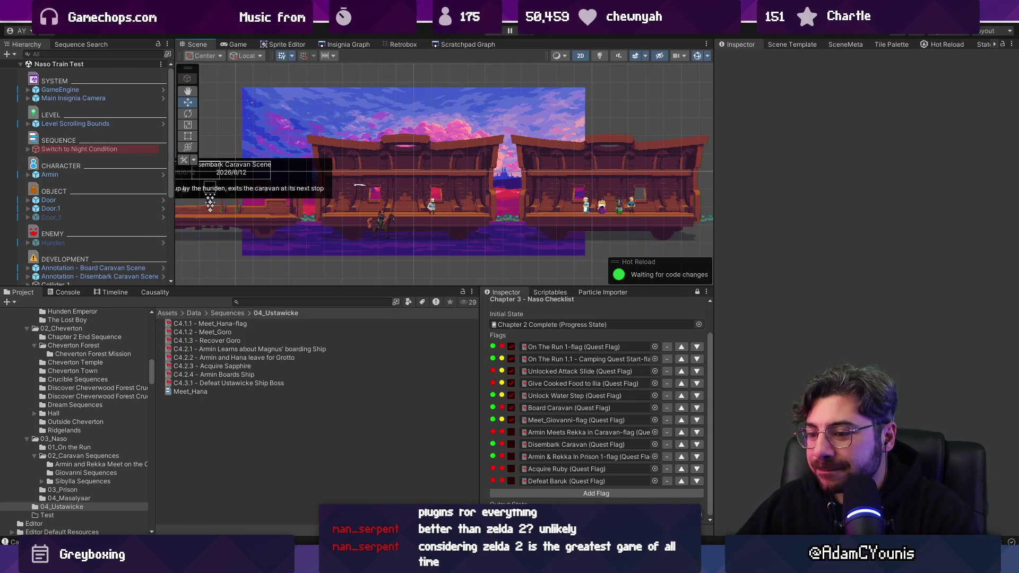
mouse_move(370, 561)
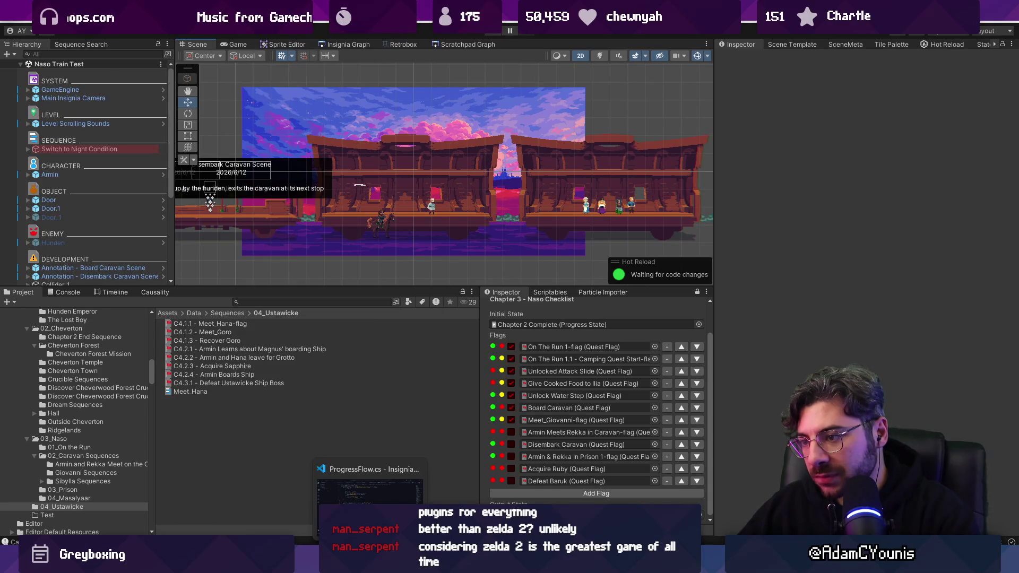
left_click(370, 488)
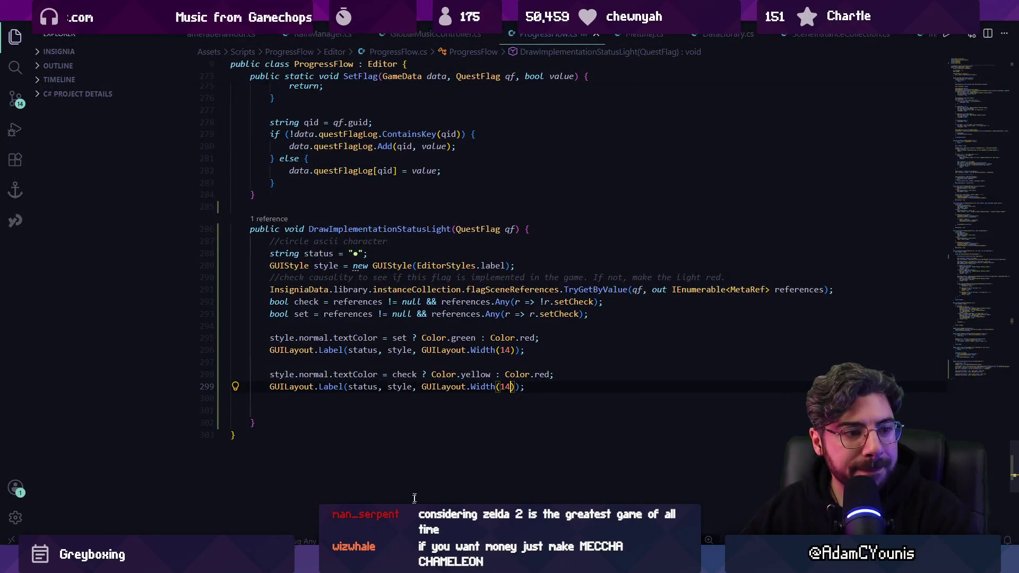
Add '+ Color.red' after Color.yellow on the check-dot line, save, and view it in Unity
left_click(558, 399)
left_click(480, 375)
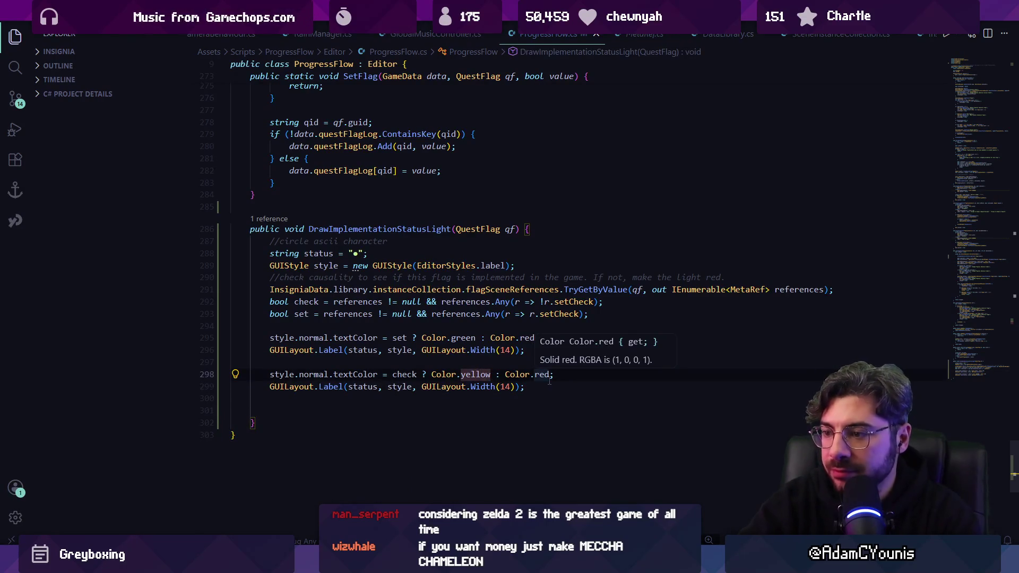
type("+ Color")
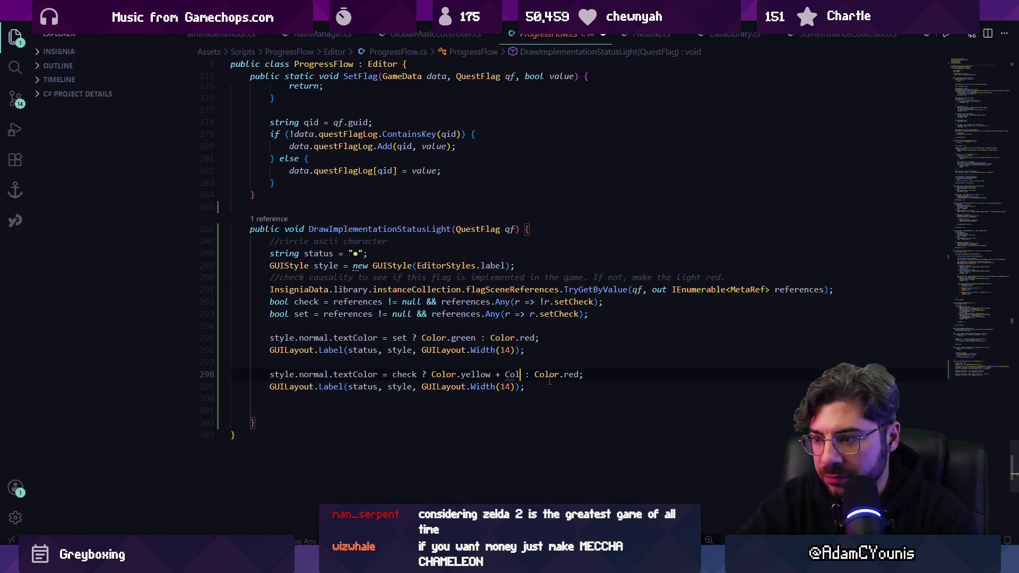
type(".red")
key("ctrl+s")
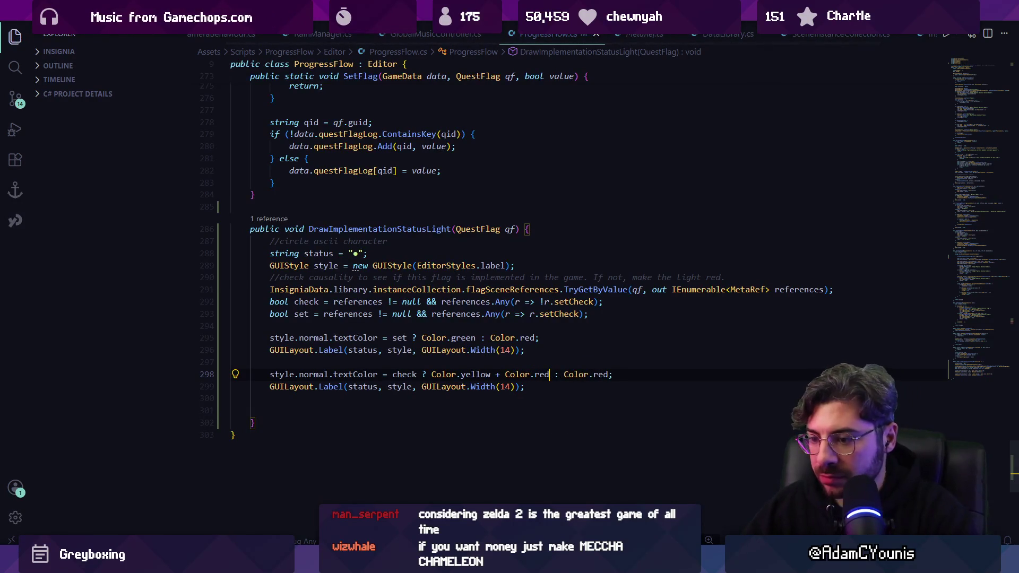
key("alt+Tab")
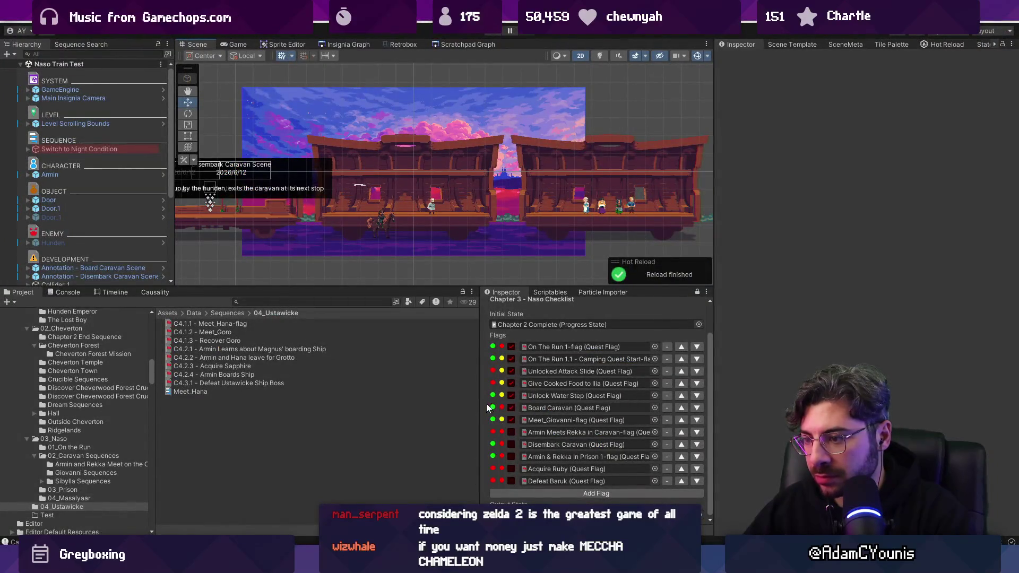
key("alt+Tab")
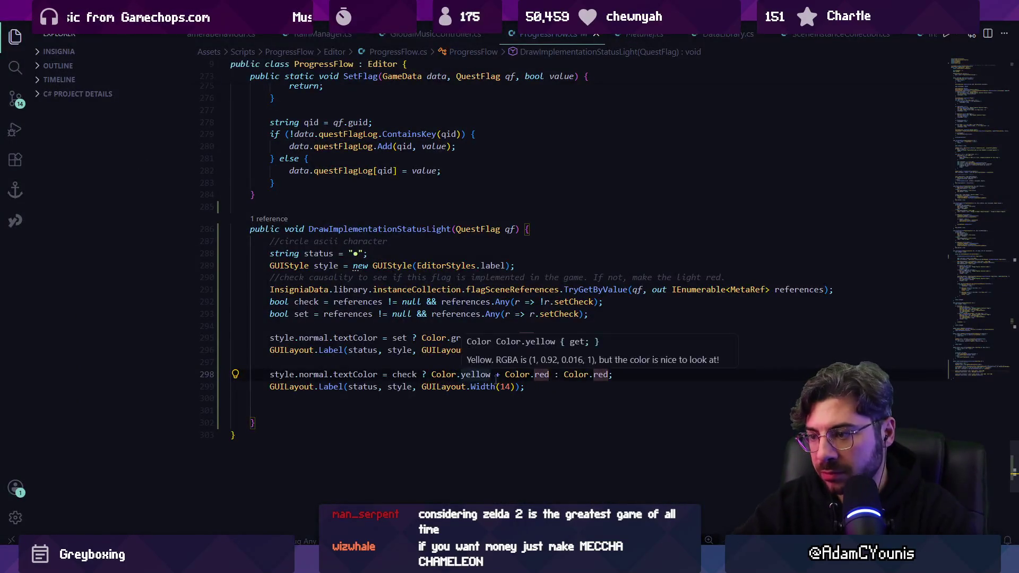
Wrap the Color.yellow + Color.red sum in parentheses, save, and recheck Unity
key("ctrl+shift+Left")
key("ctrl+shift+Left")
key("ctrl+shift+Left")
key("ctrl+shift+Left")
key("Left")
type("(")
key("ctrl+s")
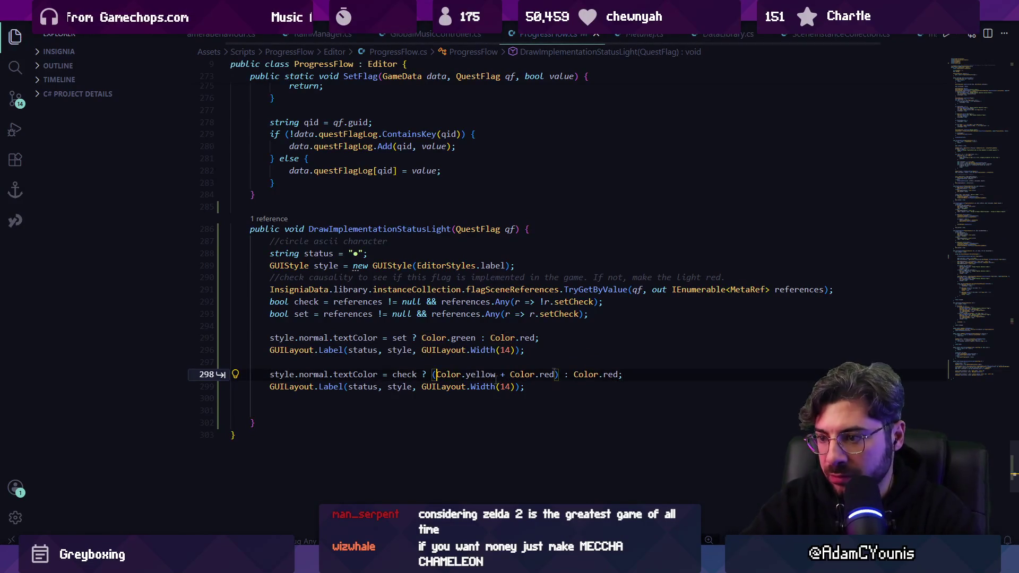
key("alt+Tab")
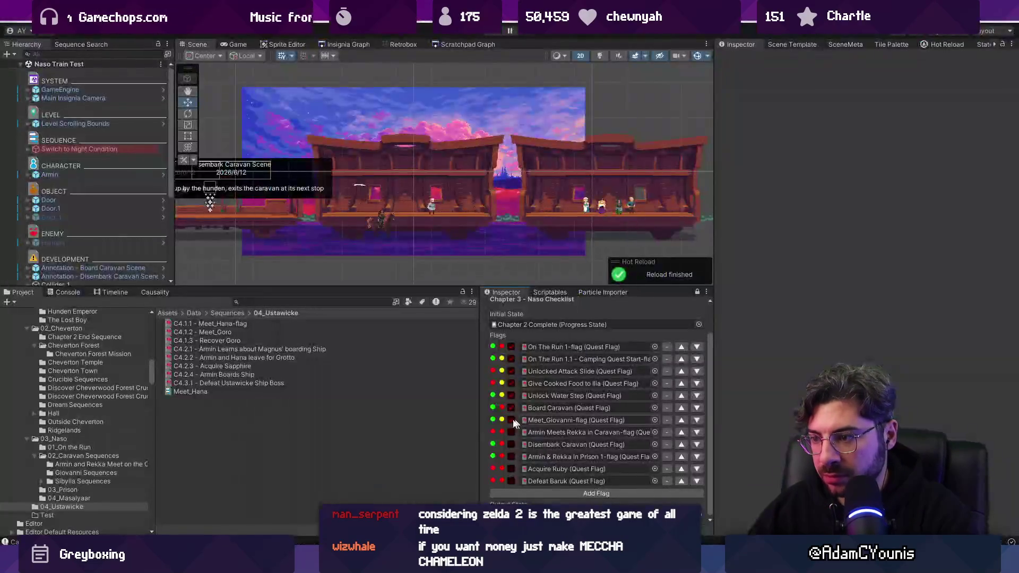
key("alt+Tab")
Try division and subtraction between yellow and red, then restore addition, checking Unity each time
double_click(501, 374)
type("/")
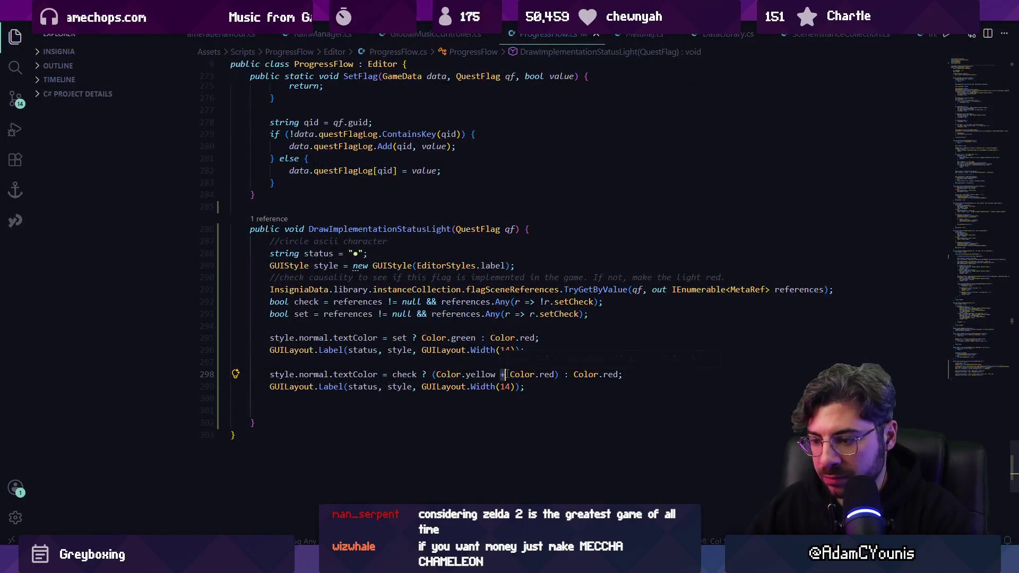
key("BackSpace")
type("-")
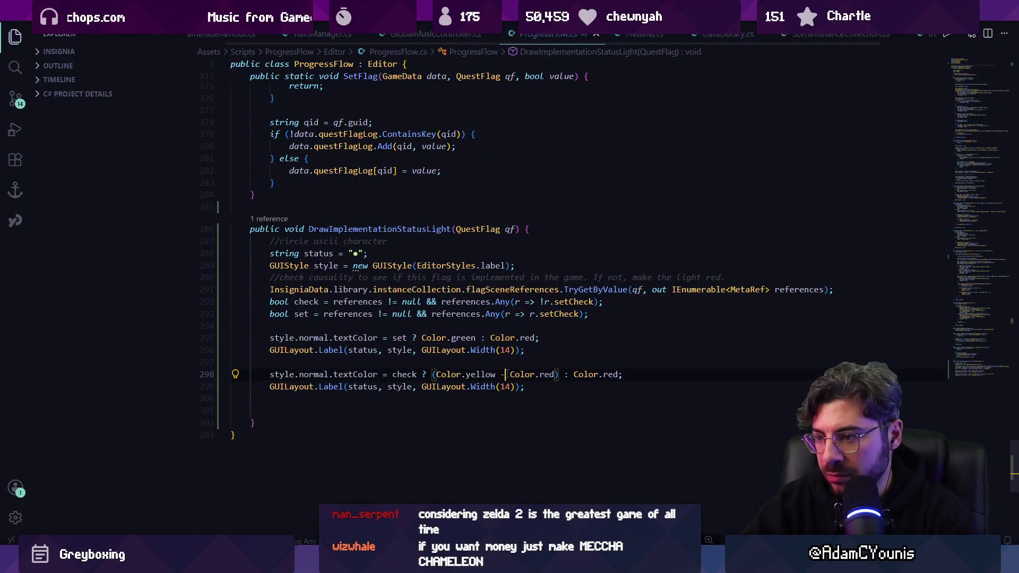
key("alt+Tab")
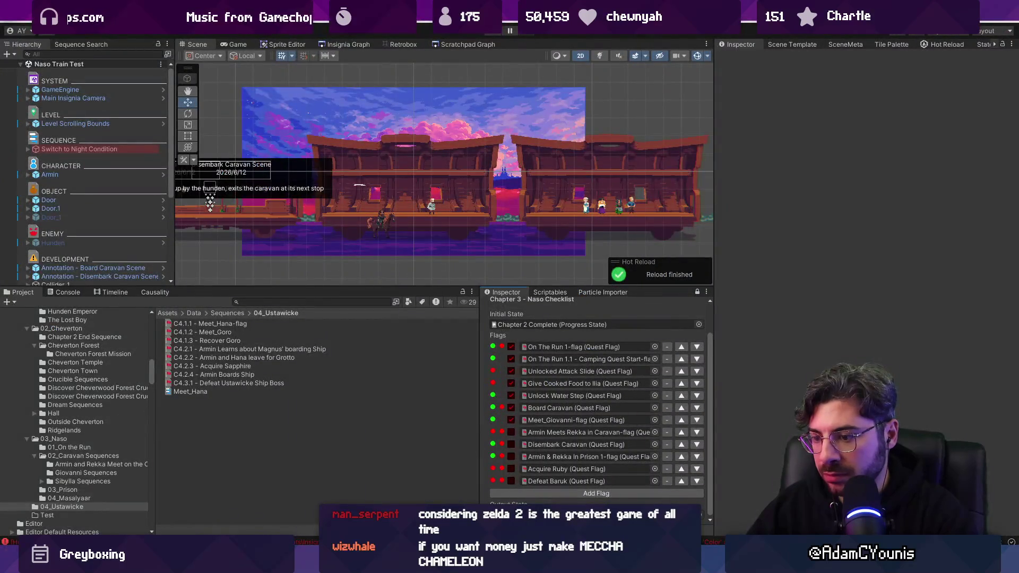
key("alt+Tab")
key("BackSpace")
type("+")
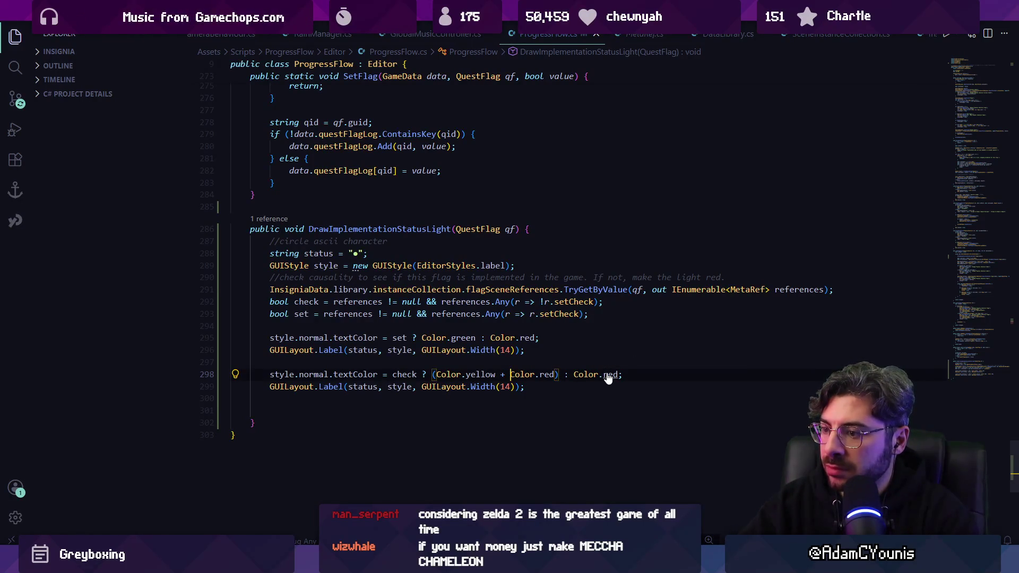
key("alt+Tab")
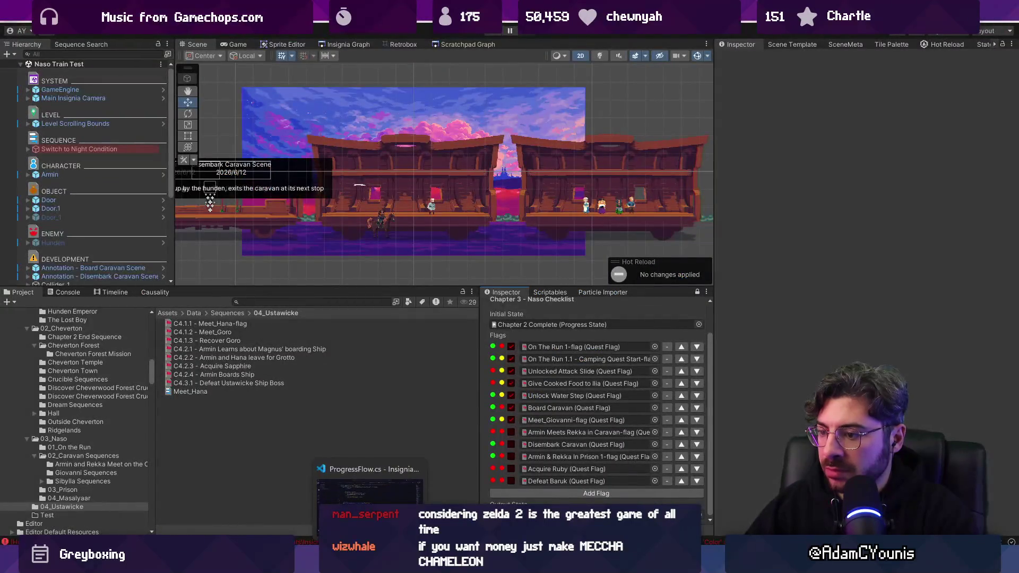
key("alt+Tab")
Try halving the red term with /2, save and check Unity, then remove it
left_click(555, 375)
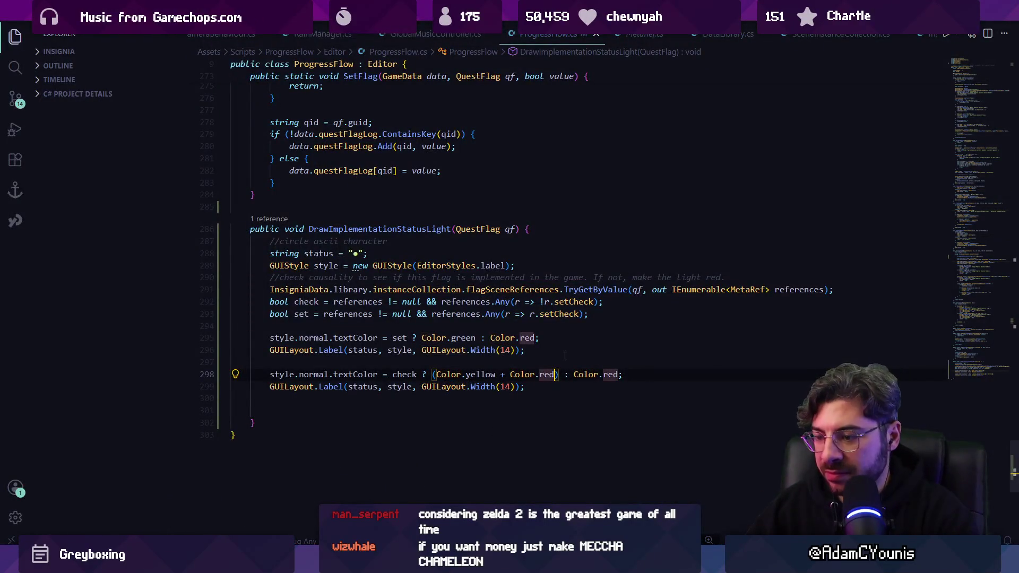
type("/2")
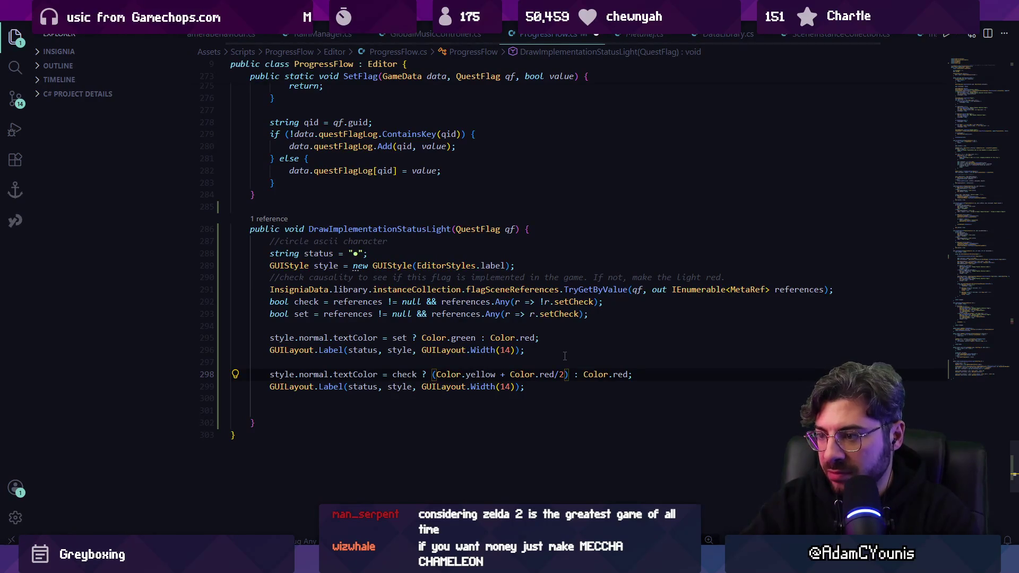
key("ctrl+s")
key("alt+Tab")
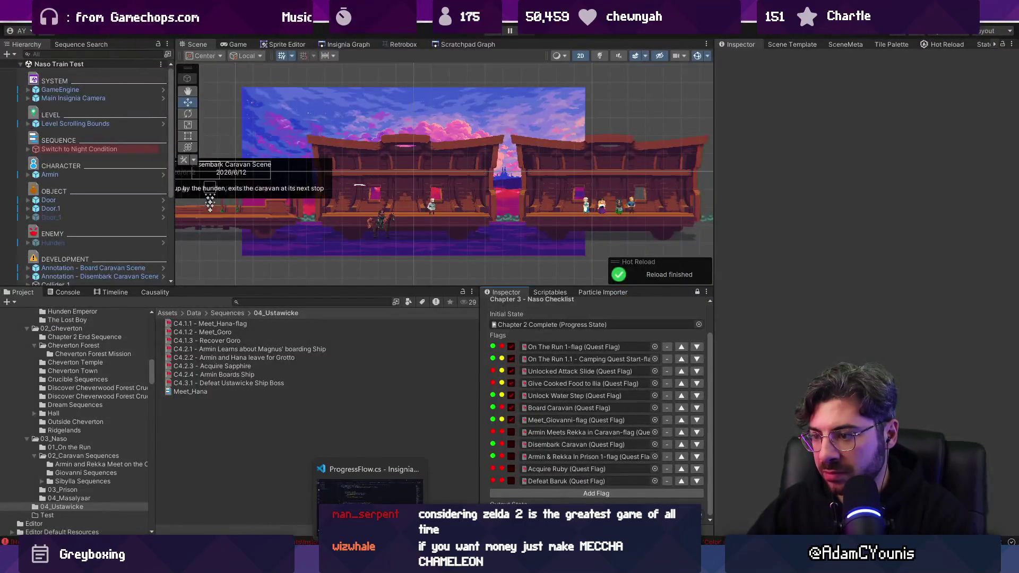
key("alt+Tab")
key("ctrl+z")
key("BackSpace")
key("BackSpace")
Multiply yellow by red instead of adding, save, and view the dots in Unity
left_click(505, 374)
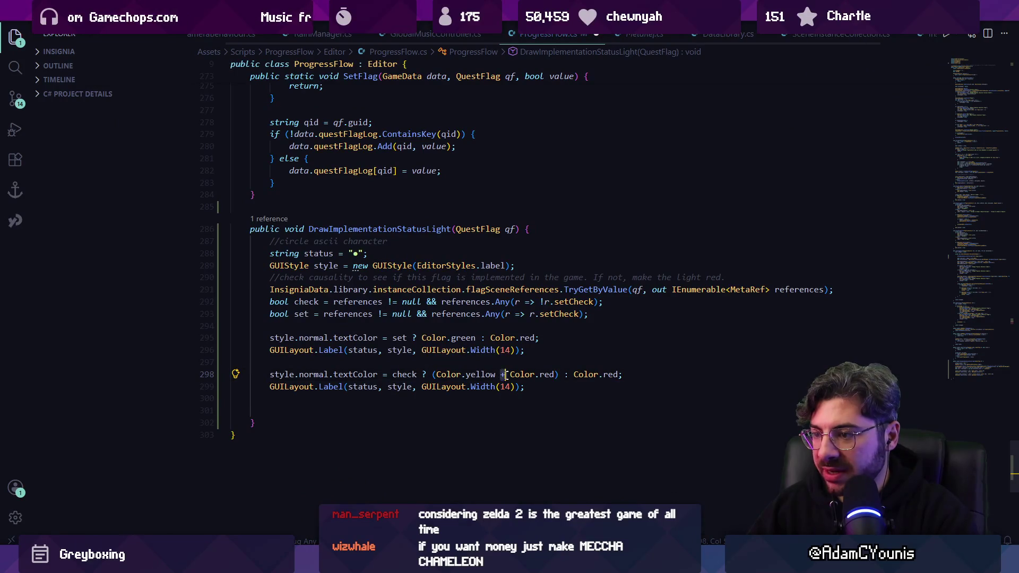
key("BackSpace")
type("*")
key("ctrl+s")
key("alt+Tab")
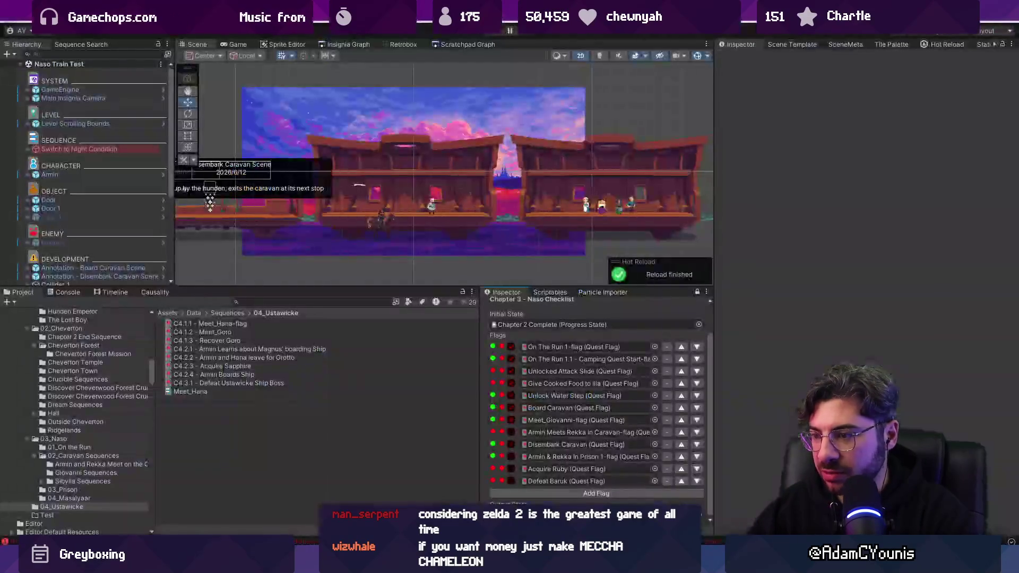
key("alt+Tab")
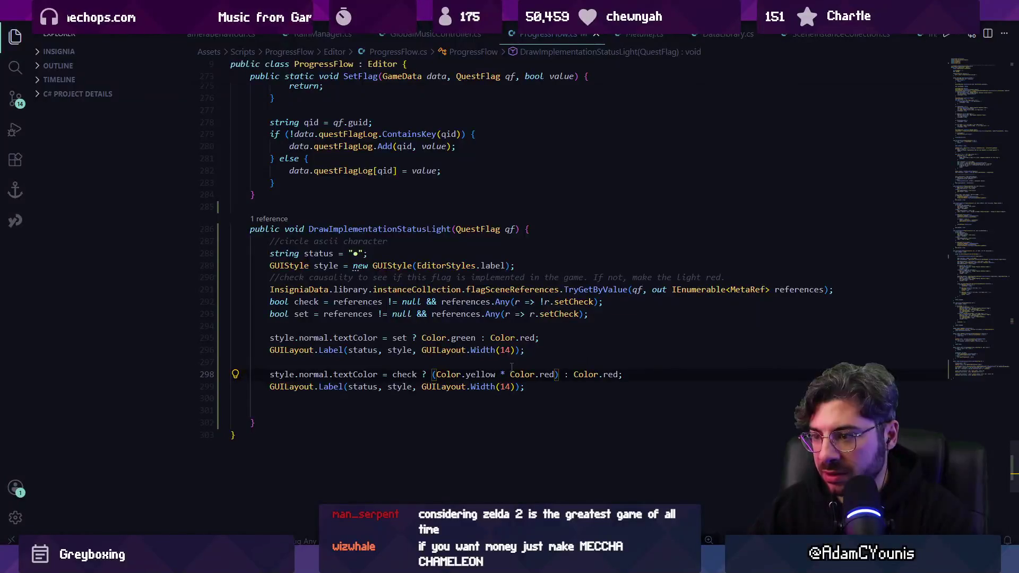
Try appending *2f to the colour, check Unity, then undo back to Color.yellow - Color.red
left_click(554, 374)
type("*2f")
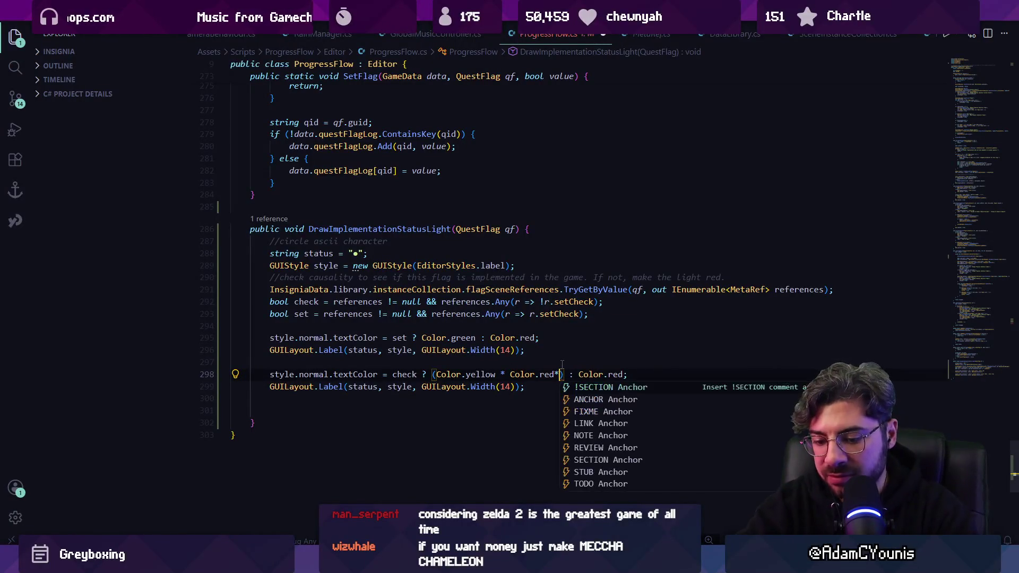
key("ctrl+s")
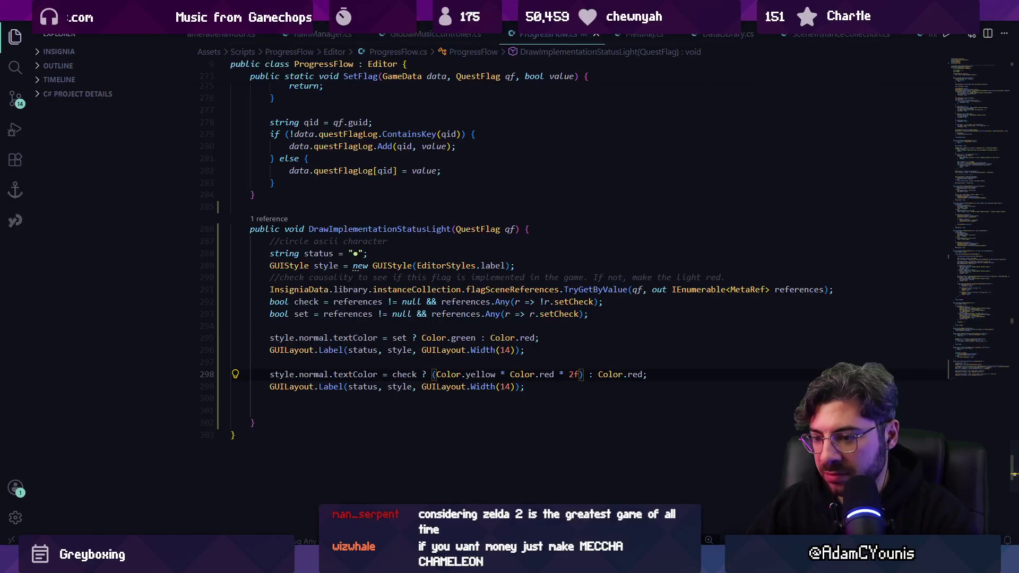
key("alt+Tab")
key("alt+Tab")
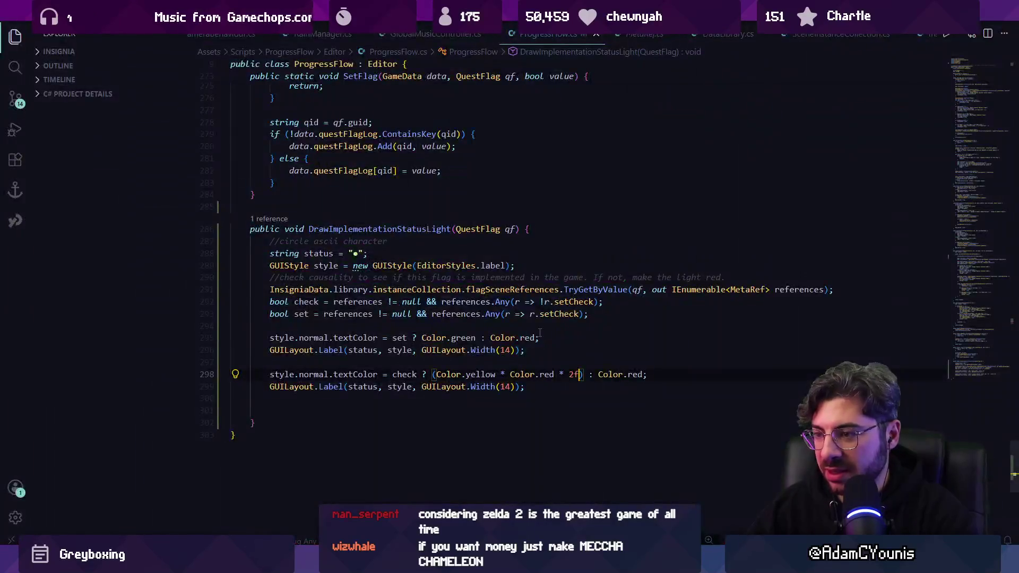
key("ctrl+z")
key("ctrl+z")
key("ctrl+z")
key("ctrl+y")
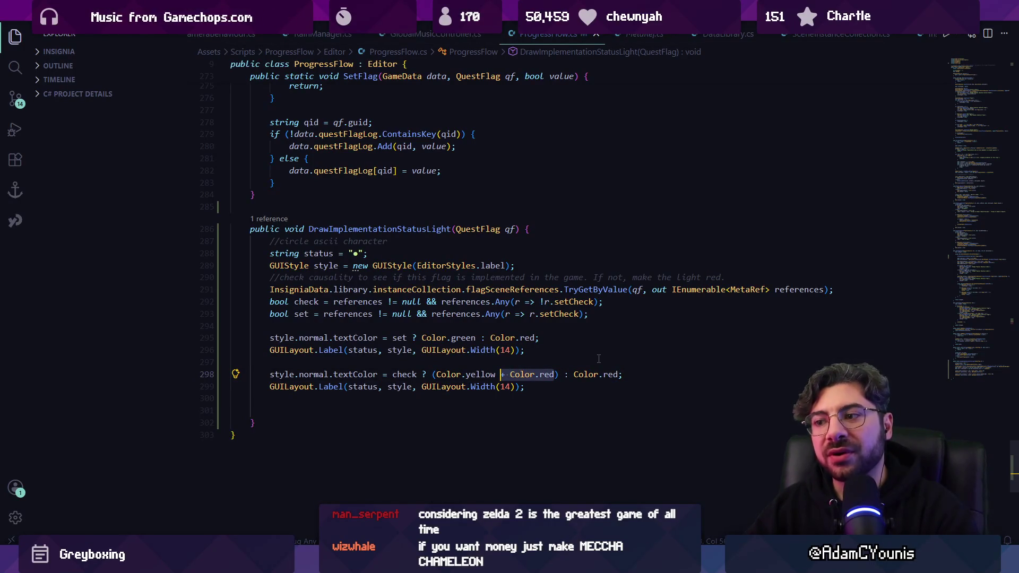
key("ctrl+z")
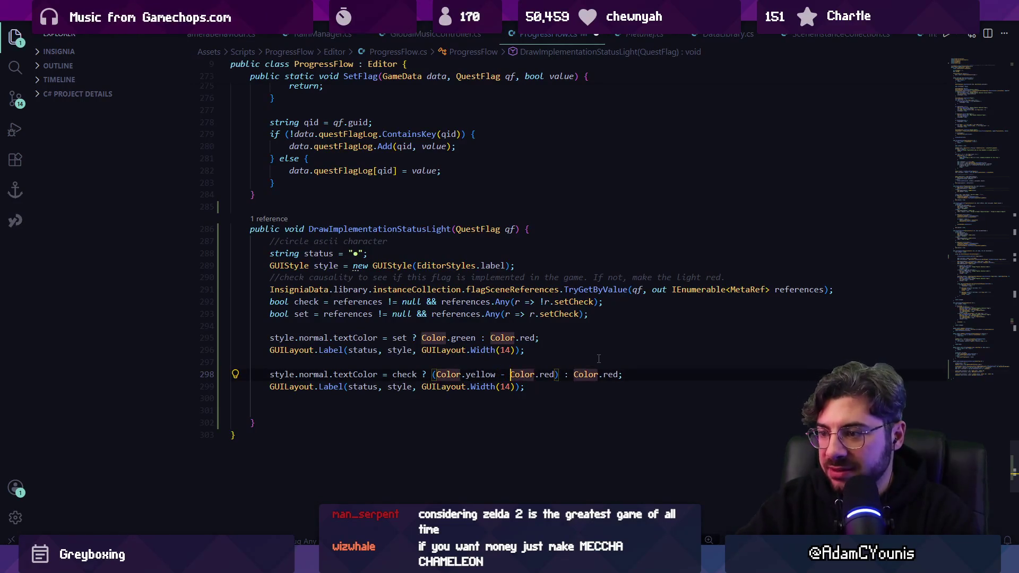
Replace red with 'blue / 2f' in the check colour, save, and compare in Unity
key("ctrl+shift+Right")
type("blue")
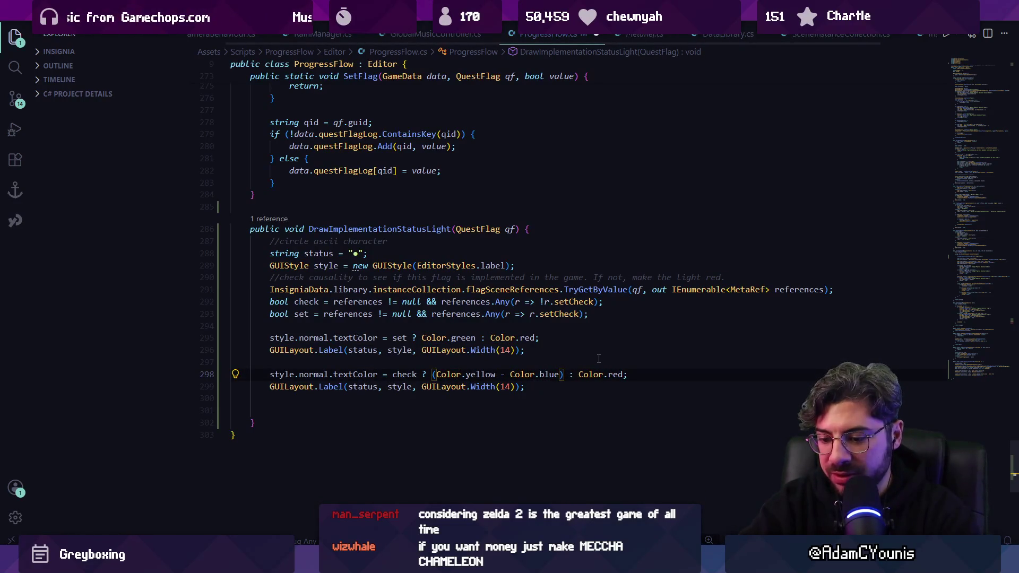
type(" / 2f")
key("ctrl+s")
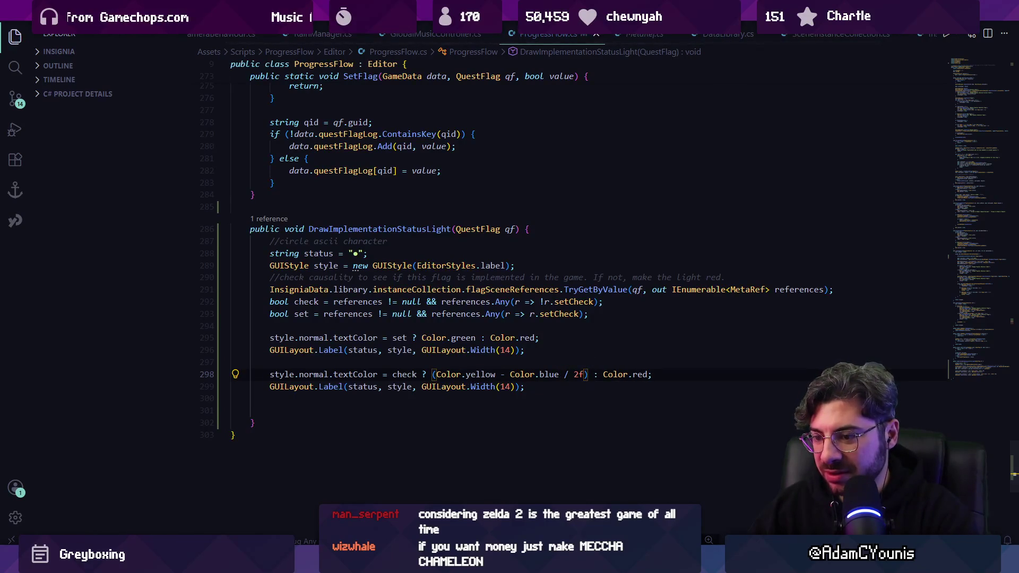
key("alt+Tab")
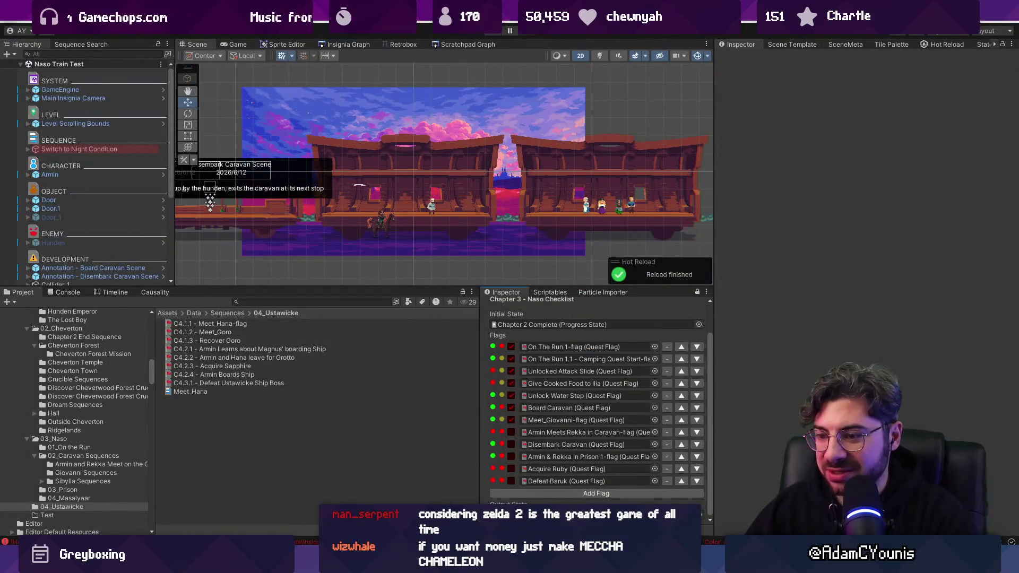
key("alt+Tab")
Swap the blue term for green and check the dots in Unity
key("ctrl+shift+Left")
key("ctrl+shift+Left")
key("ctrl+shift+Left")
key("BackSpace")
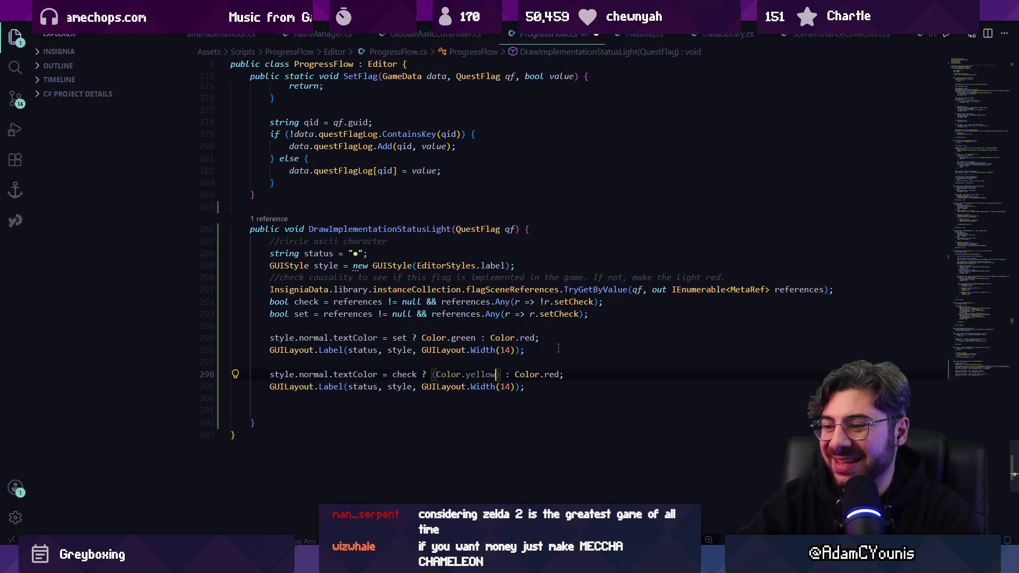
key("ctrl+z")
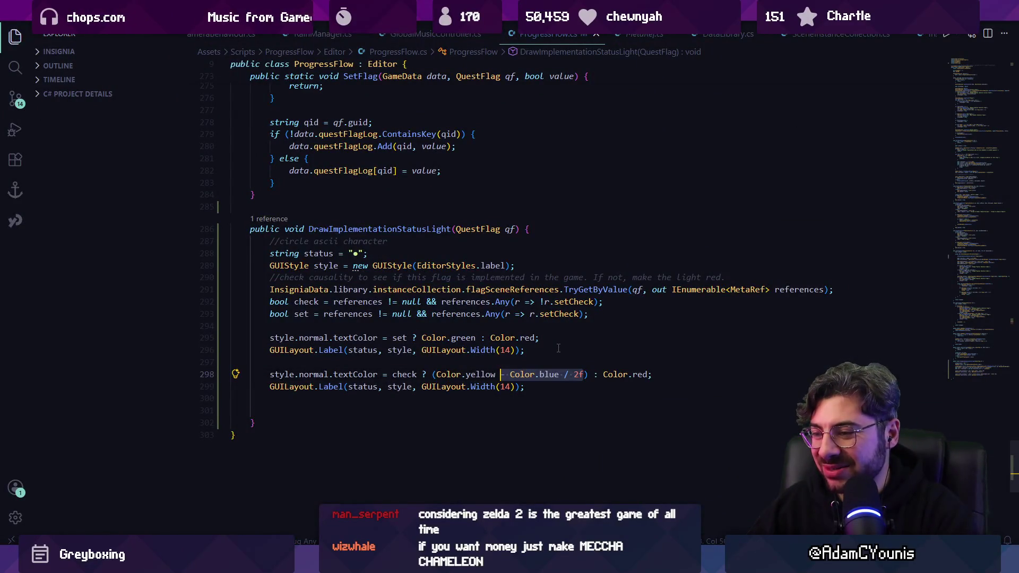
key("ctrl+shift+Right")
key("ctrl+shift+Right")
key("ctrl+shift+Right")
key("ctrl+shift+Left")
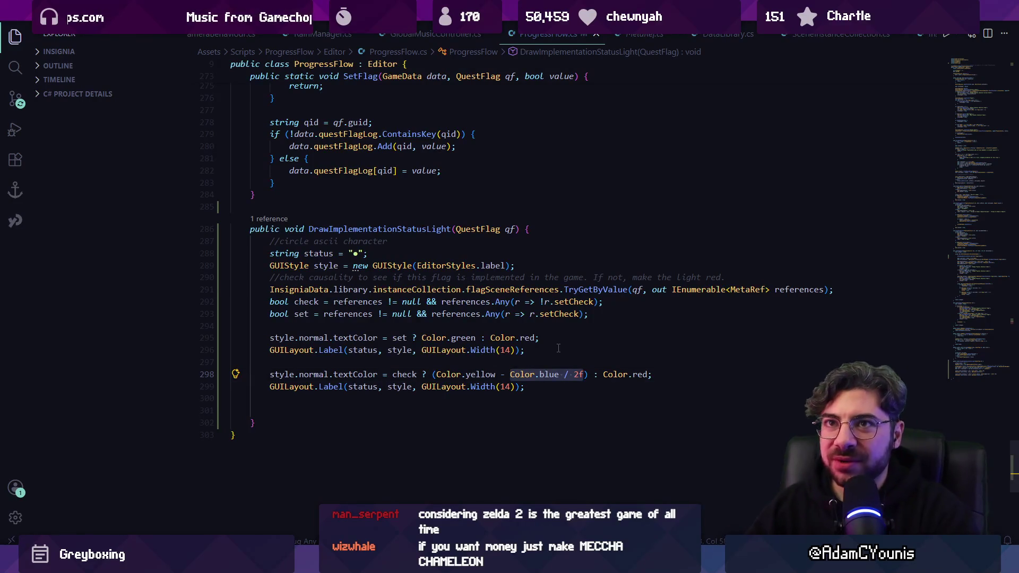
key("Left")
key("ctrl+Right")
key("ctrl+Right")
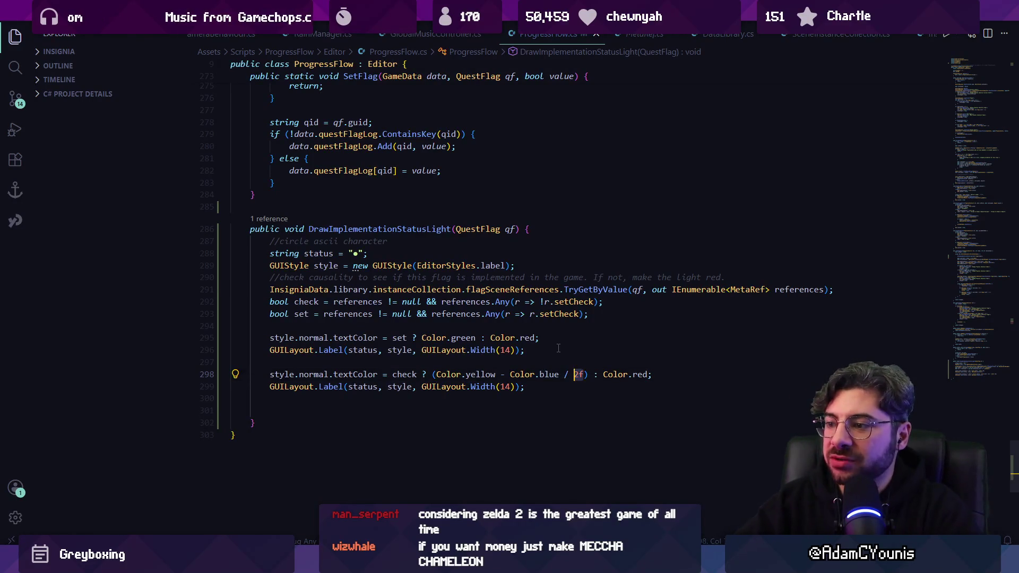
key("ctrl+BackSpace")
type("green")
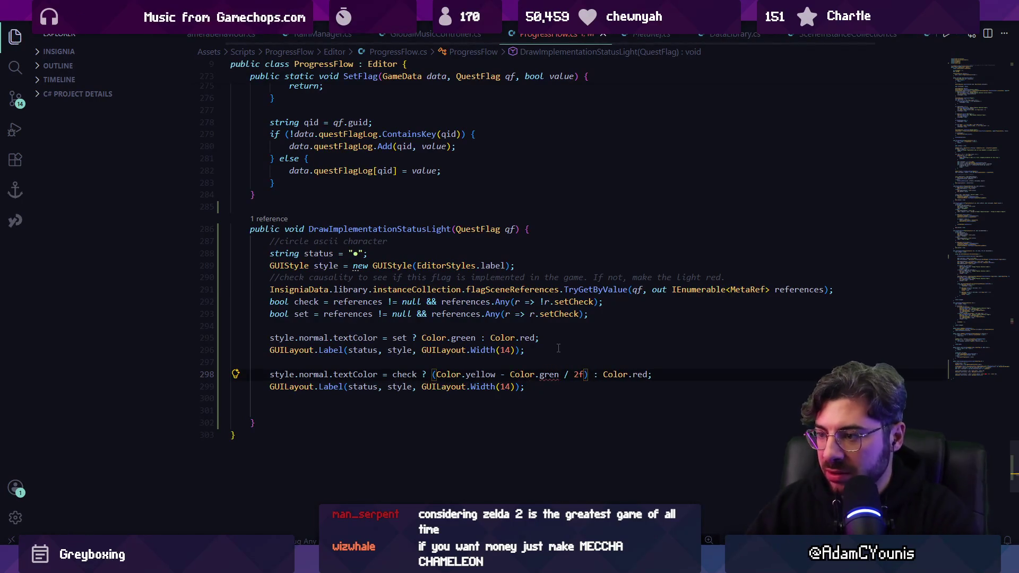
key("alt+Tab")
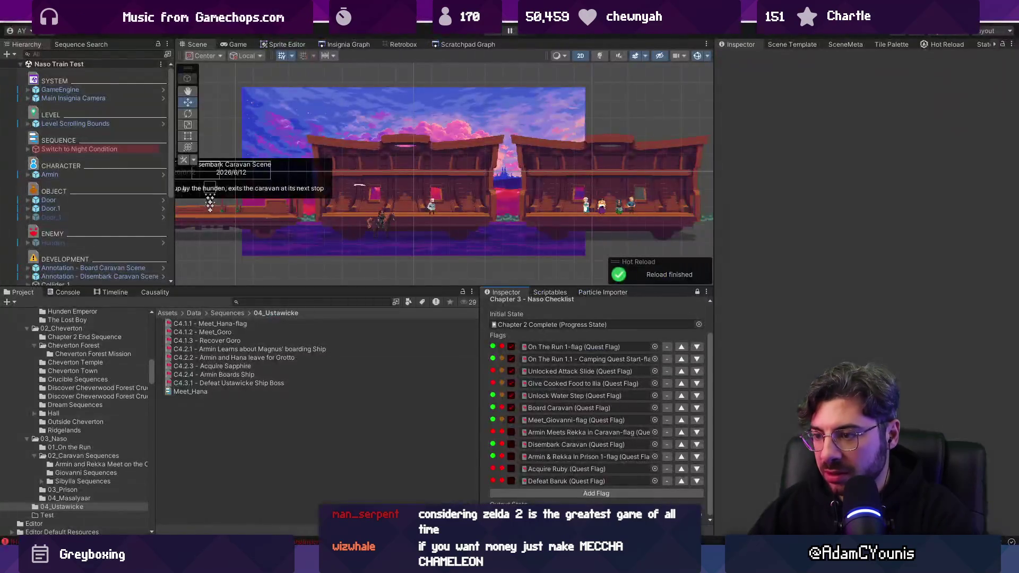
key("alt+Tab")
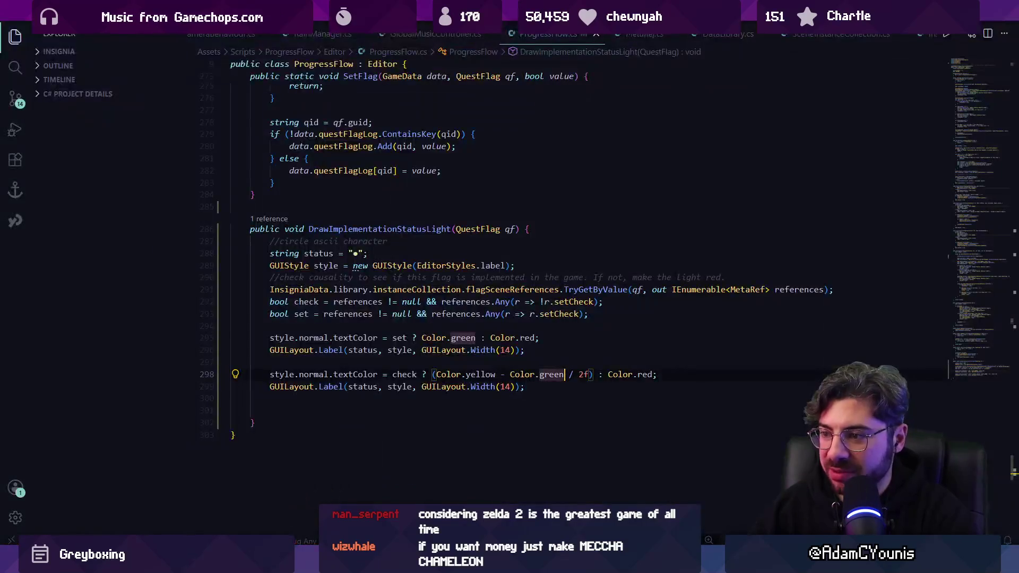
Rewrite the colour as Color.yellow + Color.green * 0.2f and save
key("ctrl+shift+Left")
key("ctrl+shift+Left")
key("ctrl+shift+Left")
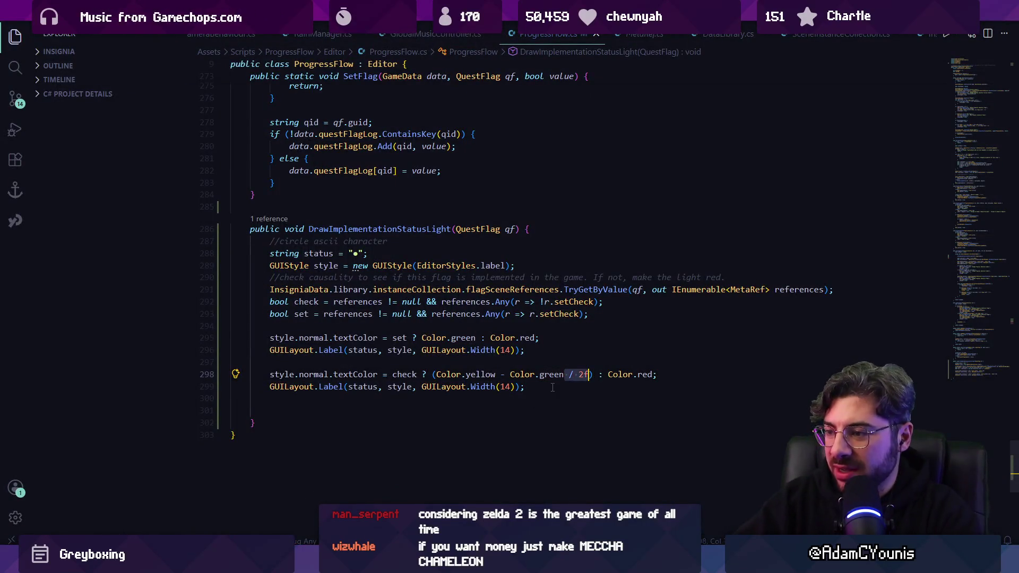
key("ctrl+shift+Left")
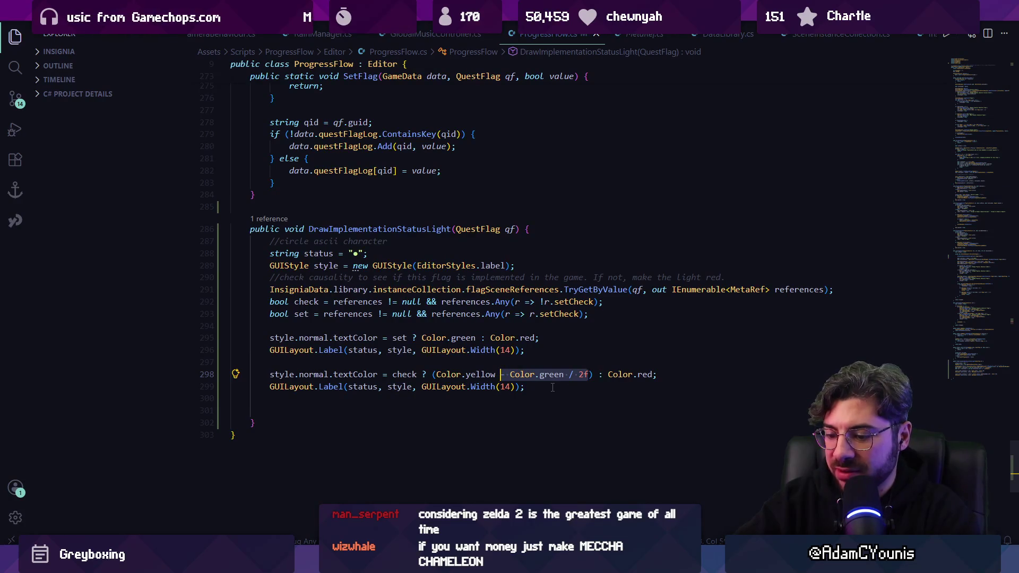
type("+ green")
key("ctrl+BackSpace")
type("Color.green")
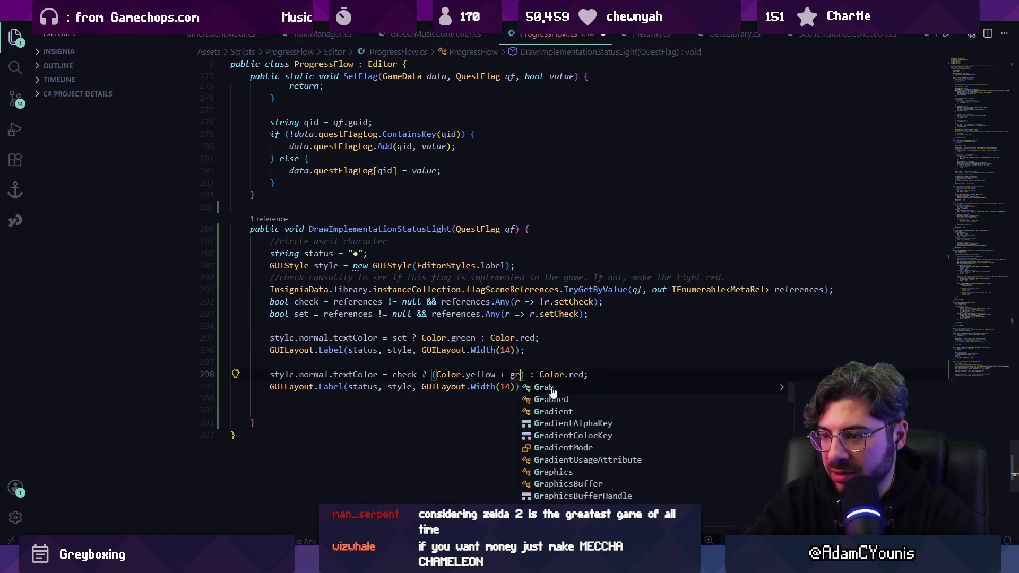
type("*0.3")
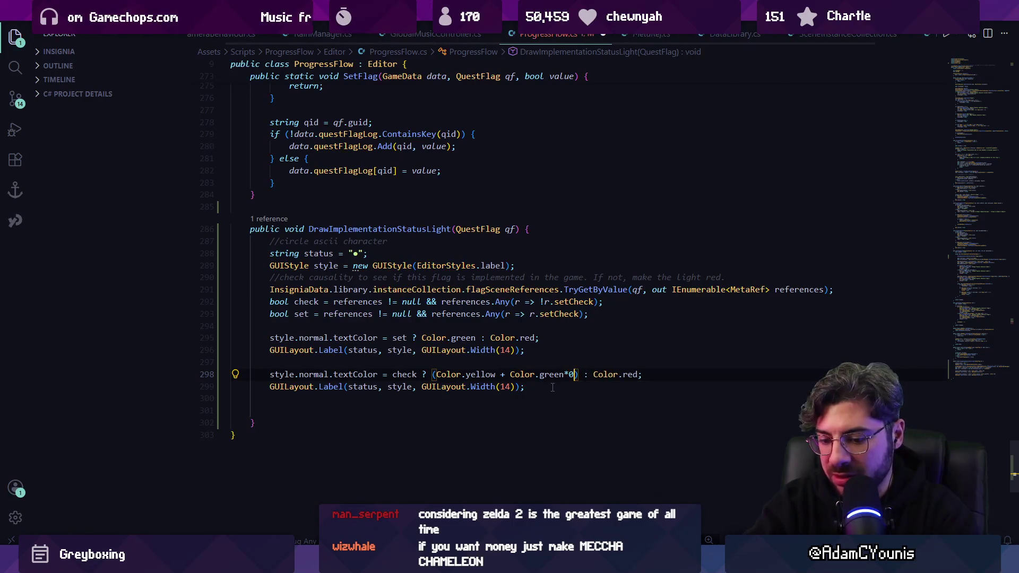
type("f")
key("ctrl+s")
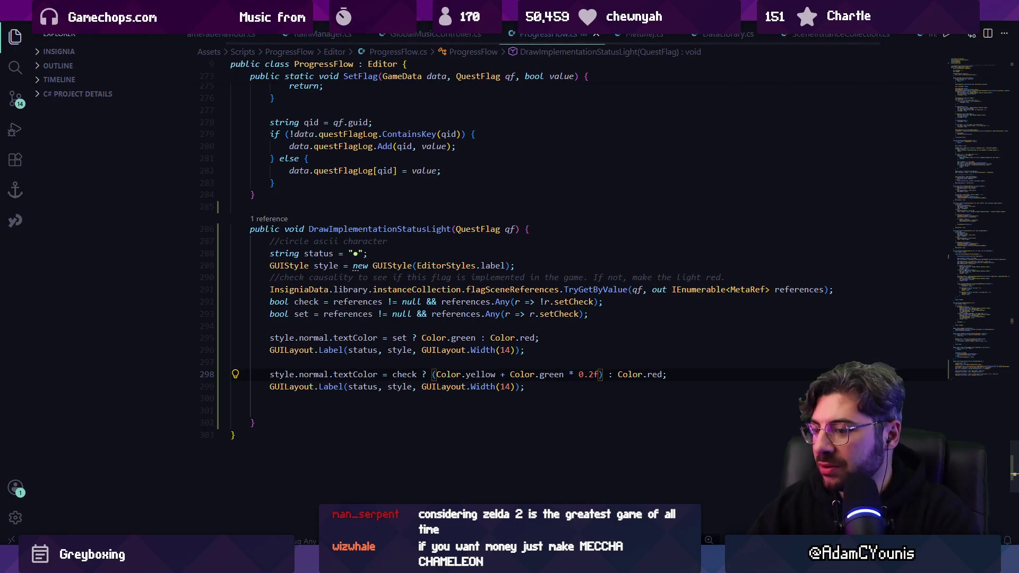
Review the yellow-green check dots and Console compile error in Unity, then bring ProgressFlow.cs forward
left_click(369, 563)
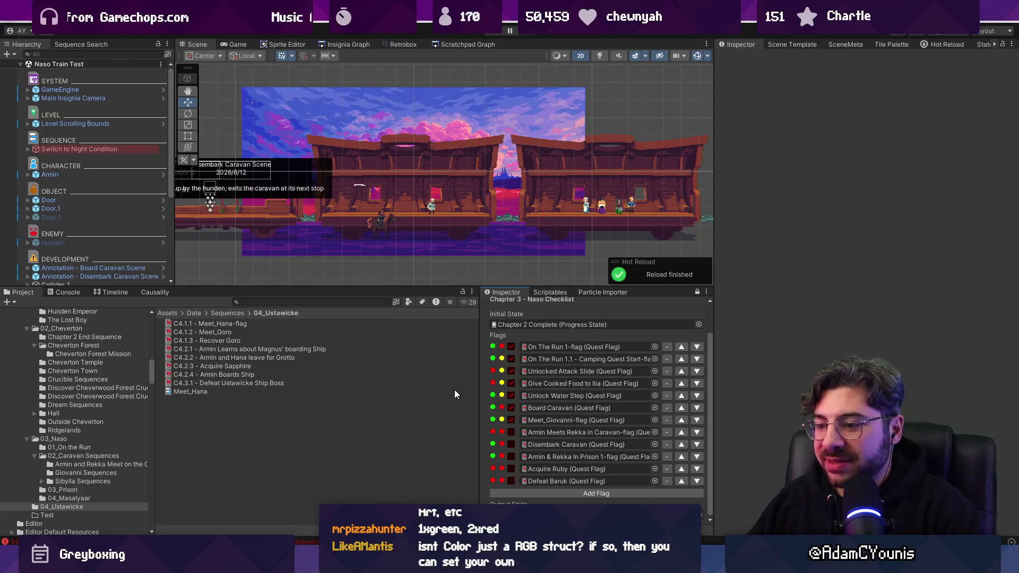
left_click(59, 293)
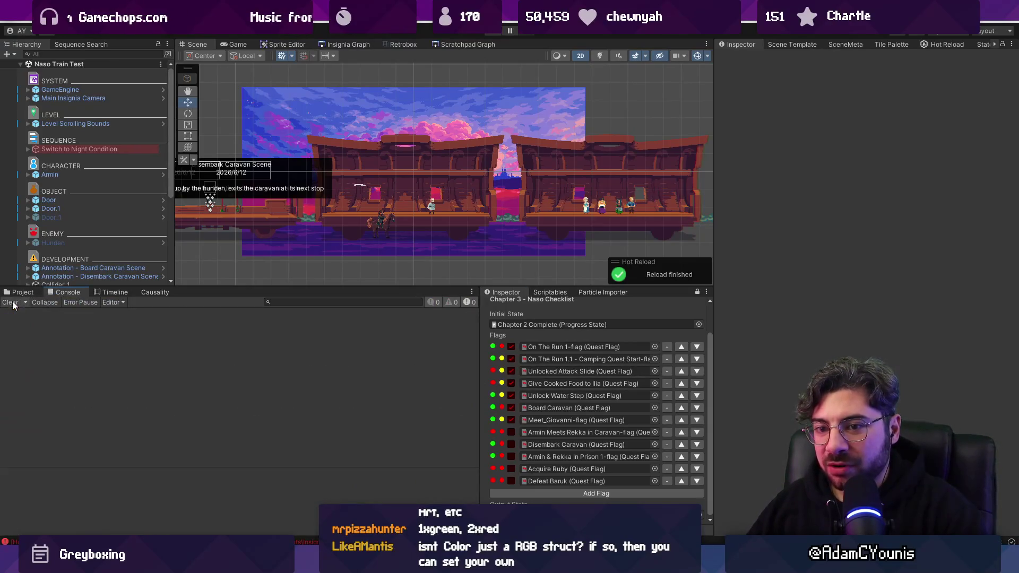
left_click(22, 293)
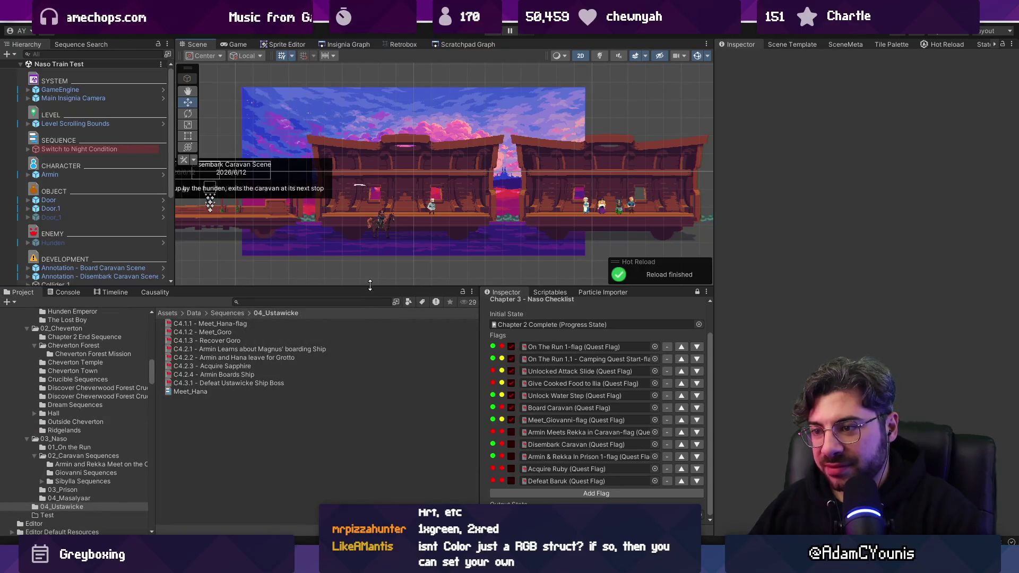
left_click_drag(370, 285, 370, 297)
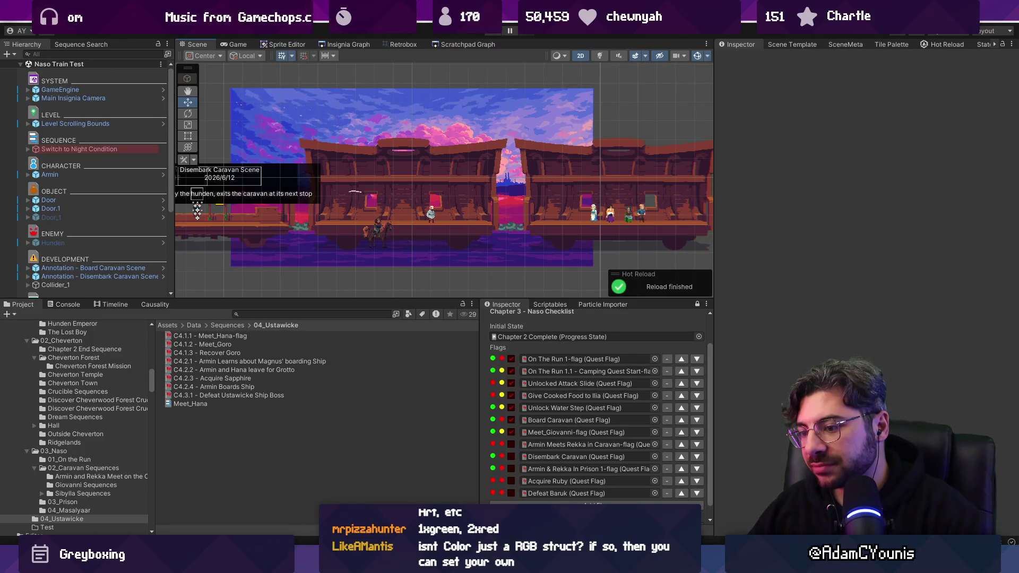
mouse_move(370, 539)
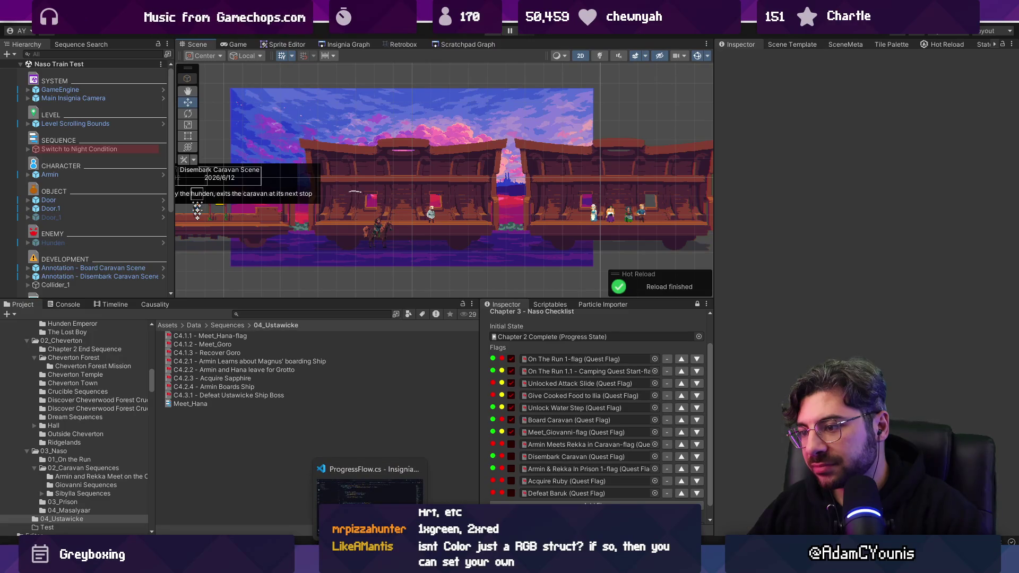
left_click(370, 488)
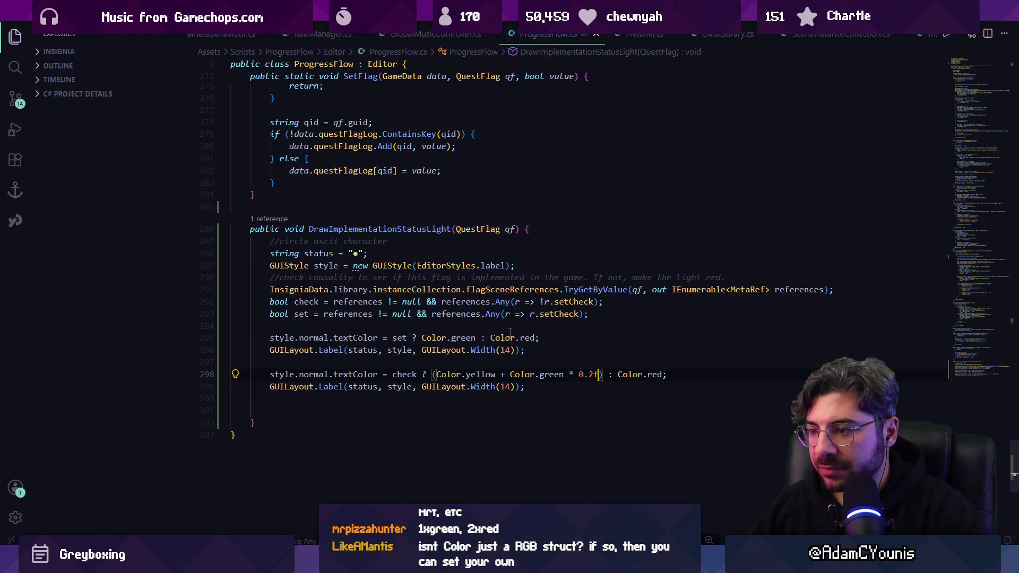
Replace Color.red with Color.grey as the fallback on lines 295 and 298 and save
left_click(528, 338)
type("grey")
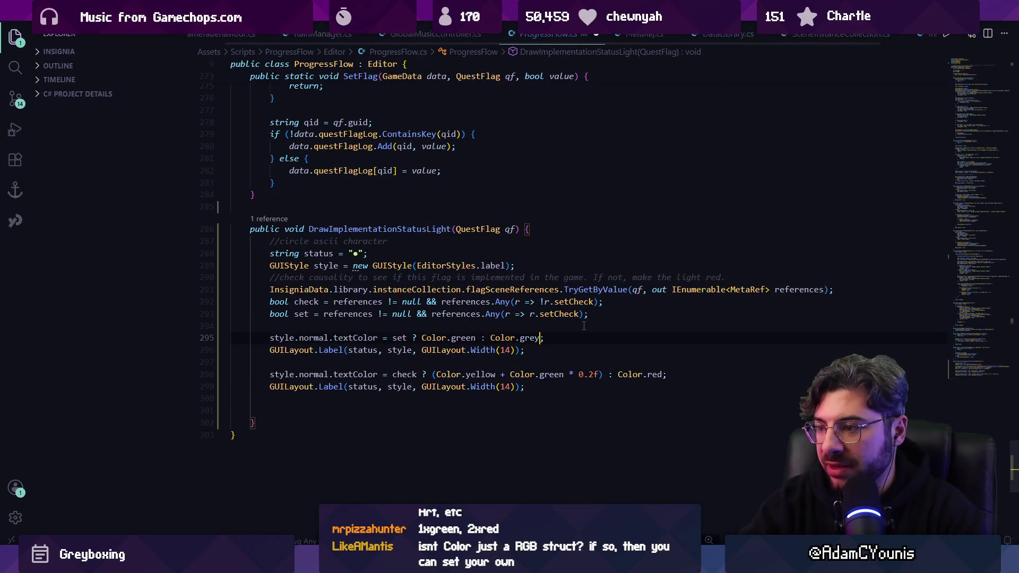
key("Down")
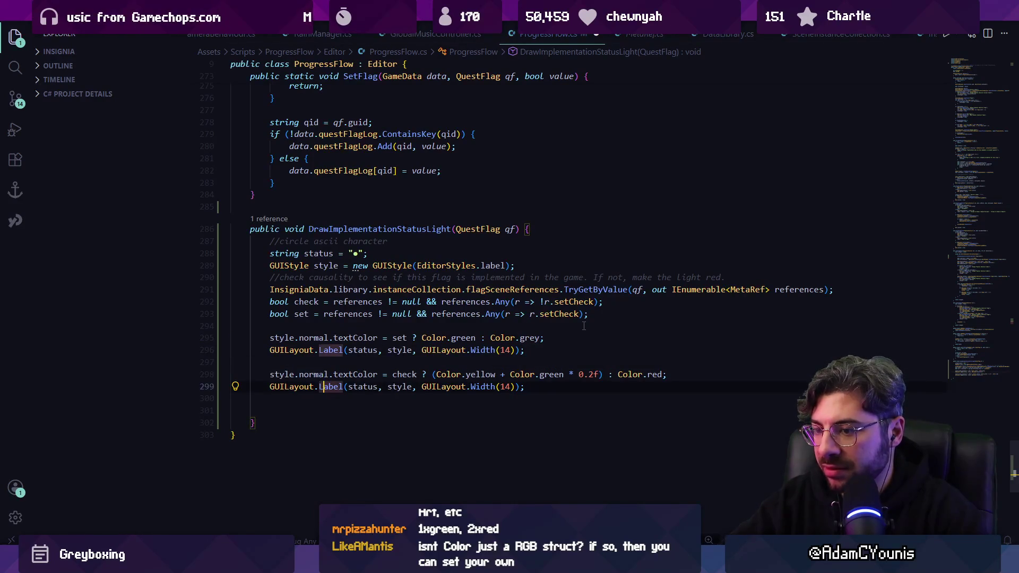
key("Up")
key("End")
key("Left")
key("ctrl+shift+Left")
type("grey")
key("ctrl+s")
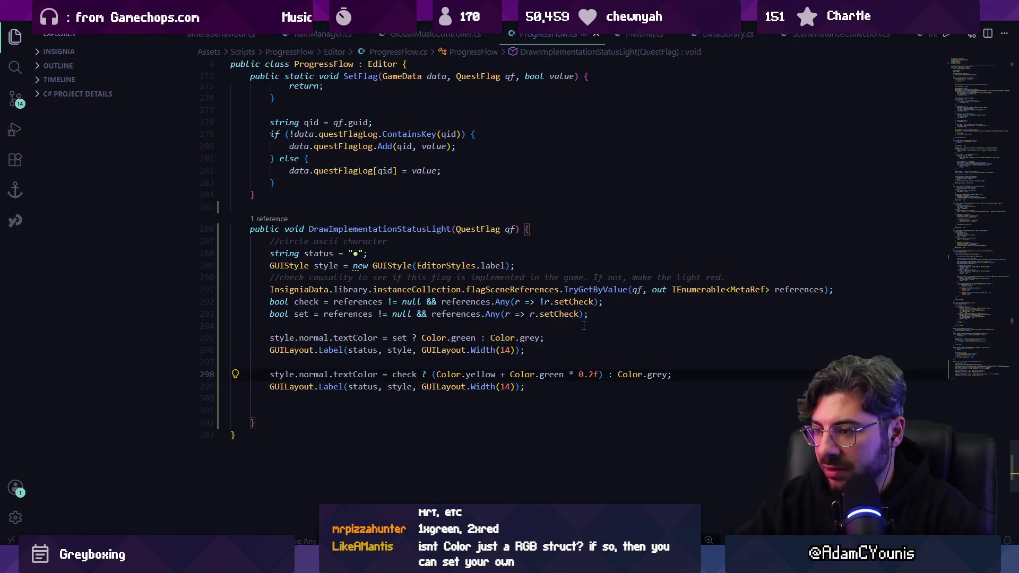
key("Home")
key("Home")
key("ctrl+shift+Right")
key("ctrl+shift+Right")
key("ctrl+shift+Right")
key("Right")
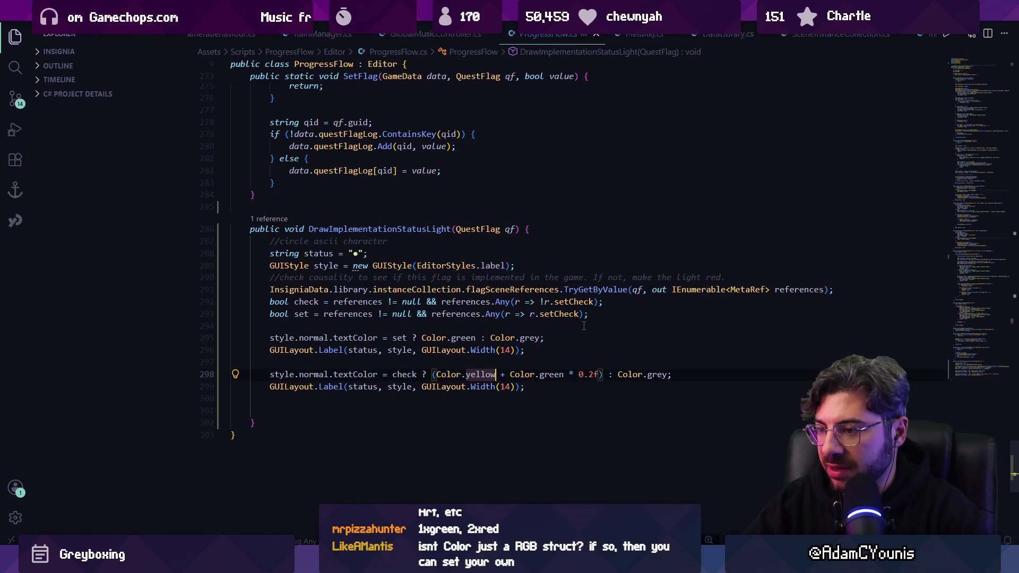
key("alt+Tab")
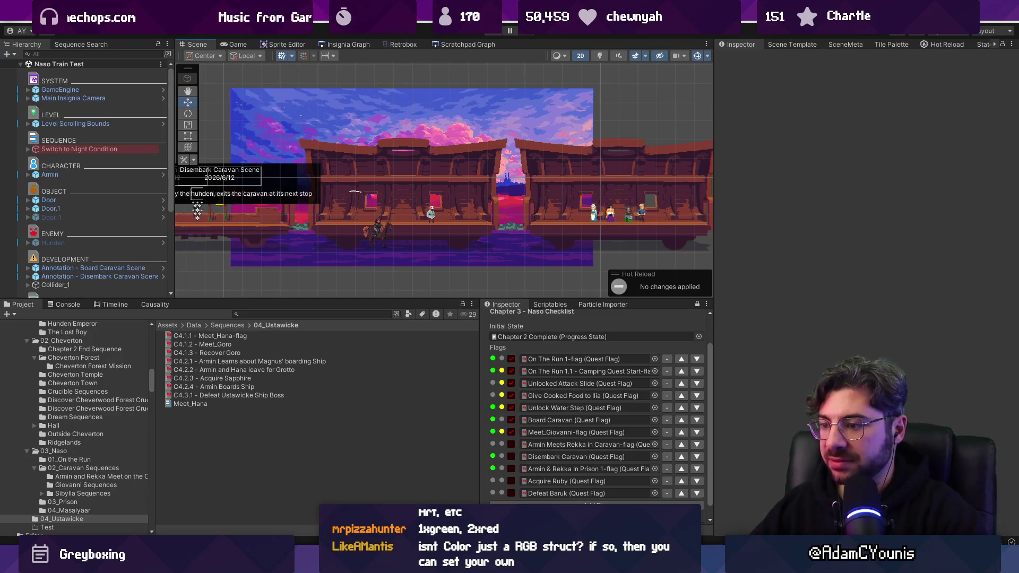
Try replacing Color.grey on line 295 with a new Color(), then undo the suggested edits
key("alt+Tab")
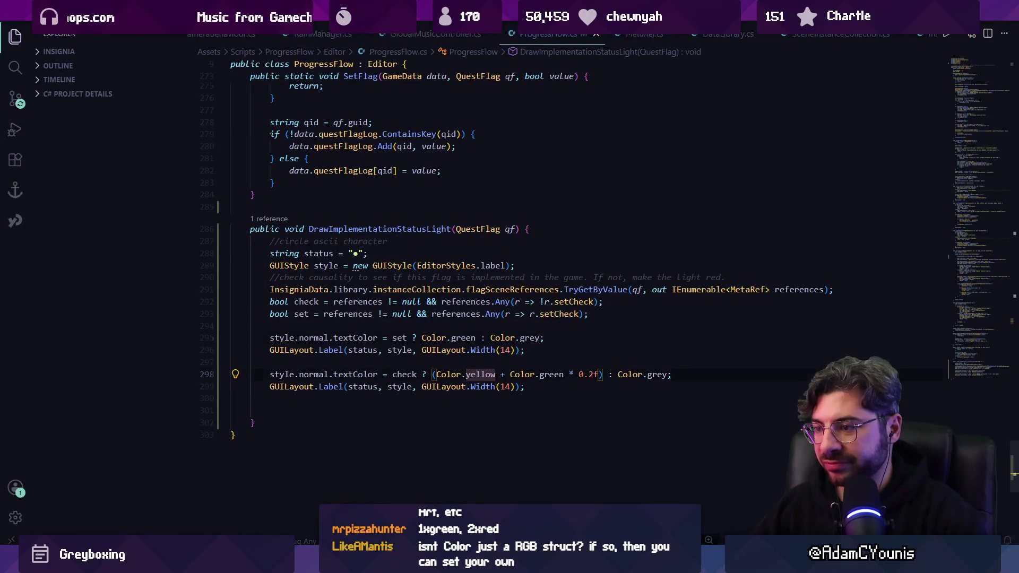
left_click(540, 338)
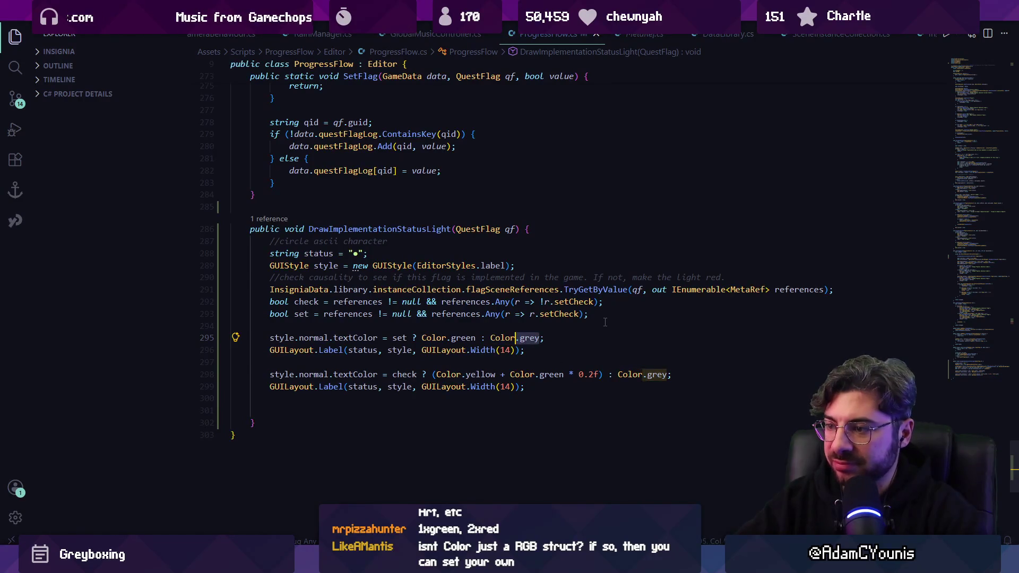
key("ctrl+BackSpace")
key("ctrl+Delete")
type("new color(")
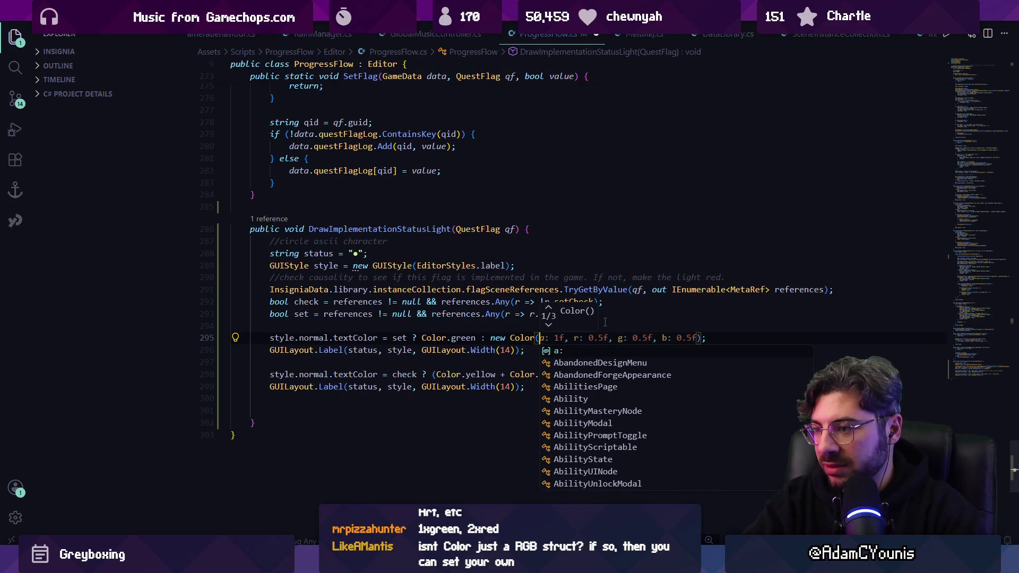
key("Tab")
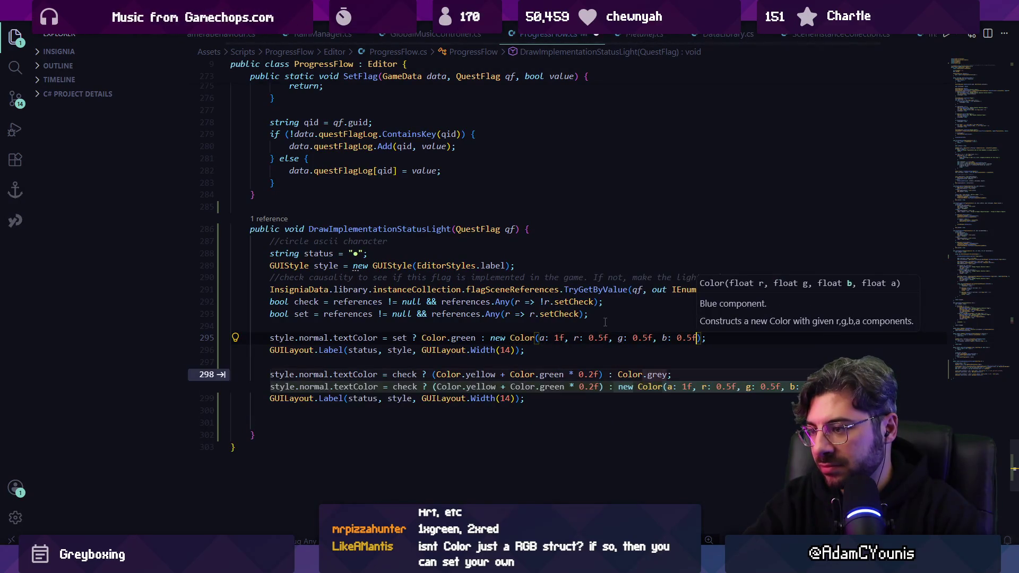
key("Tab")
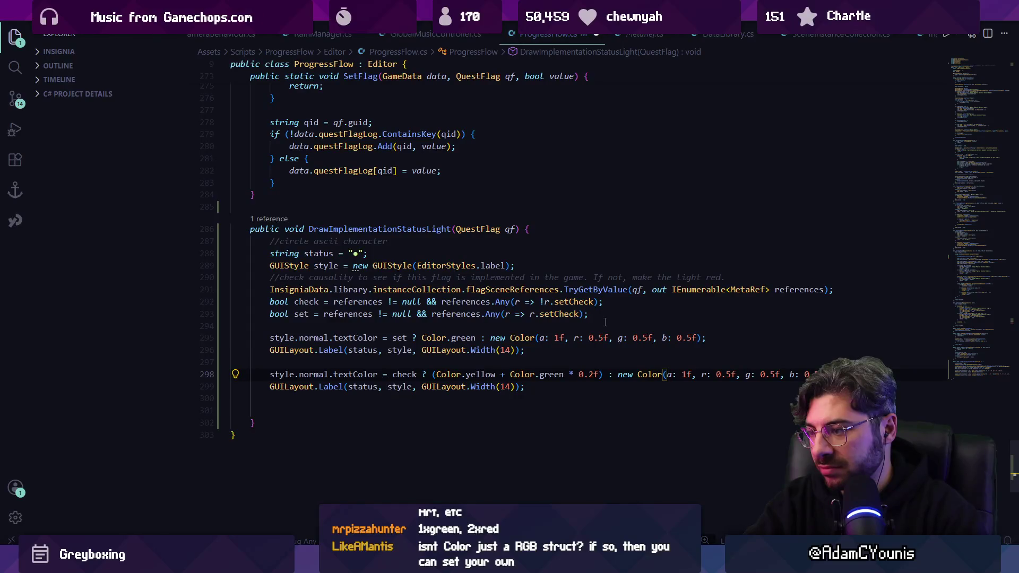
key("ctrl+z")
key("ctrl+z")
key("ctrl+z")
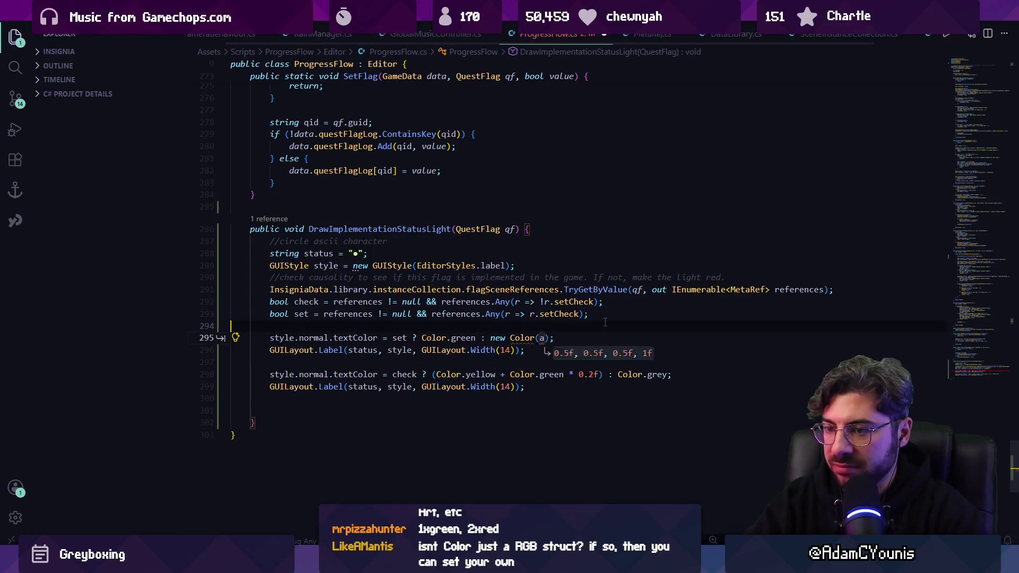
Define Color off = new Color(0.8f, 0.2f, 0.2f, 1f) on line 294 and use off on lines 295 and 298
key("Tab")
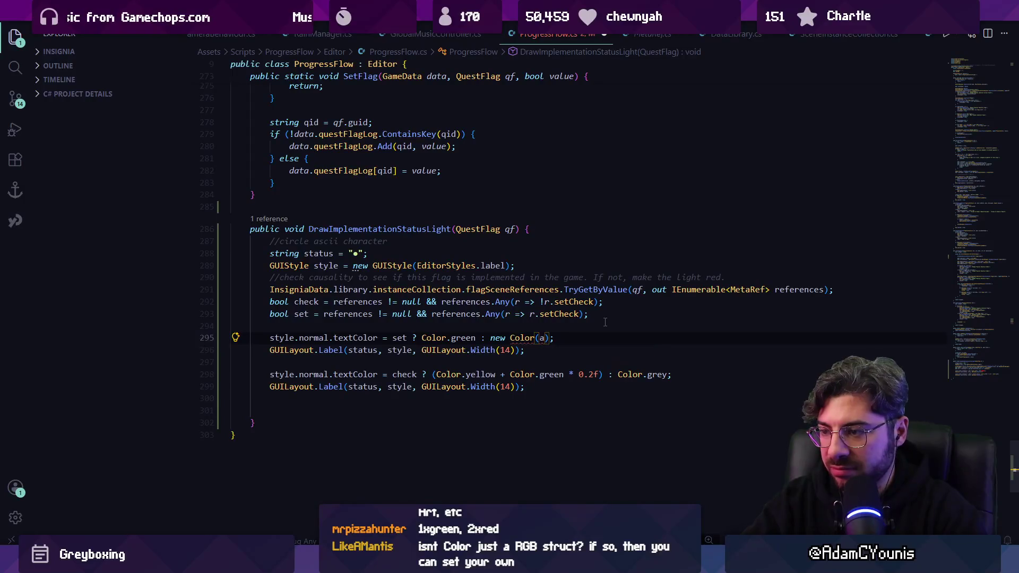
key("BackSpace")
type("S")
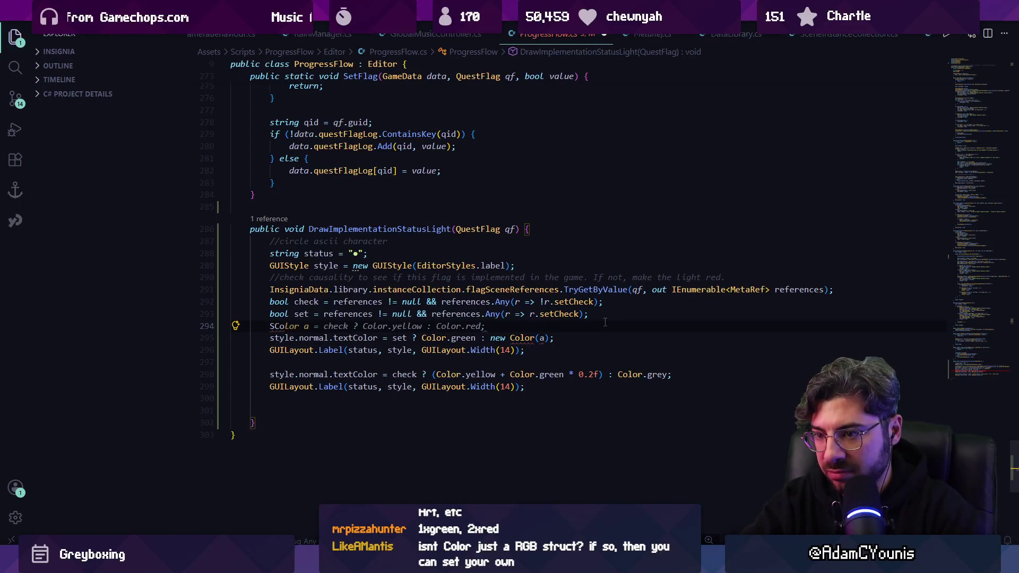
type("Color off = ")
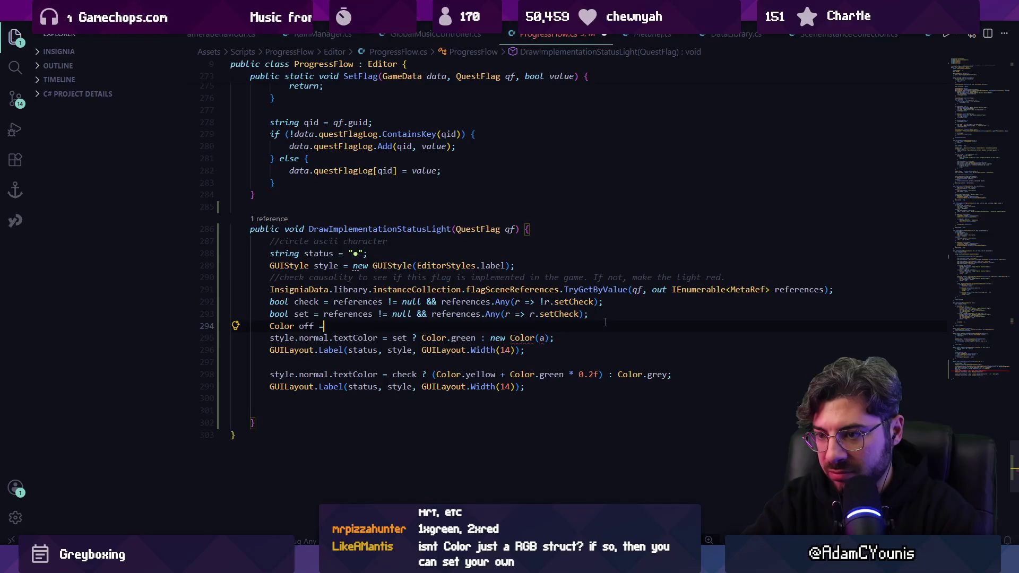
type("new Color(0.5f, 0.5f, 0.5f, 1f);")
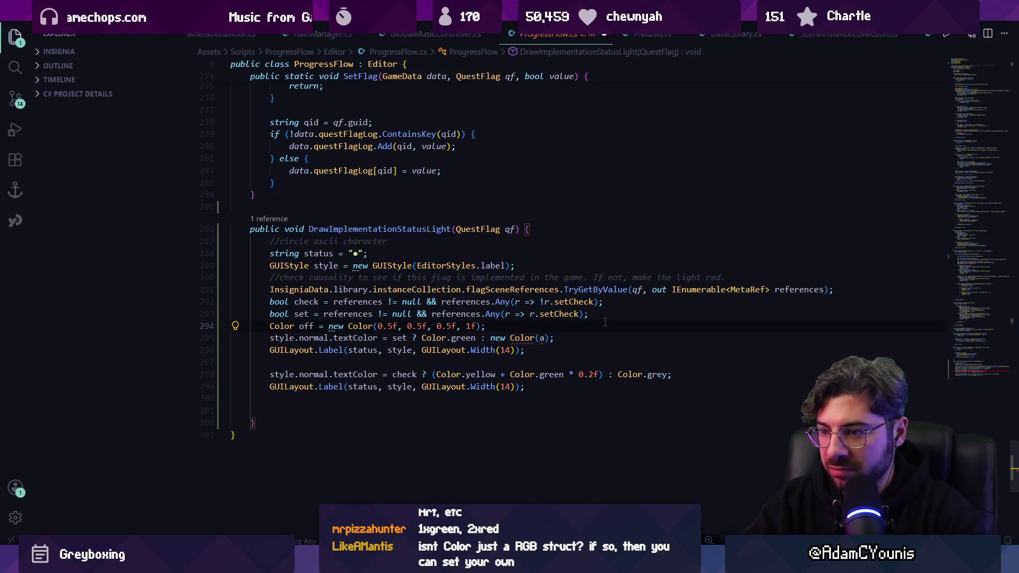
key("Tab")
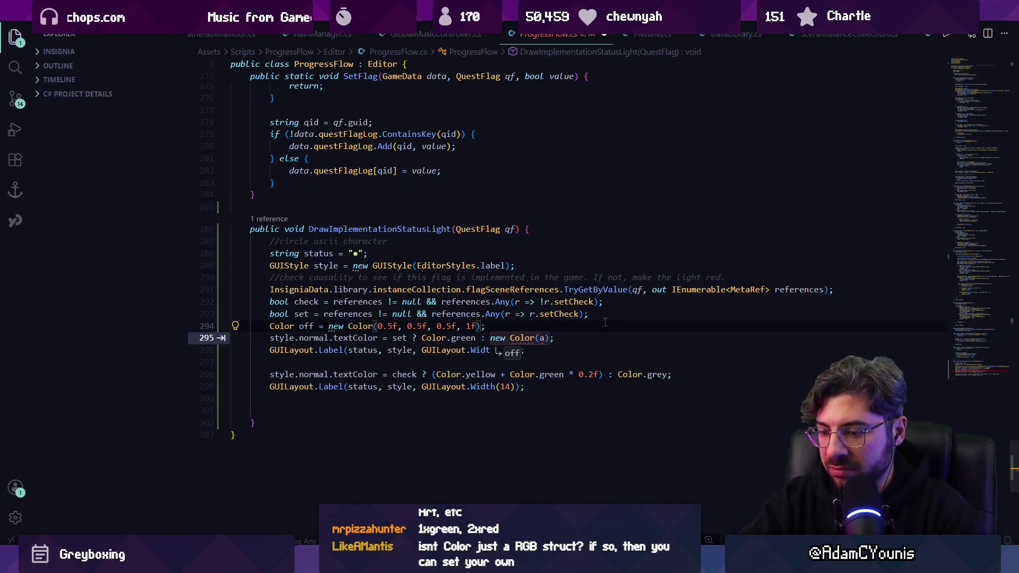
type("8")
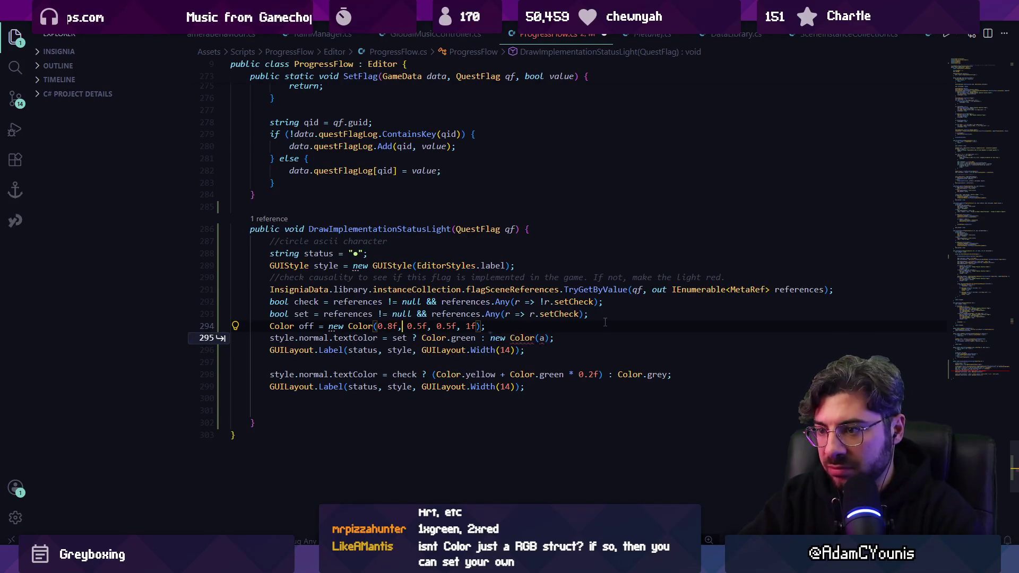
type("2")
type("2")
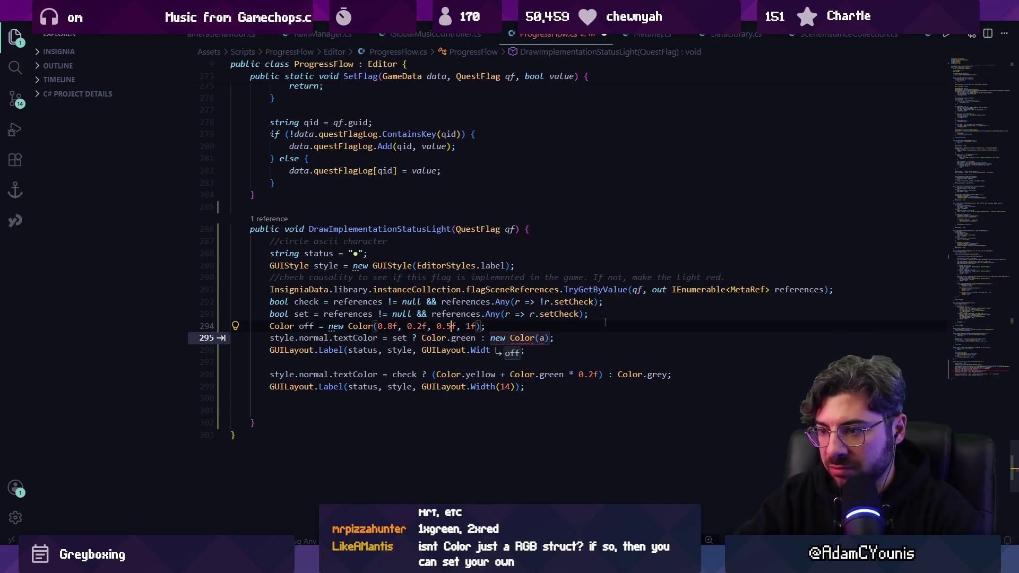
key("Tab")
left_click(617, 374)
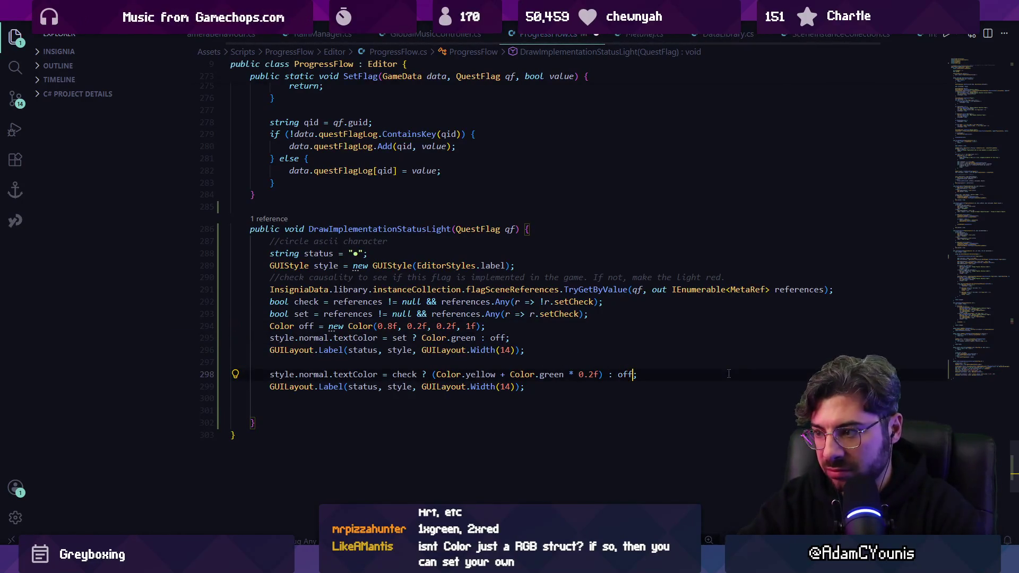
type("off")
key("alt+Tab")
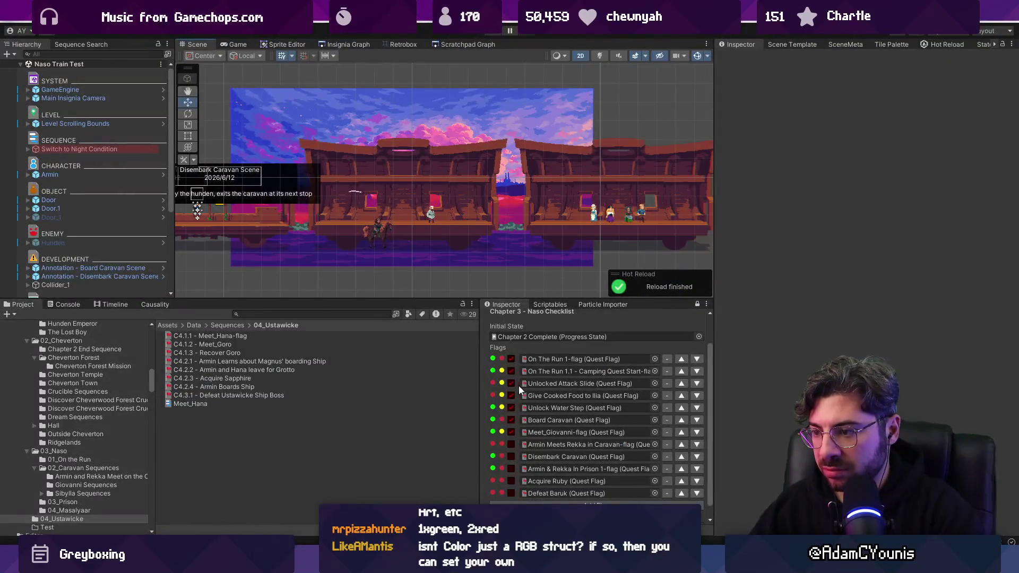
Darken the off colour, lowering red to 0.5, then save and compare in Unity
key("alt+Tab")
left_click(394, 326)
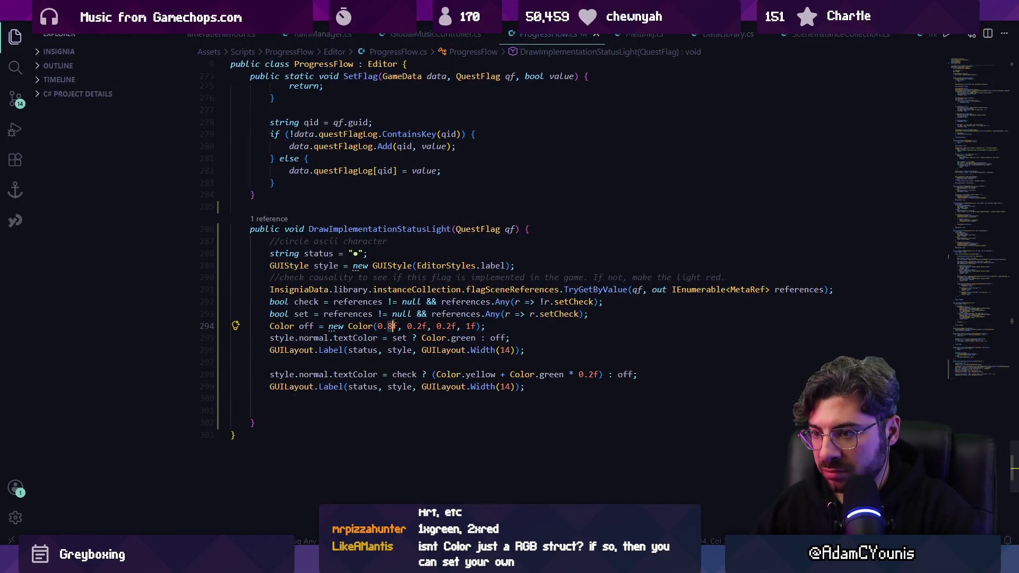
key("BackSpace")
type("5")
left_click(422, 326)
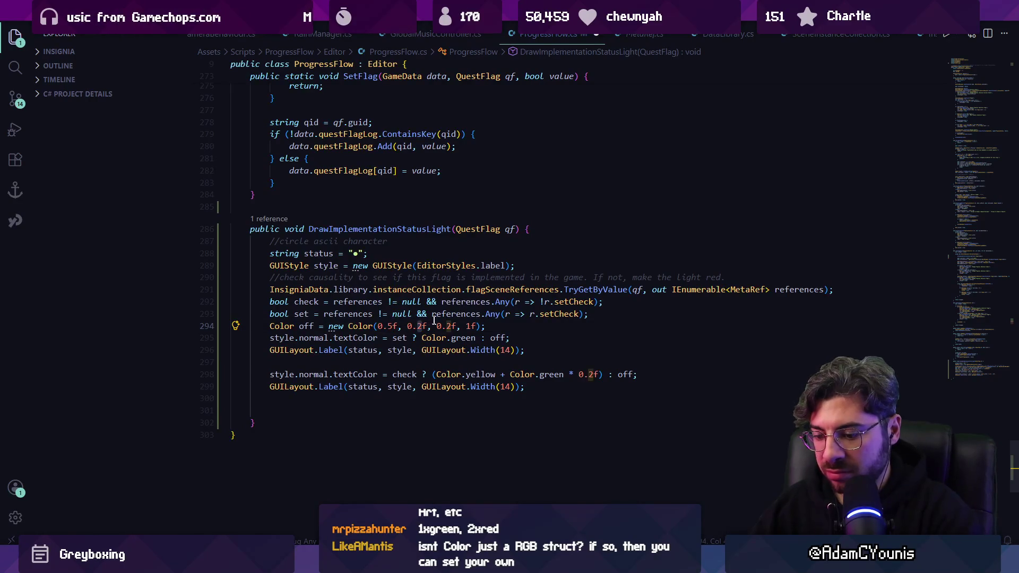
key("BackSpace")
type("0")
left_click(449, 326)
key("BackSpace")
type("0")
key("ctrl+s")
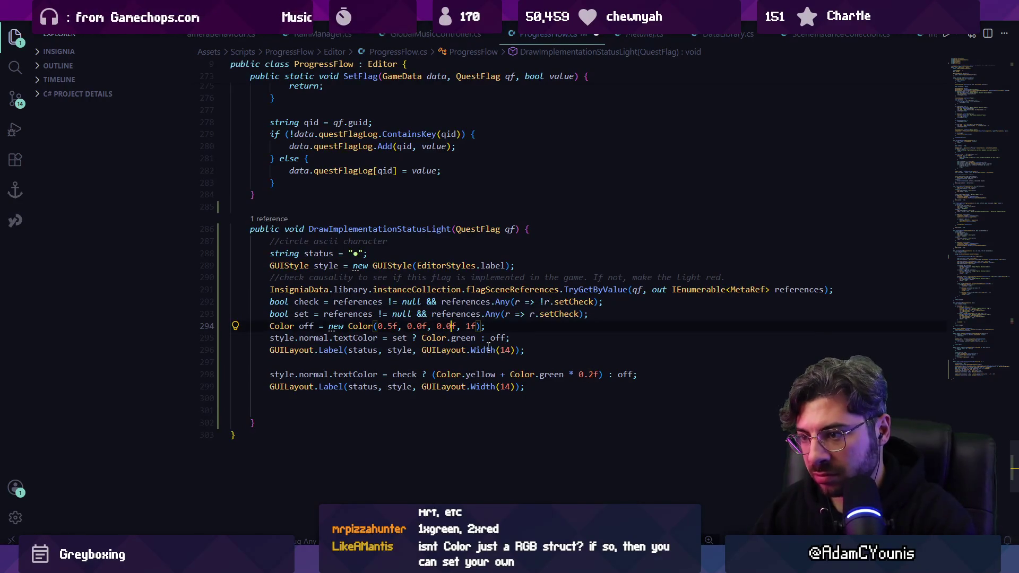
key("alt+Tab")
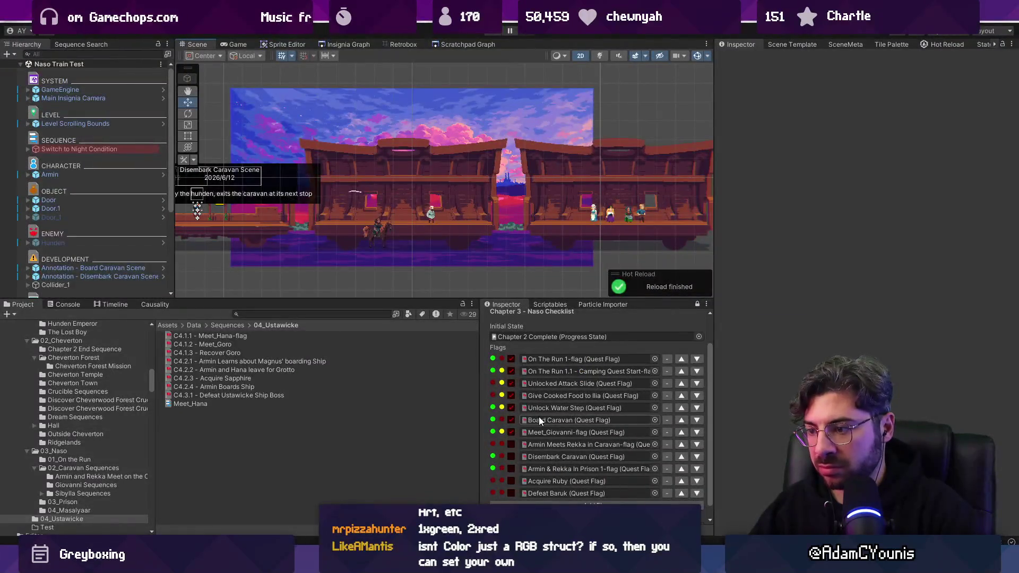
Tune the off colour's green and blue to 0.1, giving Color(0.5f, 0.1f, 0.1f, 1f), and save
key("alt+Tab")
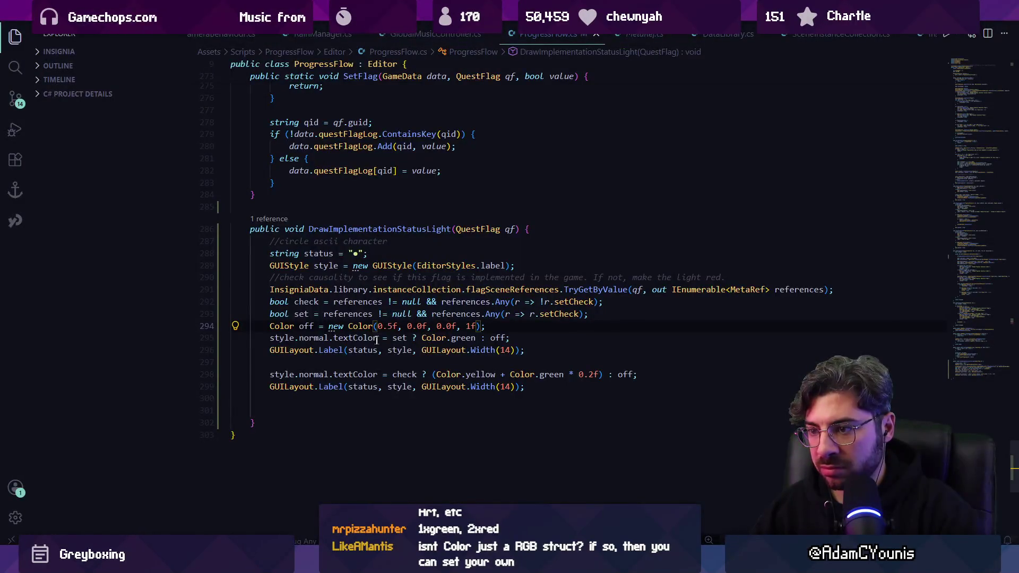
left_click(423, 326)
key("BackSpace")
type("2")
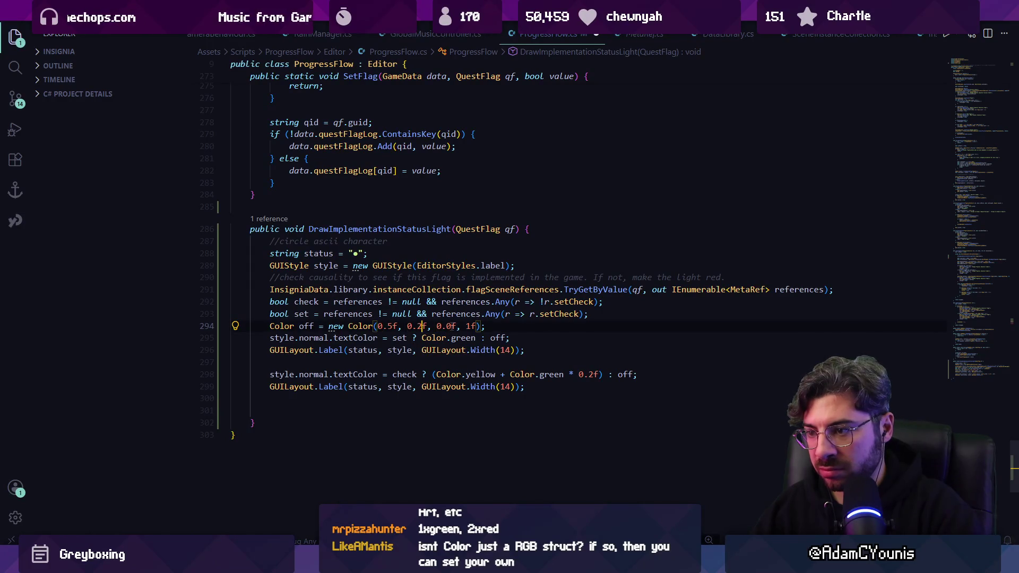
left_click(450, 326)
key("BackSpace")
type("1")
left_click(422, 326)
key("BackSpace")
type("1")
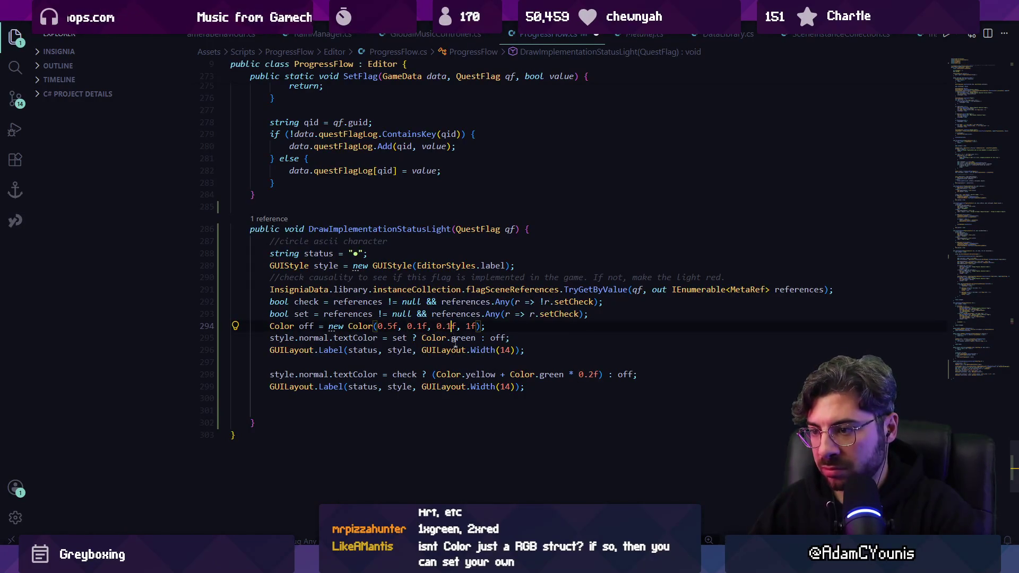
key("ctrl+s")
key("alt+Tab")
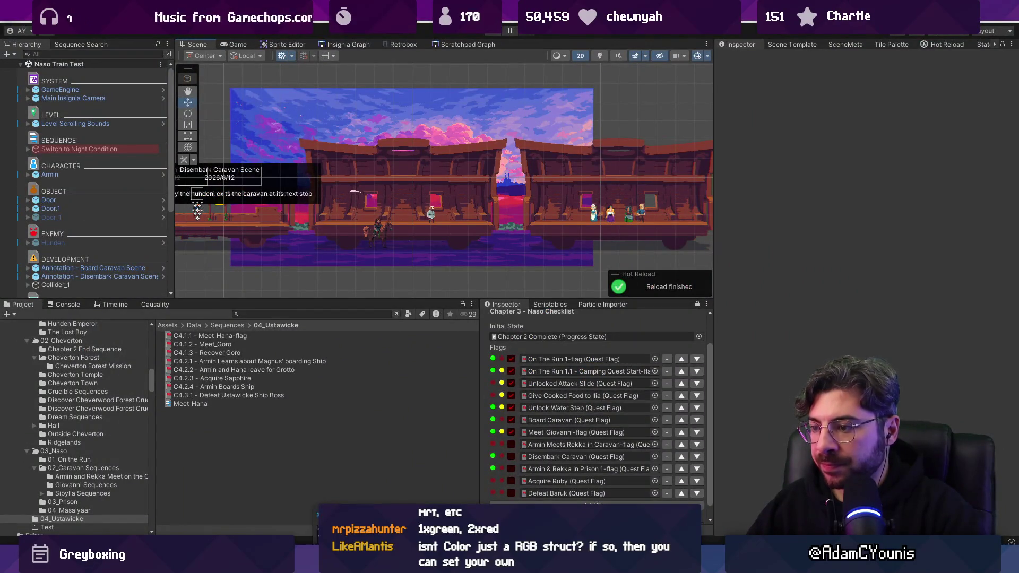
Bring ProgressFlow.cs forward from the taskbar and inspect the off colour on line 294
mouse_move(370, 563)
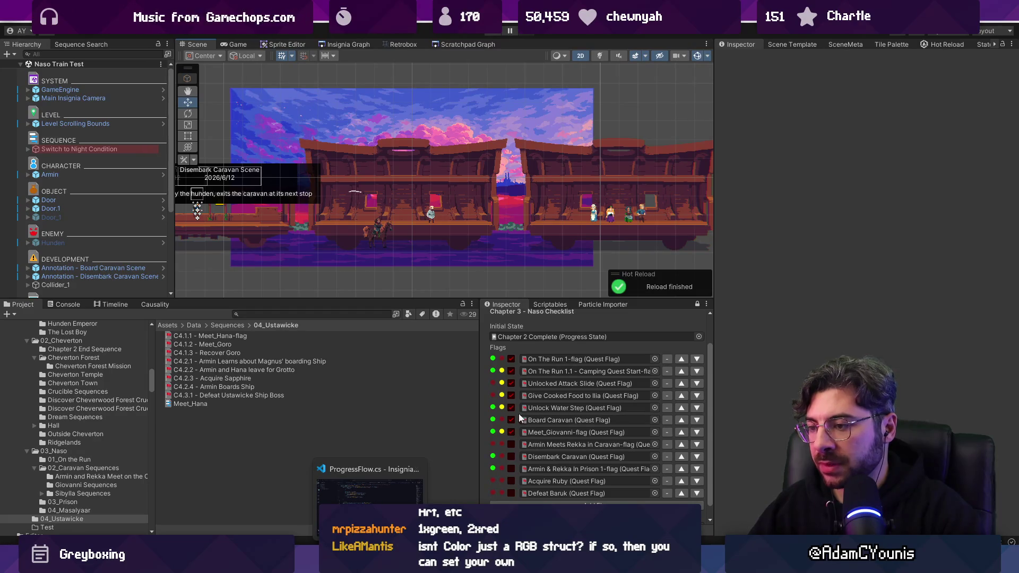
left_click(369, 491)
key("Left")
key("Left")
key("Left")
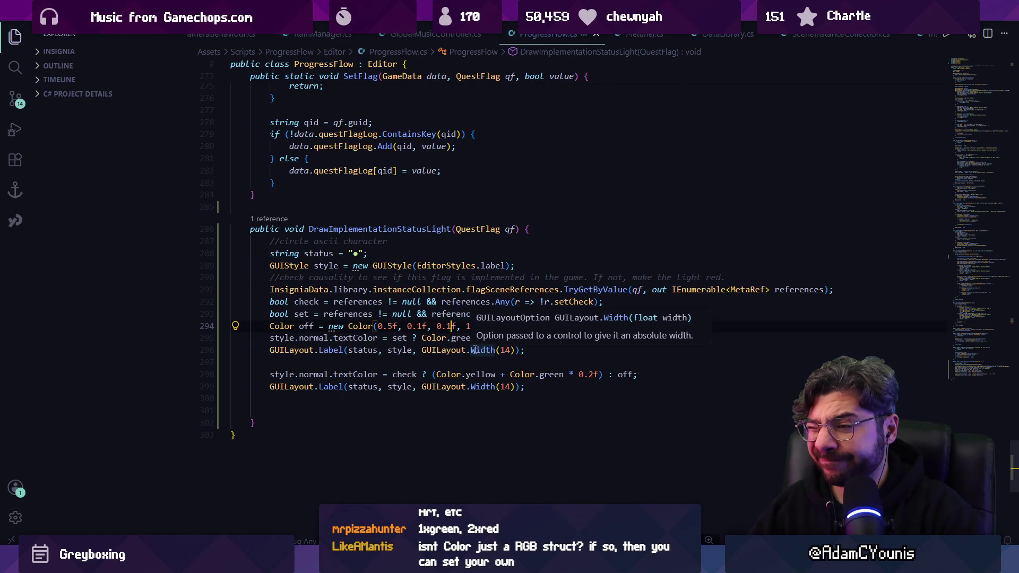
left_click(475, 351)
left_click(452, 350)
left_click(506, 321)
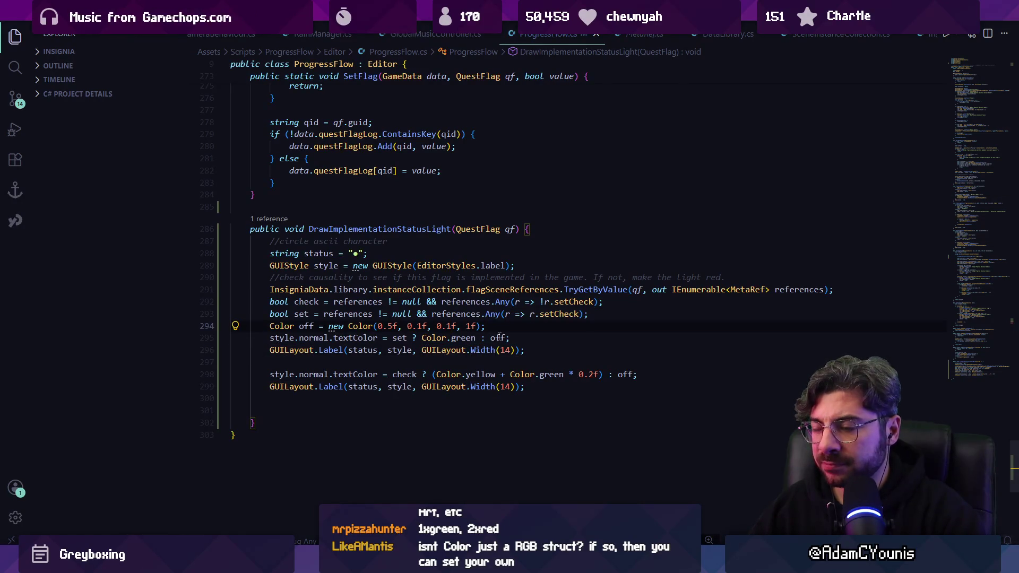
Make line 298 subtract Color.green from Color.yellow, save, and check the dot in Unity
left_click(505, 374)
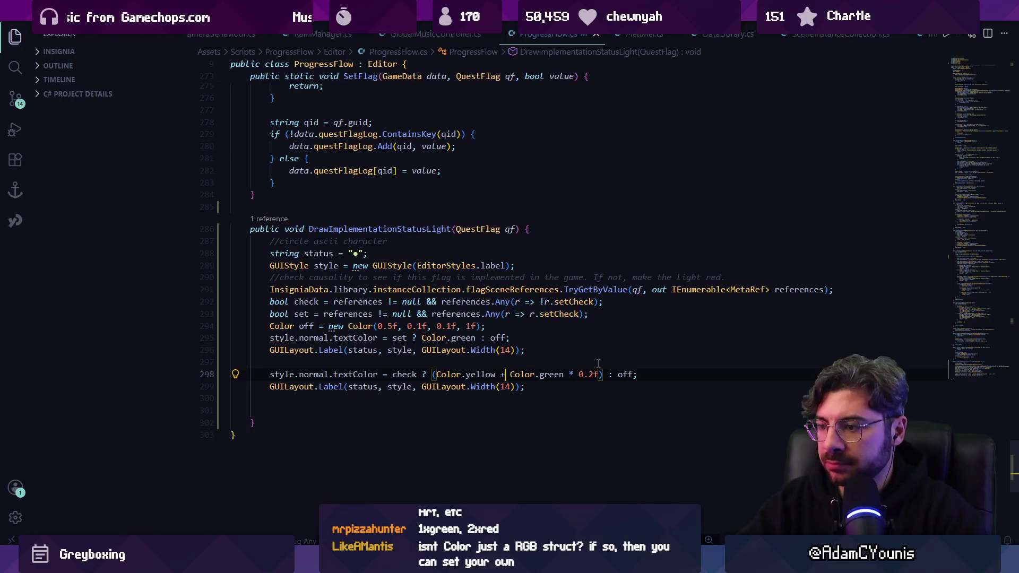
key("BackSpace")
type("-")
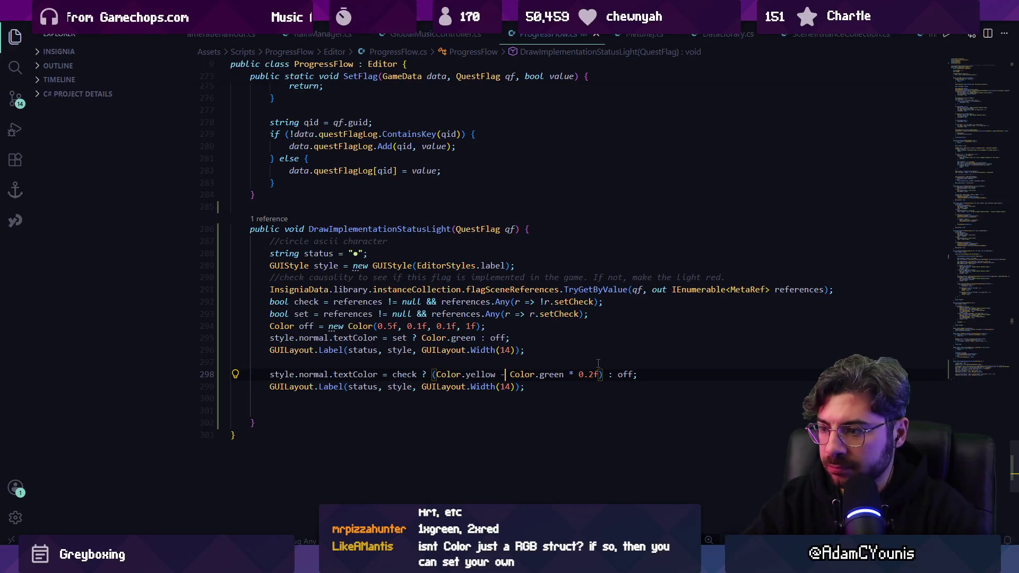
key("alt+Tab")
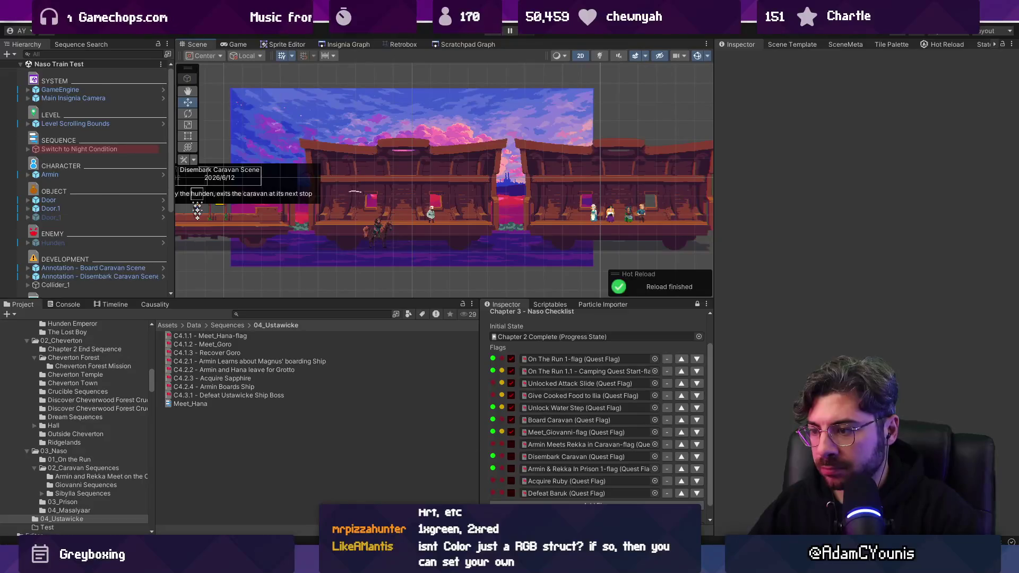
mouse_move(370, 563)
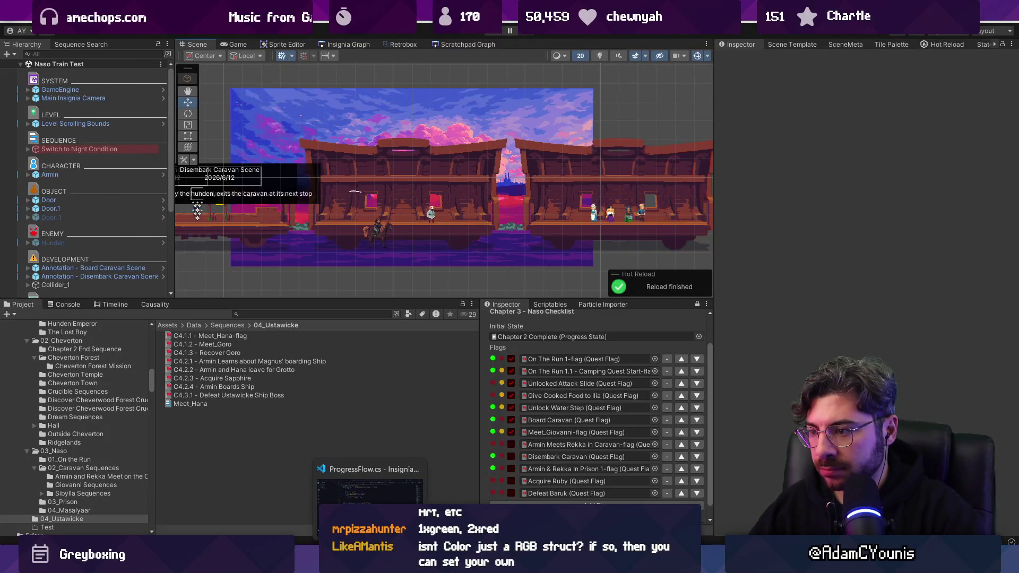
left_click(370, 491)
key("ctrl+s")
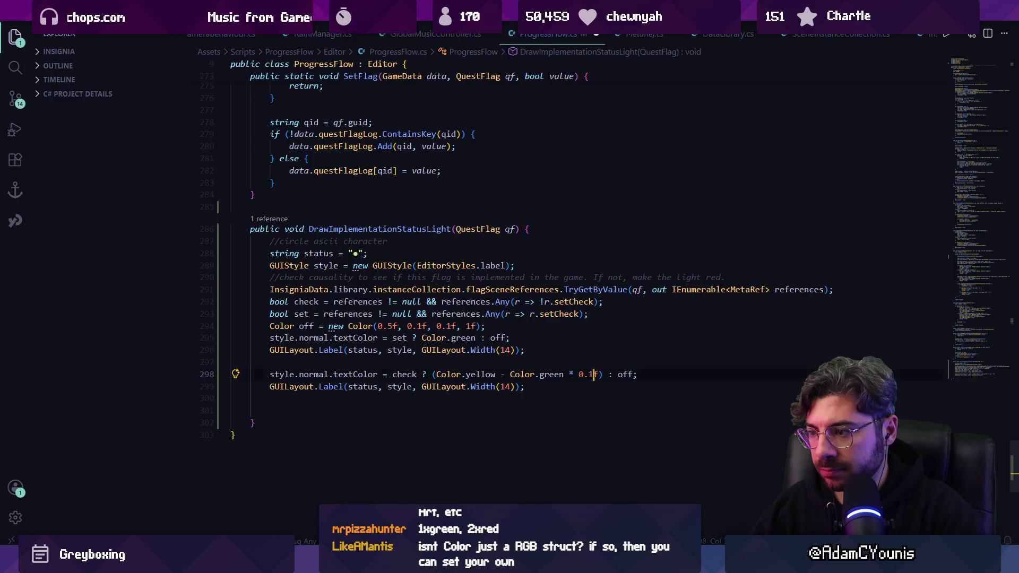
key("alt+Tab")
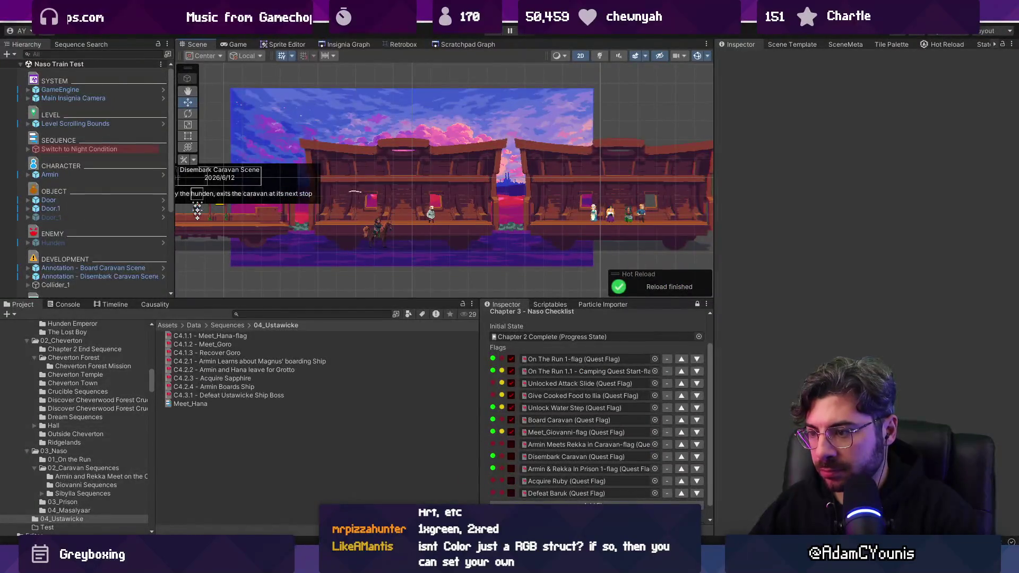
mouse_move(370, 563)
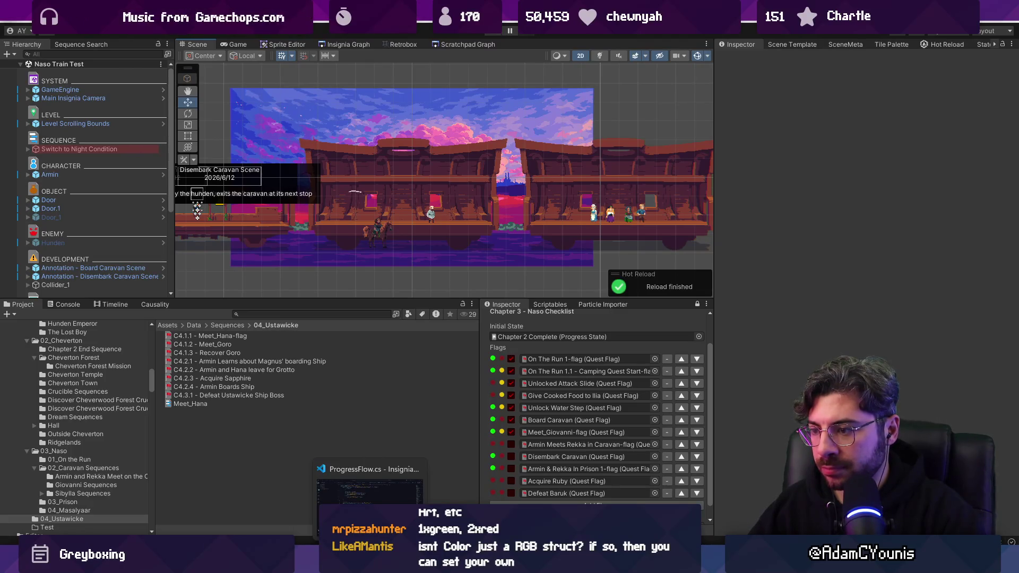
left_click(370, 488)
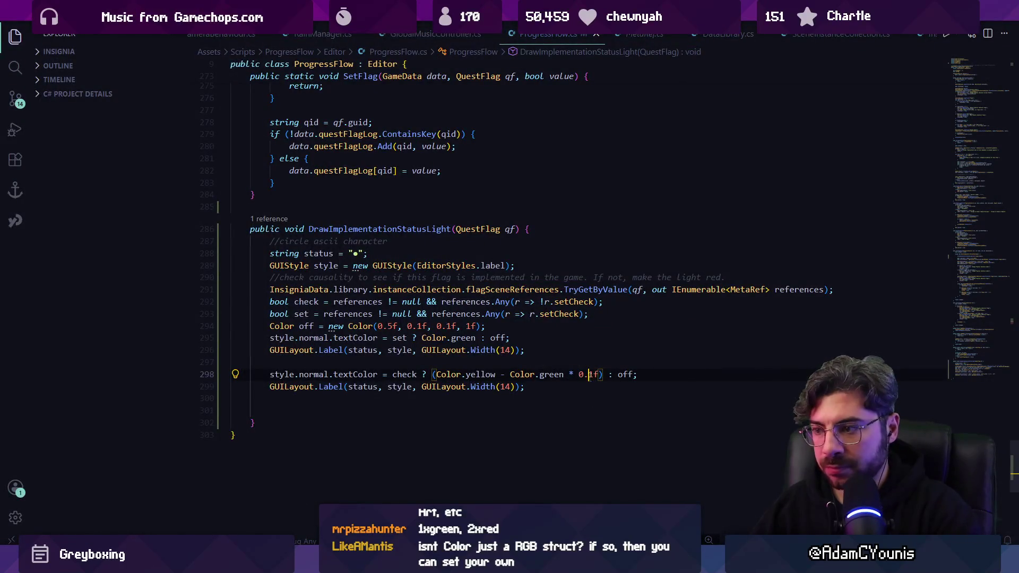
Try a green multiplier of 0.5f, then set it back to 0.1f and view the dots in Unity
left_click(591, 376)
key("BackSpace")
type("5")
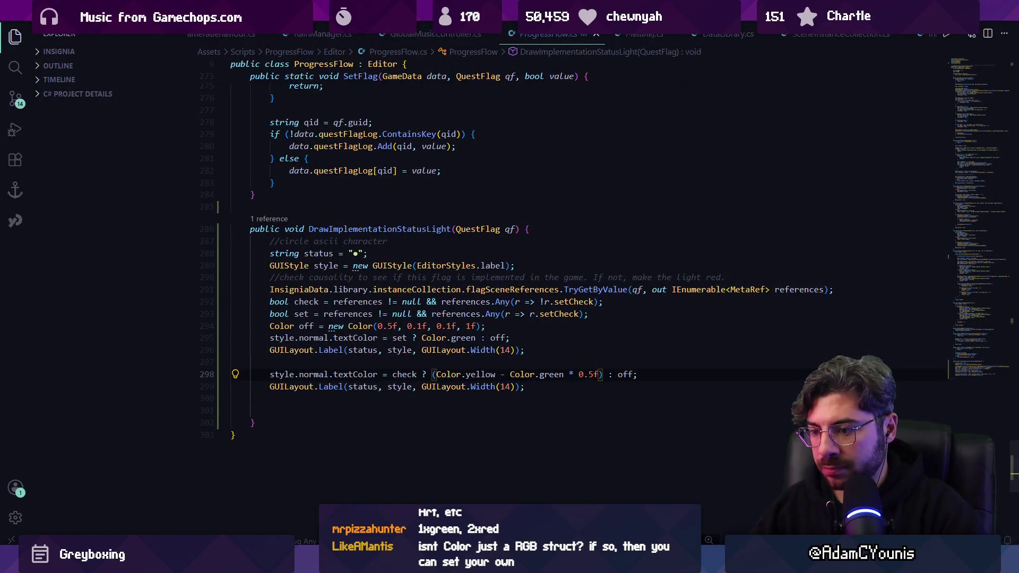
key("alt+Tab")
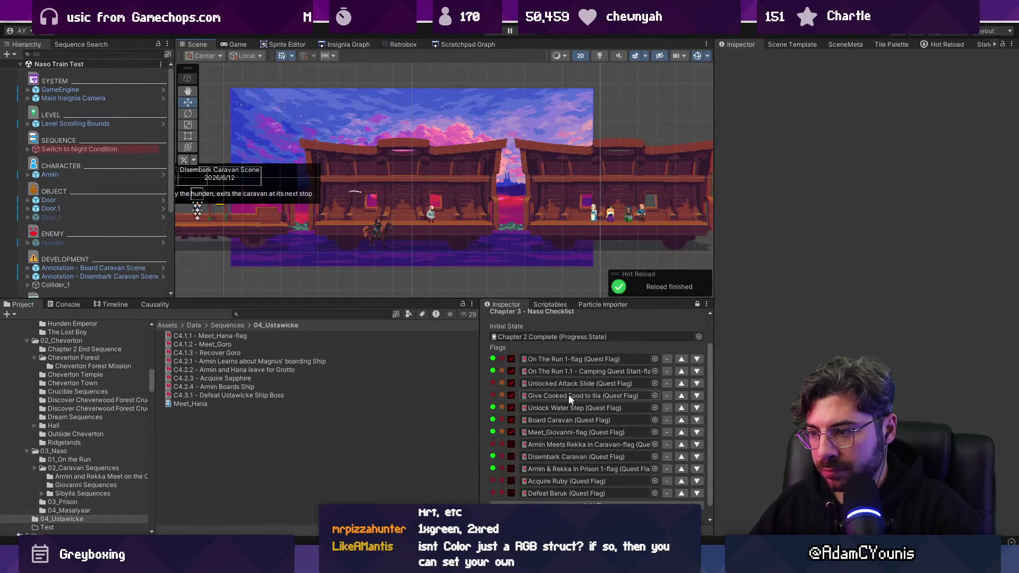
key("alt+Tab")
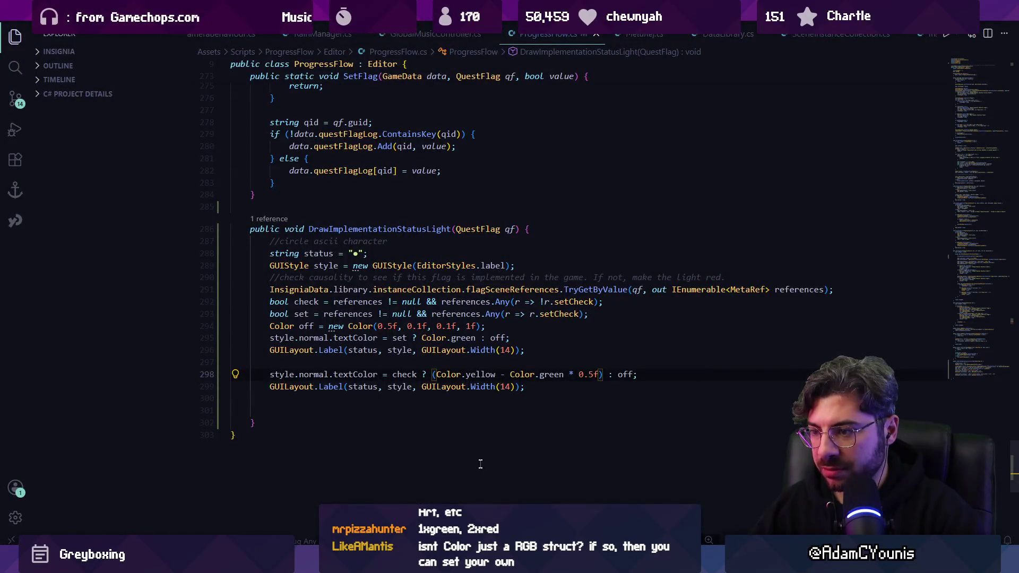
key("BackSpace")
type("1")
key("alt+Tab")
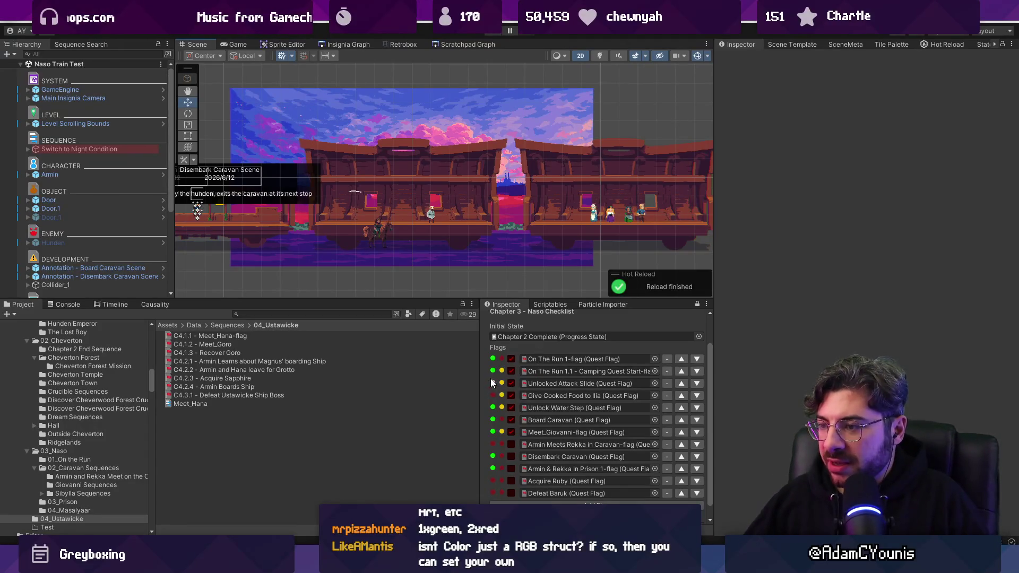
left_click(493, 358)
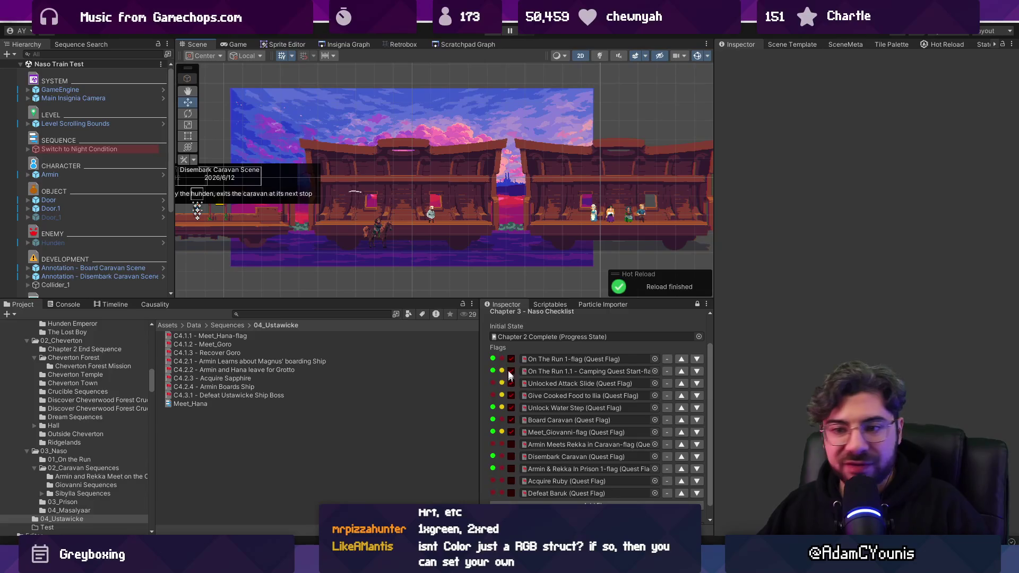
Set the Naso Checklist's progress state to Test Progress and enter Play mode with Ctrl+P
scroll(568, 392, "down", 1)
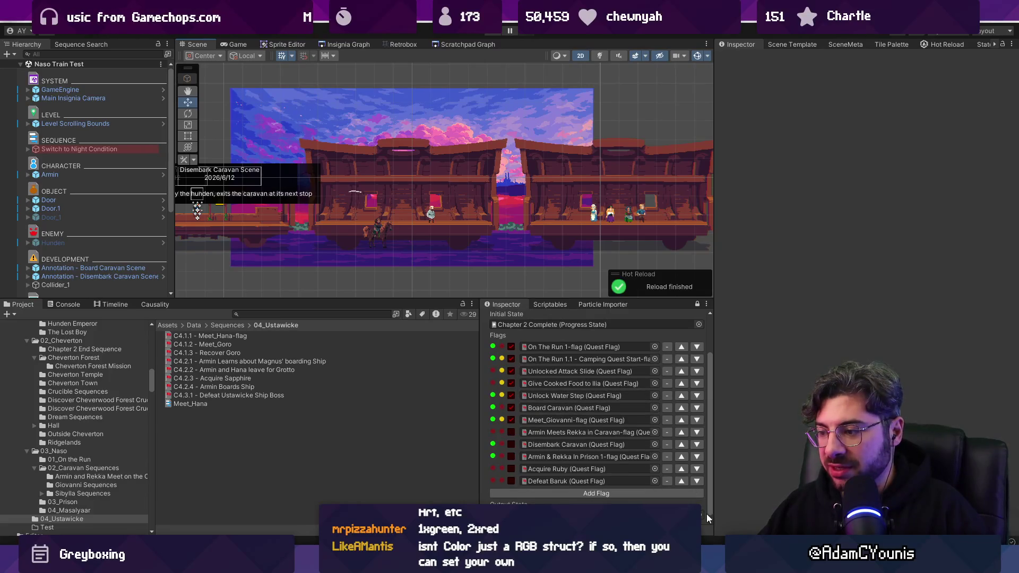
left_click(699, 325)
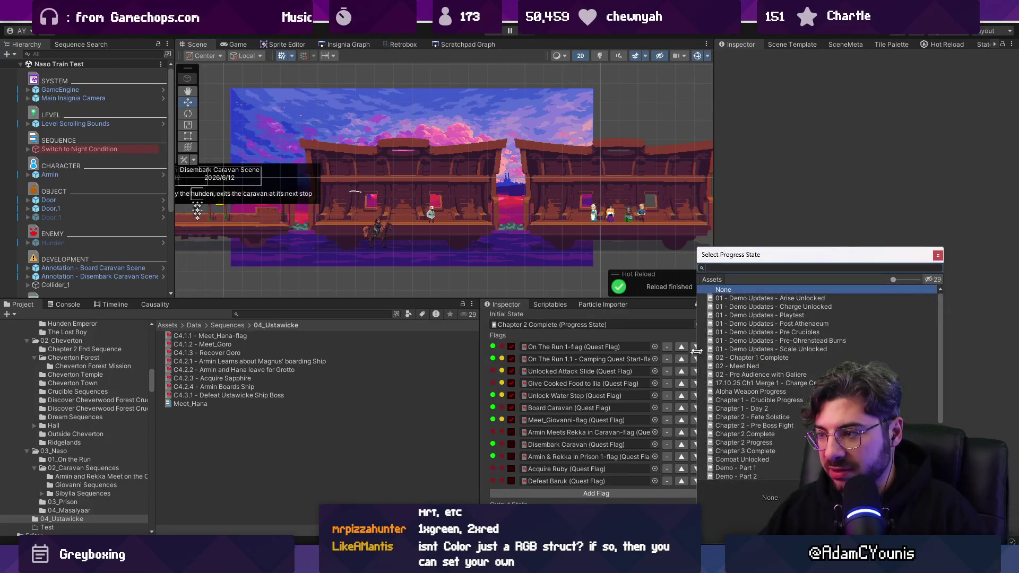
type("test")
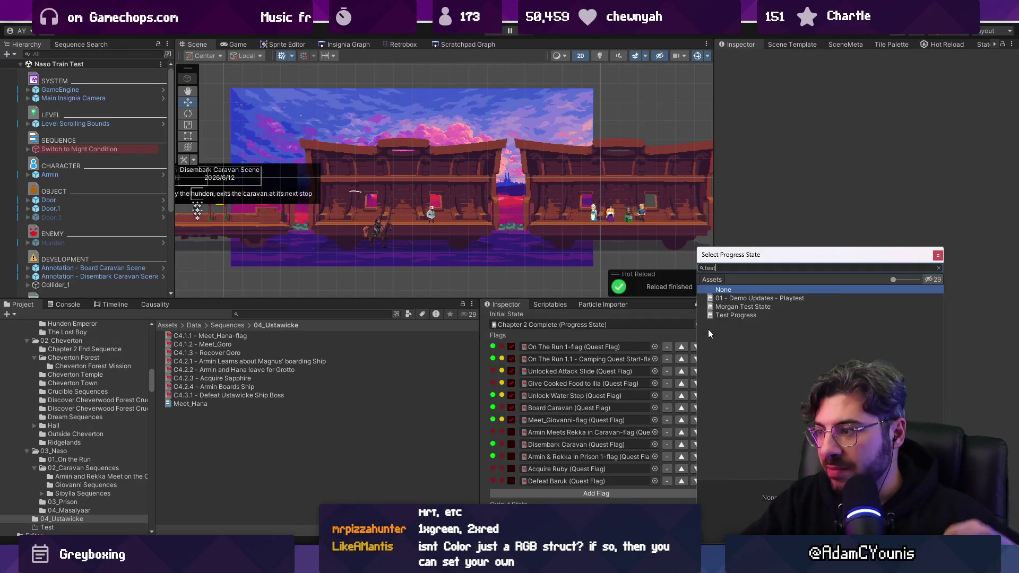
key("Escape")
scroll(605, 432, "down", 1)
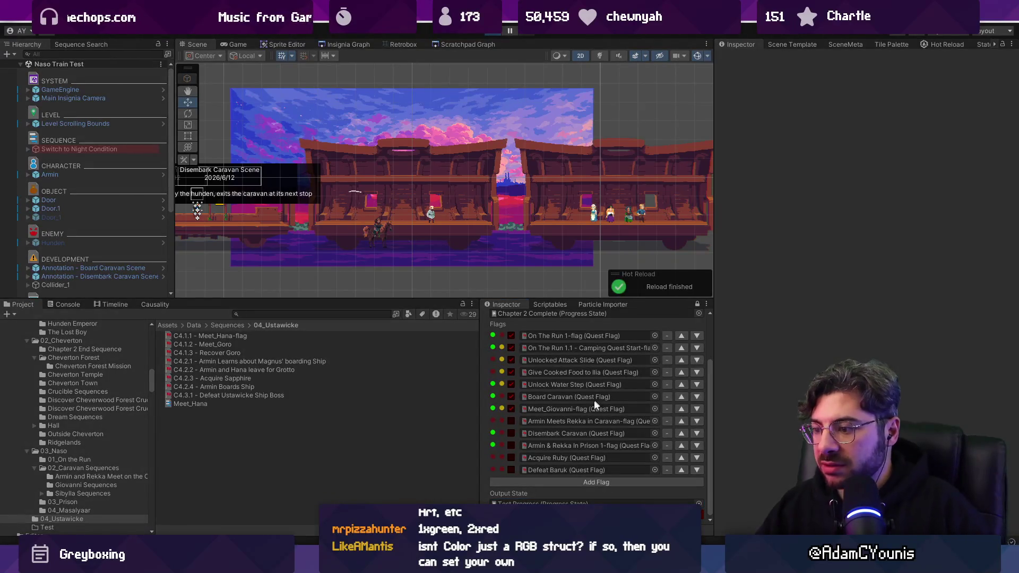
key("ctrl+p")
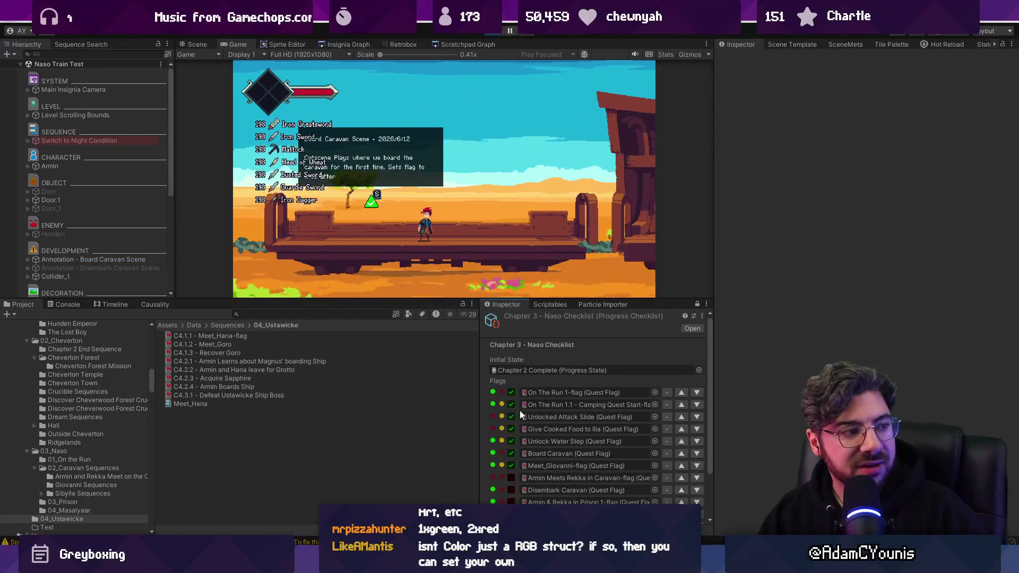
Toggle the check flags for Unlock Water Step and On The Run 1-flag during Play mode
left_click(498, 440)
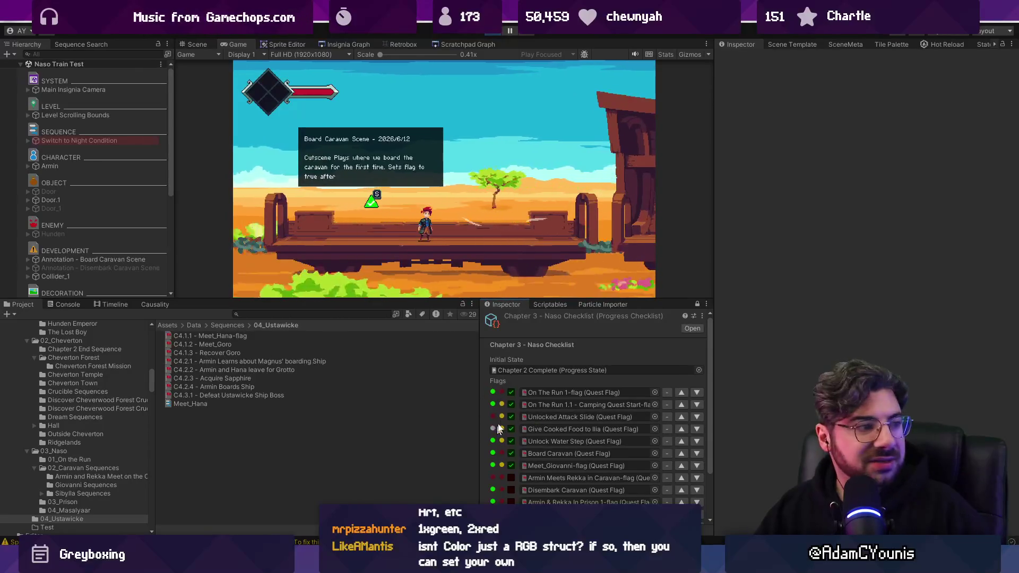
left_click(503, 392)
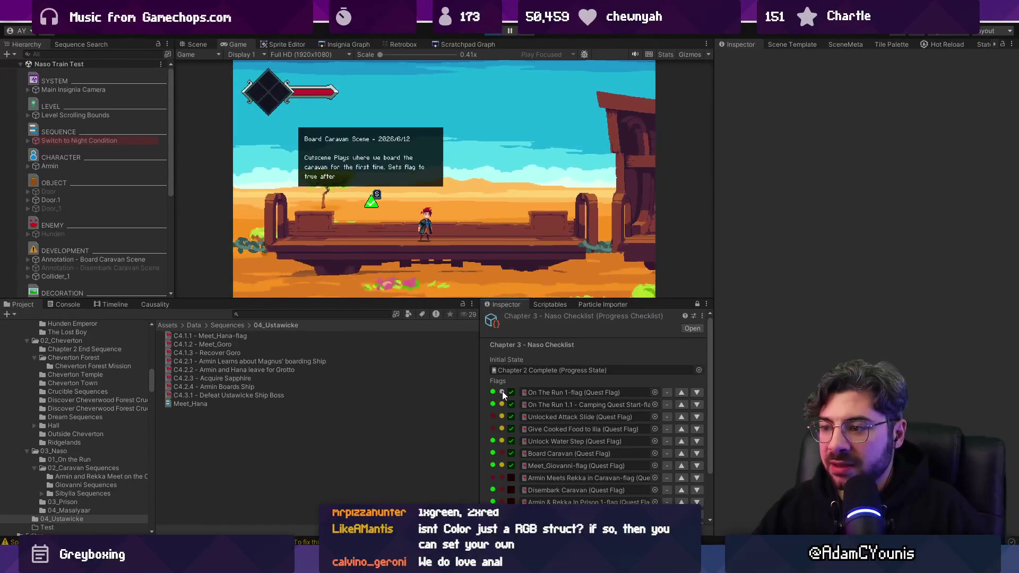
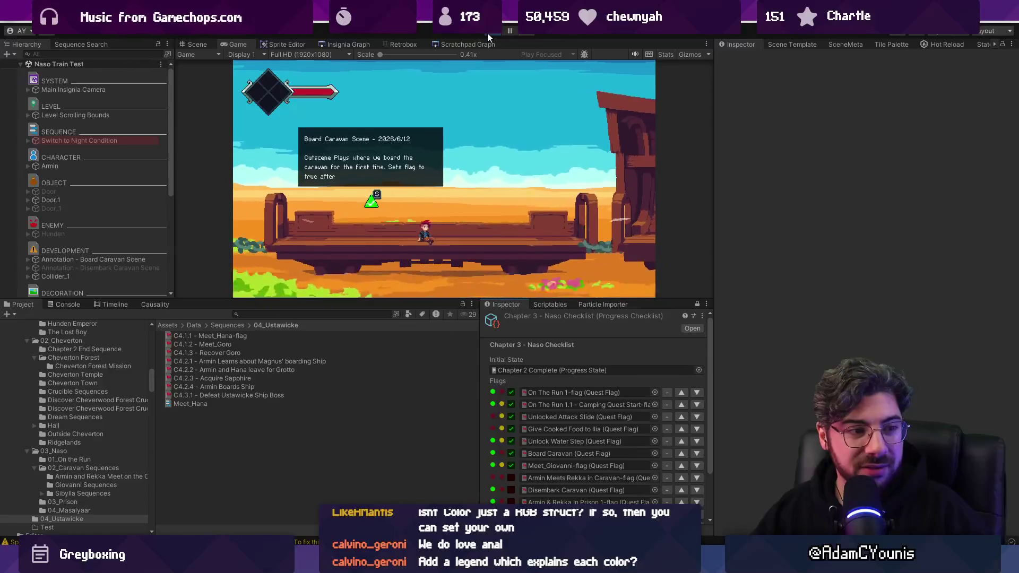
Drag the bottom-panel splitter up so the Naso Checklist flags fill a taller Inspector
scroll(539, 393, "down", 3)
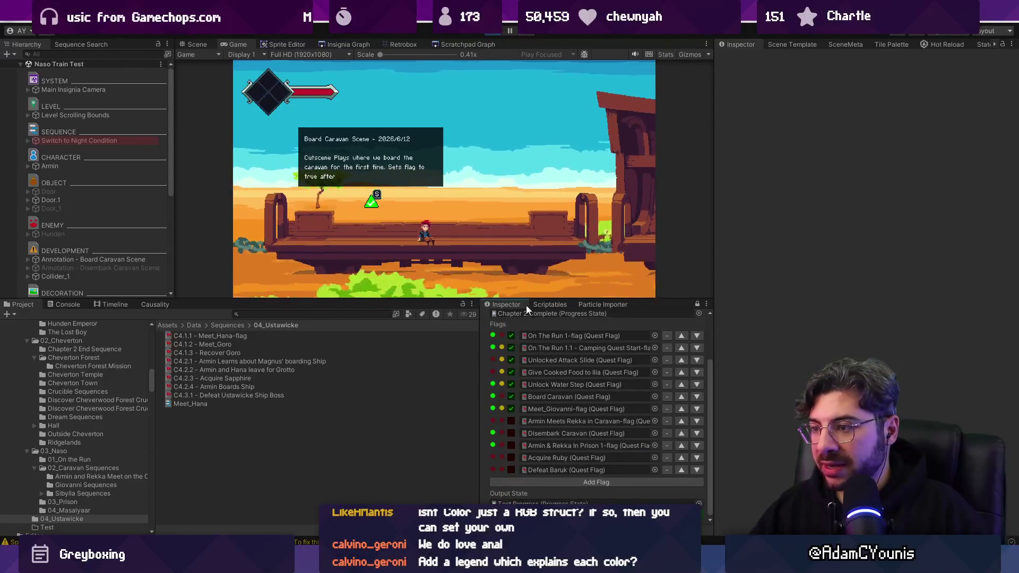
left_click_drag(526, 300, 527, 231)
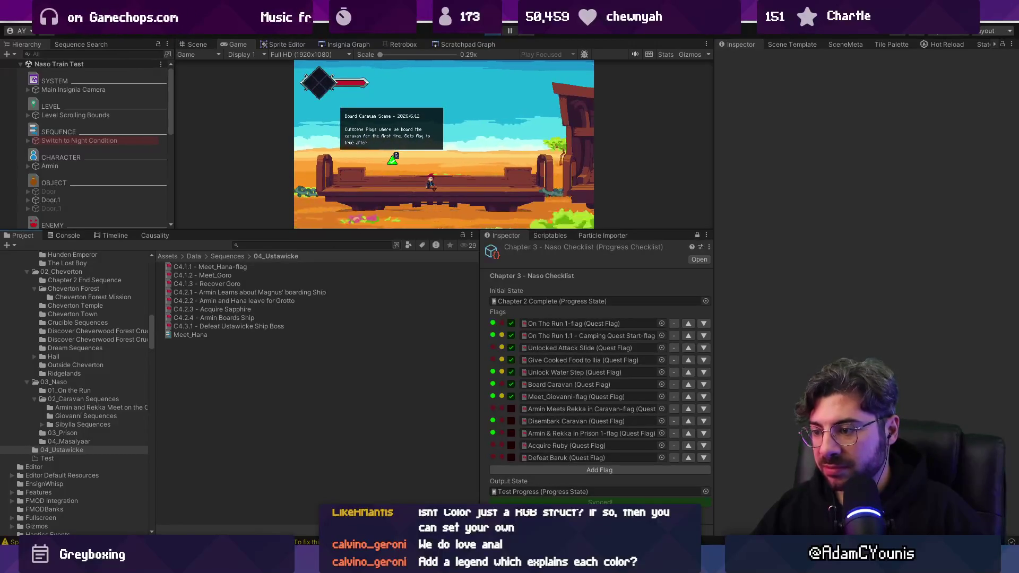
In ProgressFlow.cs, delete the empty lines below the status light code
key("alt+Tab")
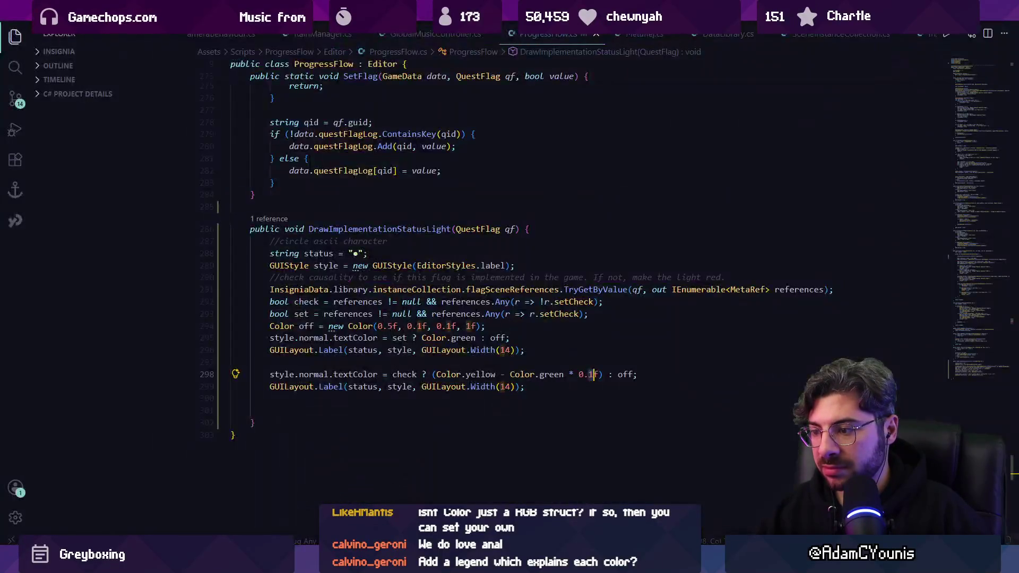
left_click(348, 410)
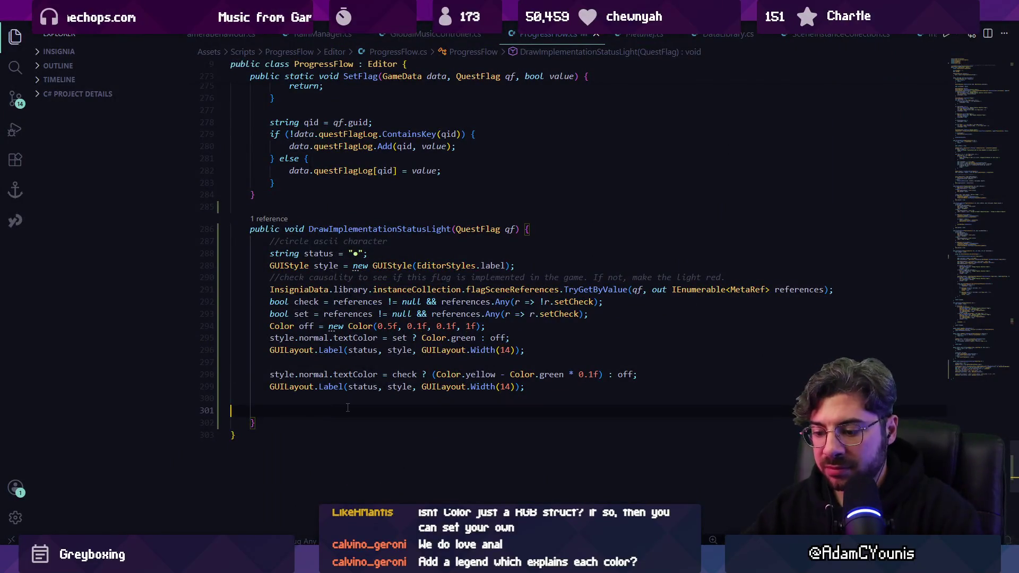
key("BackSpace")
key("BackSpace")
key("ctrl+f")
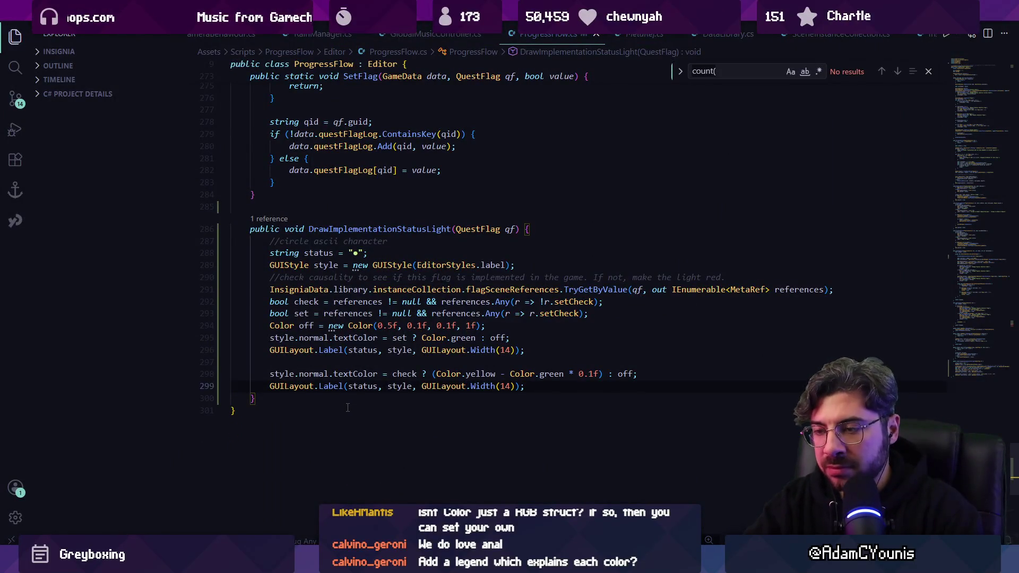
key("Escape")
scroll(372, 345, "up", 20)
scroll(409, 303, "down", 10)
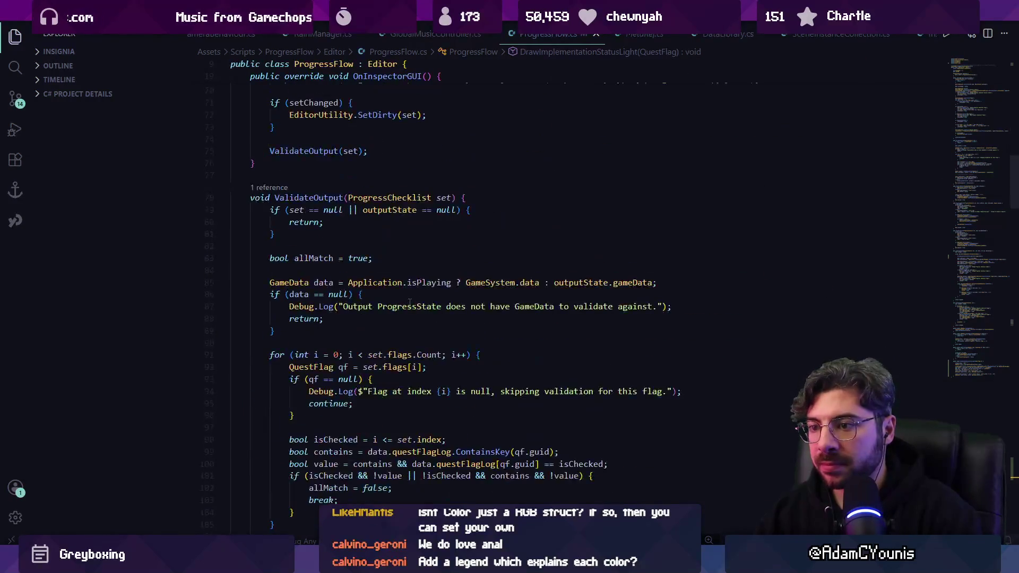
scroll(404, 308, "up", 6)
scroll(369, 348, "up", 4)
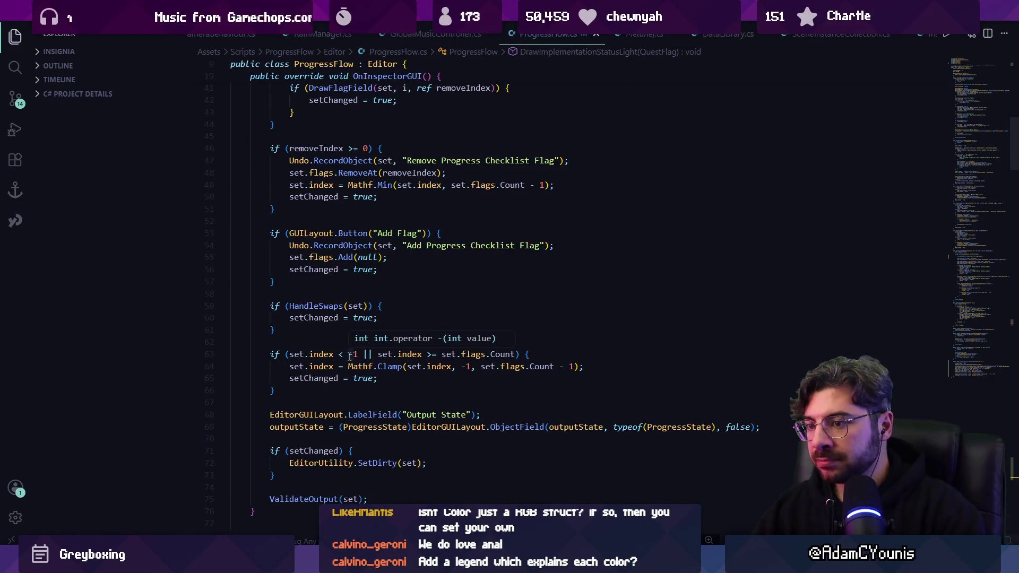
scroll(389, 492, "down", 3)
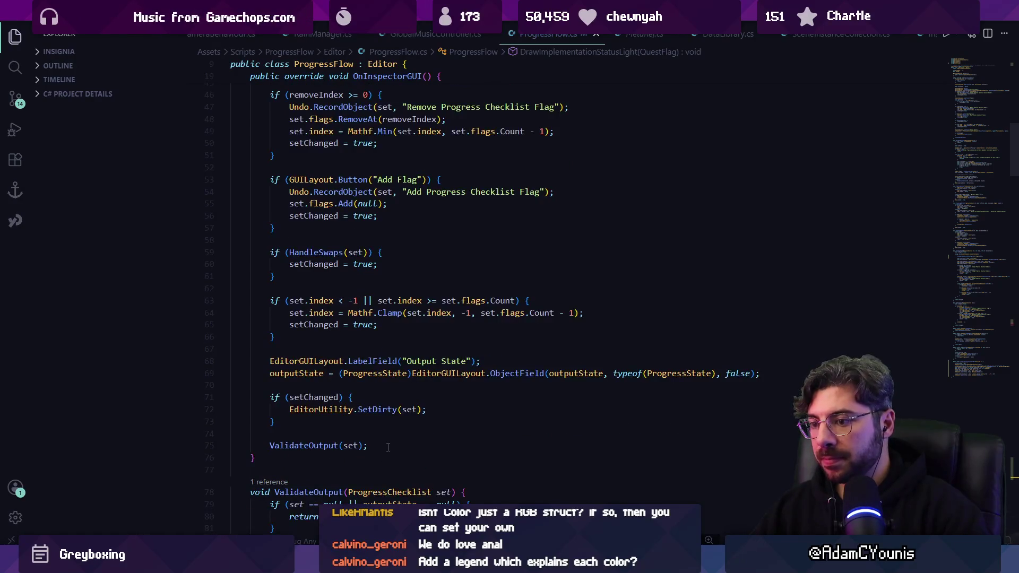
scroll(372, 404, "up", 11)
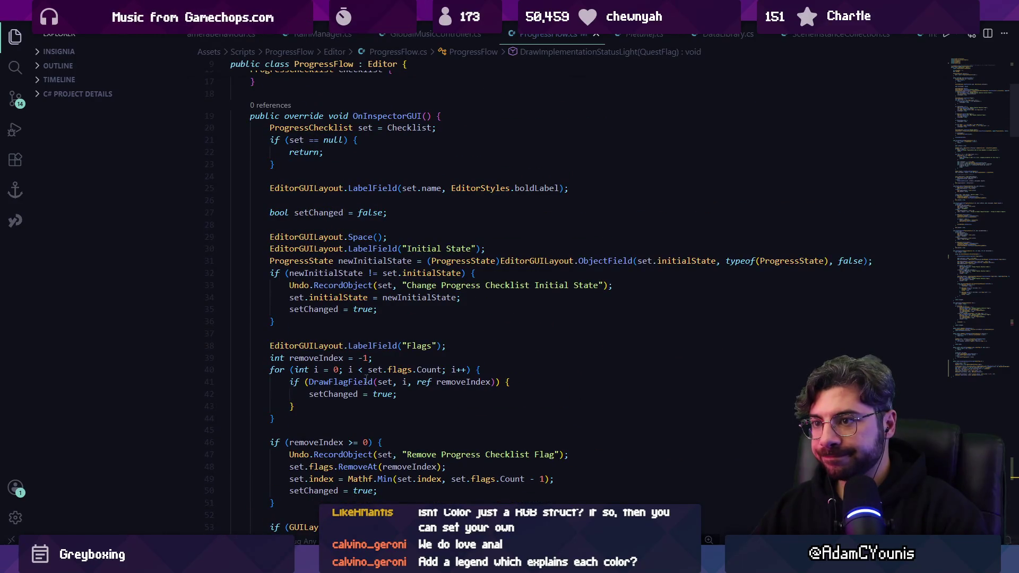
scroll(366, 378, "down", 10)
Add a DrawLegend(); call after ValidateOutput(set) and save the script
left_click(430, 395)
key("Return")
key("Return")
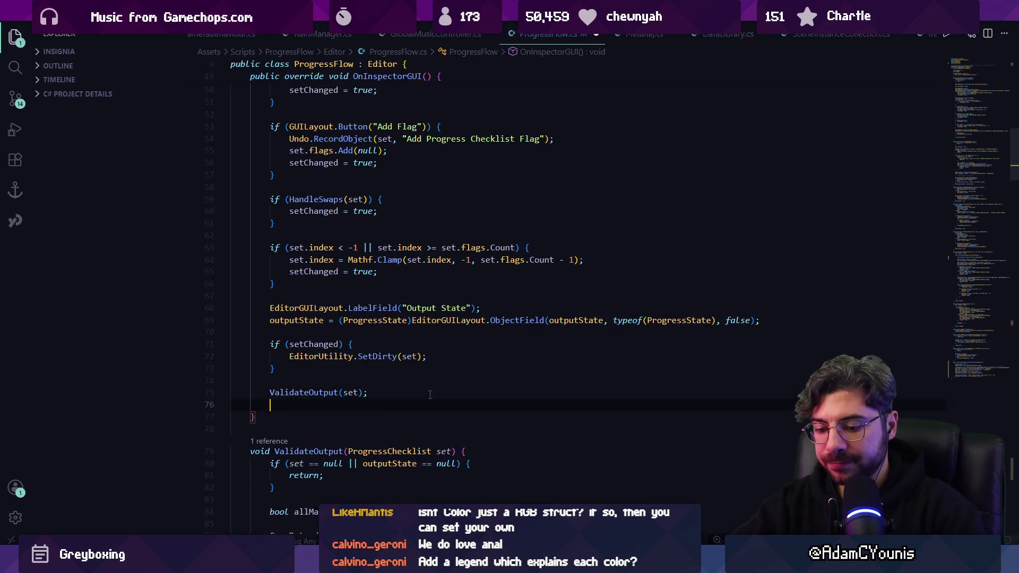
type("Draqw")
key("BackSpace")
key("BackSpace")
type("wLegend(")
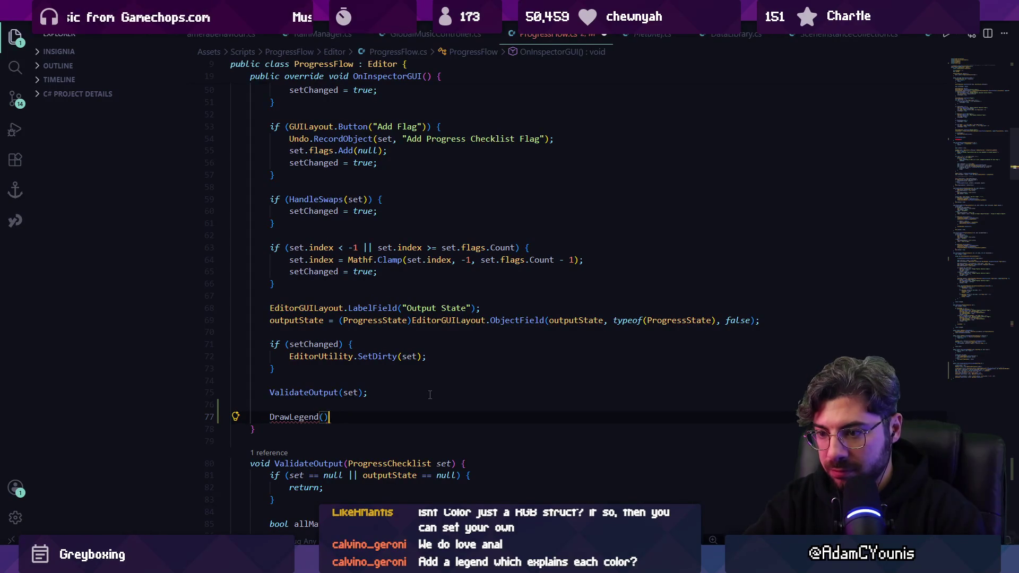
type(";")
key("ctrl+s")
Write a void DrawLegend() method below the status light method and paste in the legend rows
left_click(973, 375)
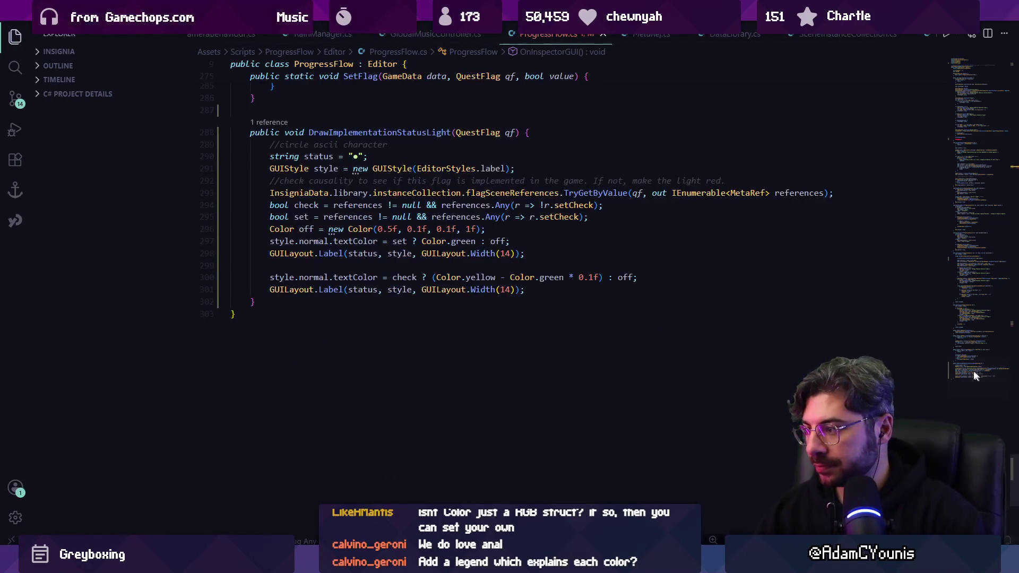
left_click(275, 310)
key("Return")
type("void DrawL")
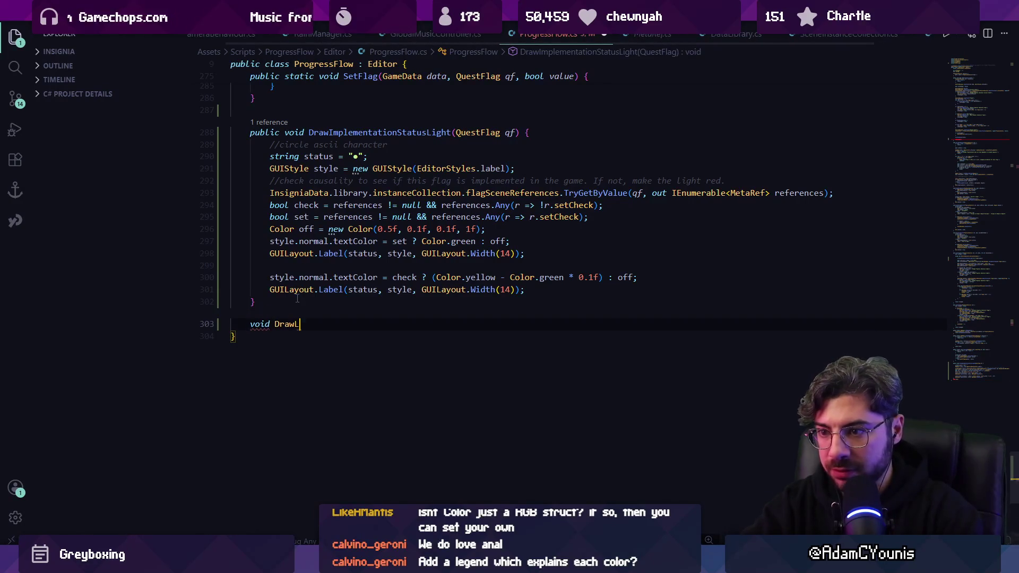
type("egend(){")
key("Return")
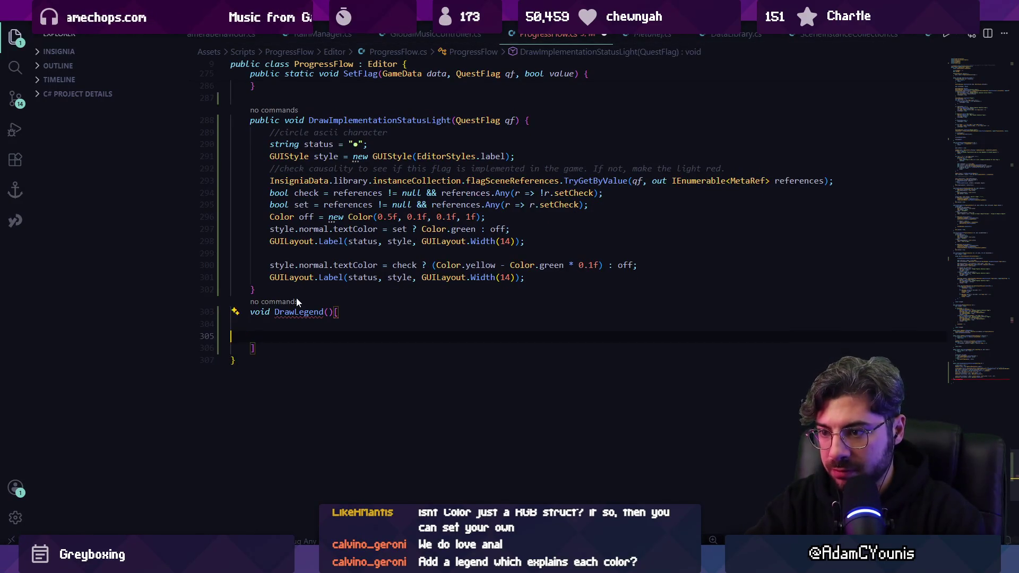
key("BackSpace")
key("BackSpace")
key("BackSpace")
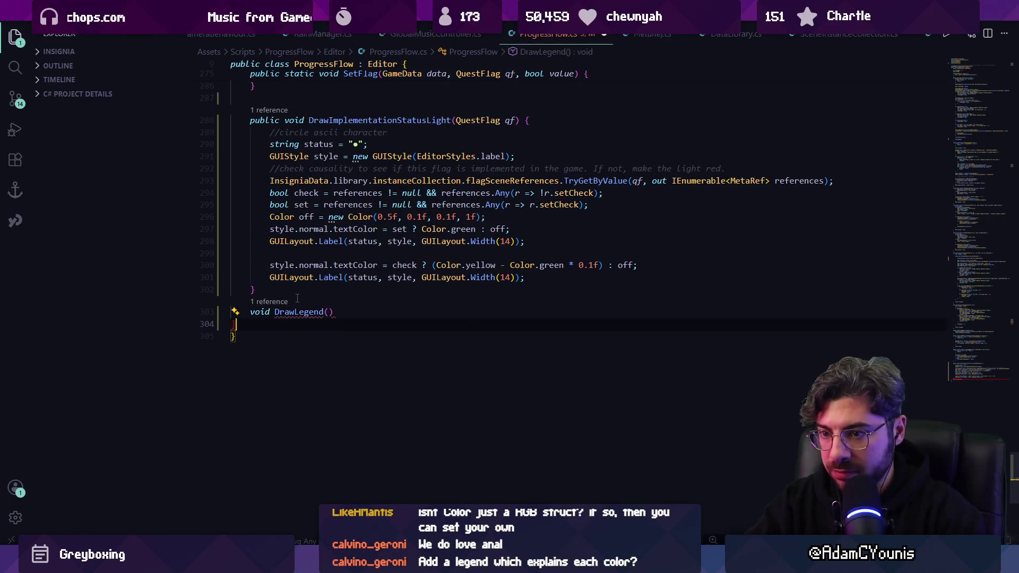
key("BackSpace")
type("{")
key("Return")
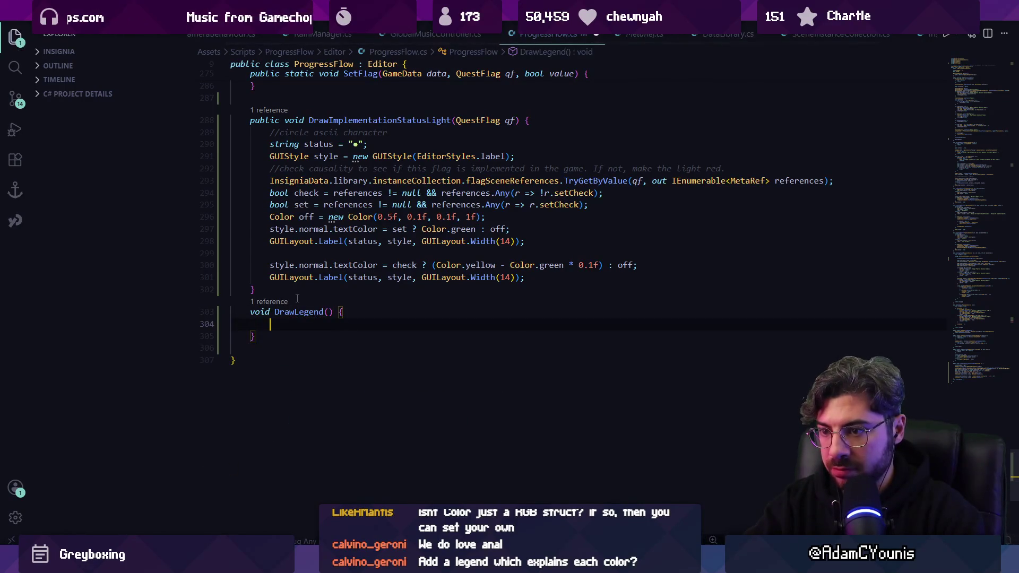
type("GUILayout.Space(10);         GUILayout.Label(\"Legend:\", EditorStyles.boldLabel);         using (new EditorGUILayout.HorizontalScope()) {             DrawImplementationStatusLight(null);             GUILayout.Label(\"Set implemented in scene\");         }         using (new EditorGUILayout.HorizontalScope()) {             GUIStyle style = new GUIStyle(EditorStyles.label);             style.normal.textColor = Color.yellow - Color.green * 0.1f;             GUILayout.Label(\"●\", style, GUILayout.Width(14));             GUILayout.Label(\"Check implemented in scene\");         }")
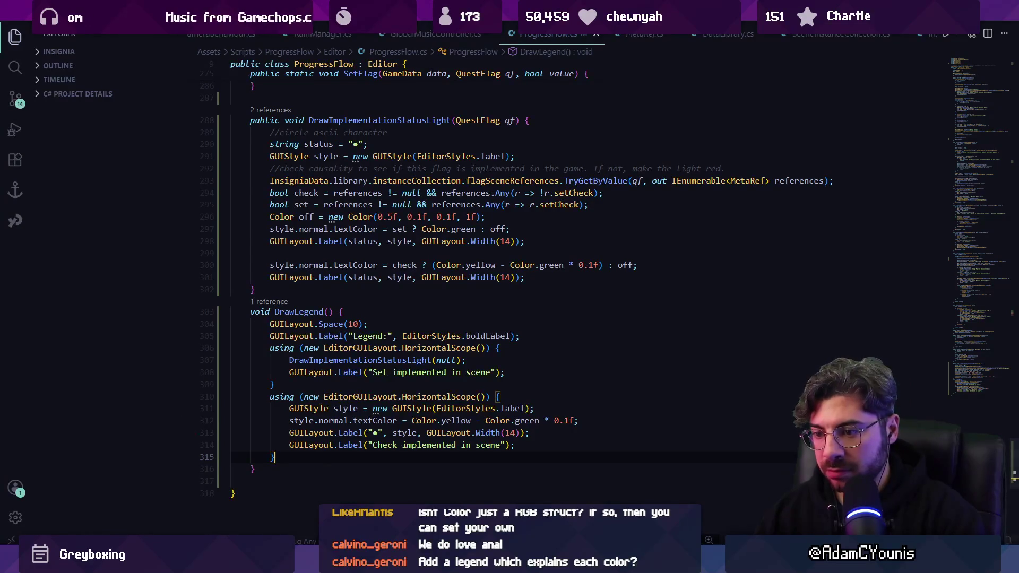
key("alt+Tab")
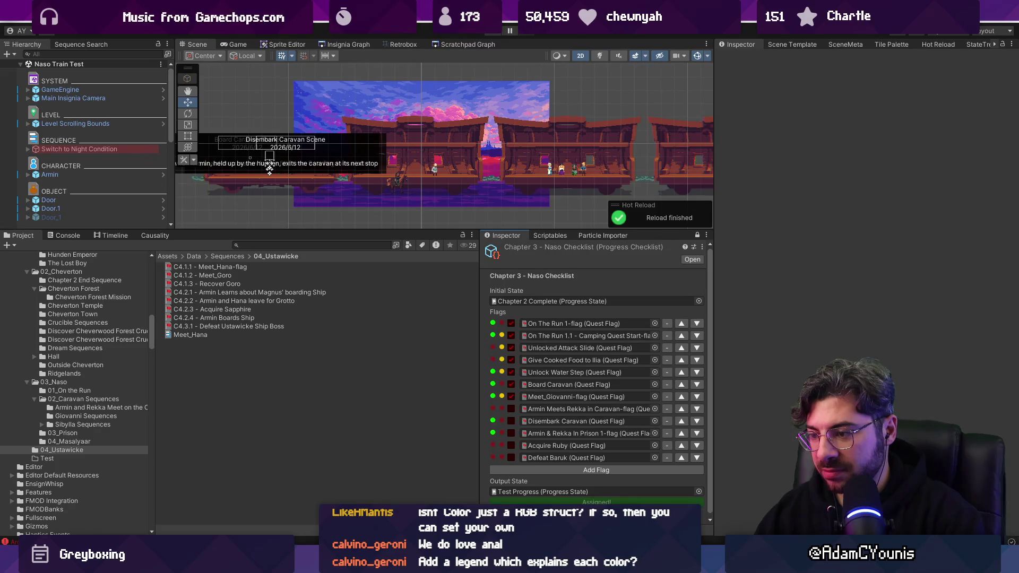
Delete both using-block legend rows inside DrawLegend
key("alt+Tab")
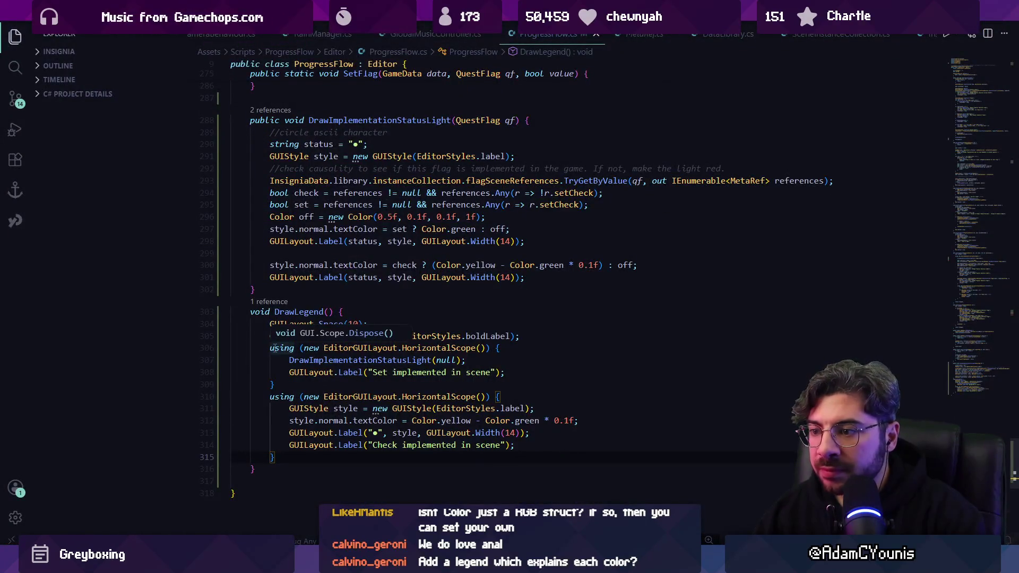
left_click_drag(267, 347, 328, 385)
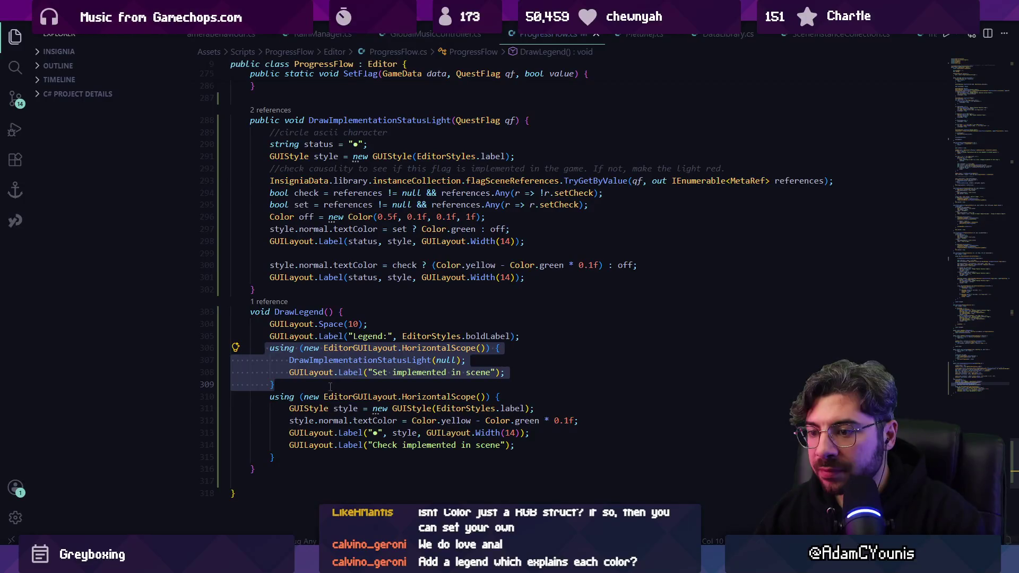
left_click(334, 384)
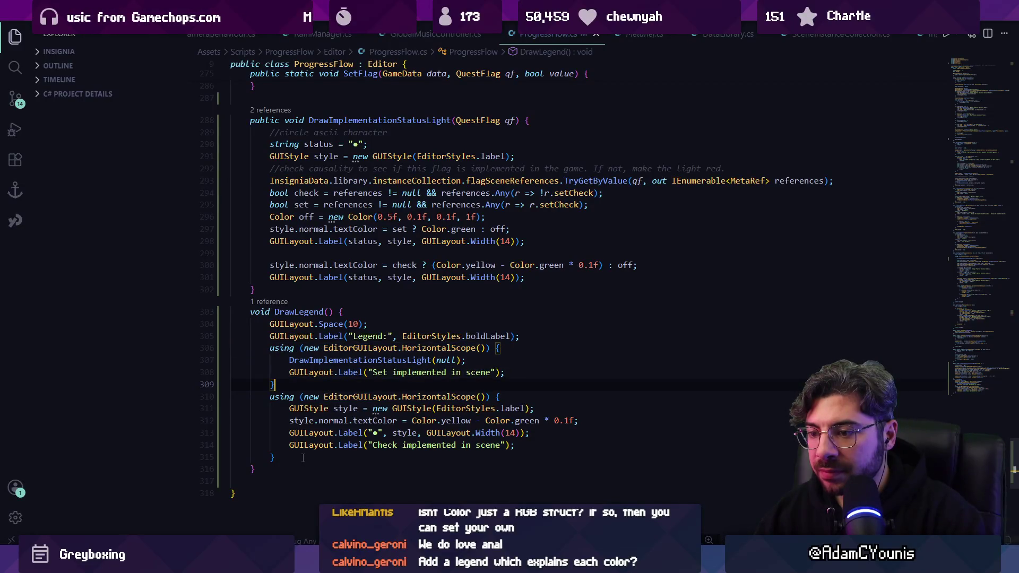
left_click_drag(302, 457, 266, 349)
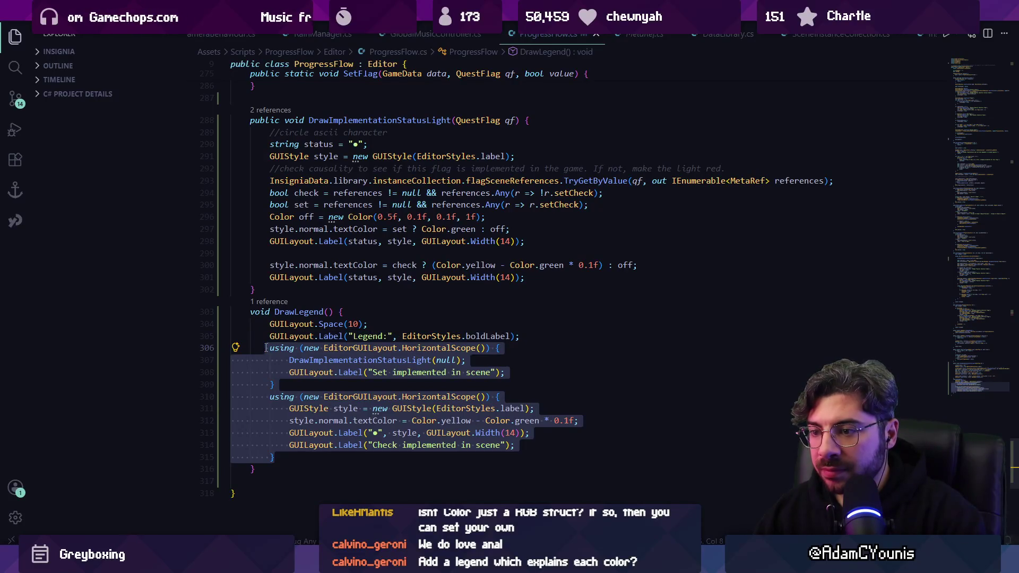
key("BackSpace")
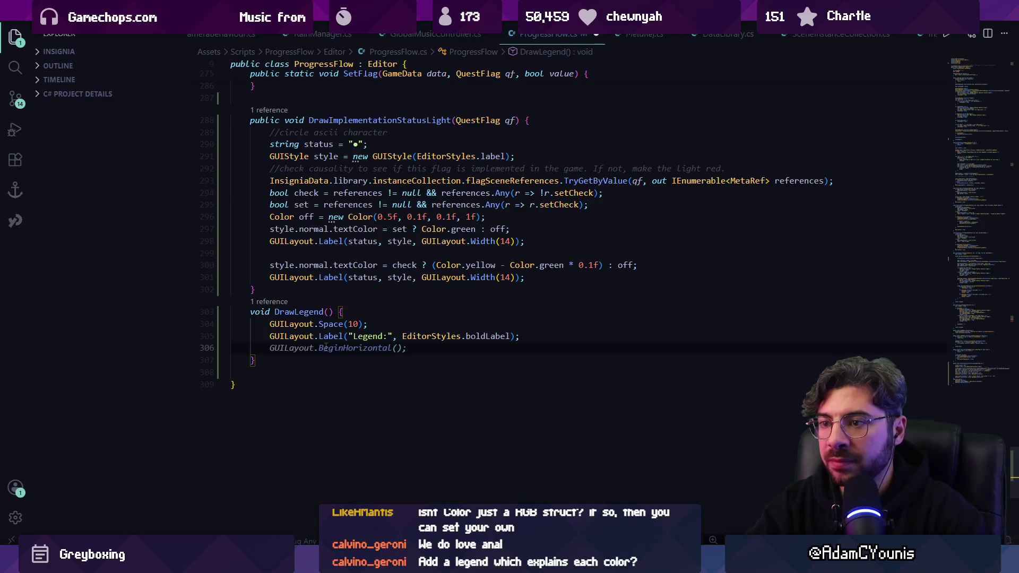
key("Escape")
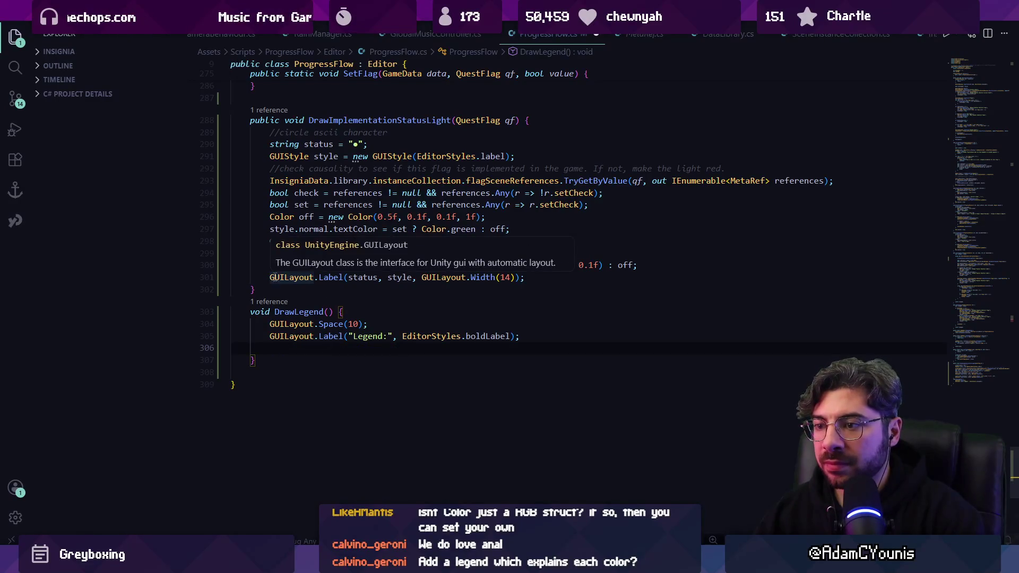
Copy the status bullet string declaration into the emptied DrawLegend body
triple_click(274, 277)
triple_click(286, 144)
key("ctrl+c")
left_click(304, 348)
key("ctrl+v")
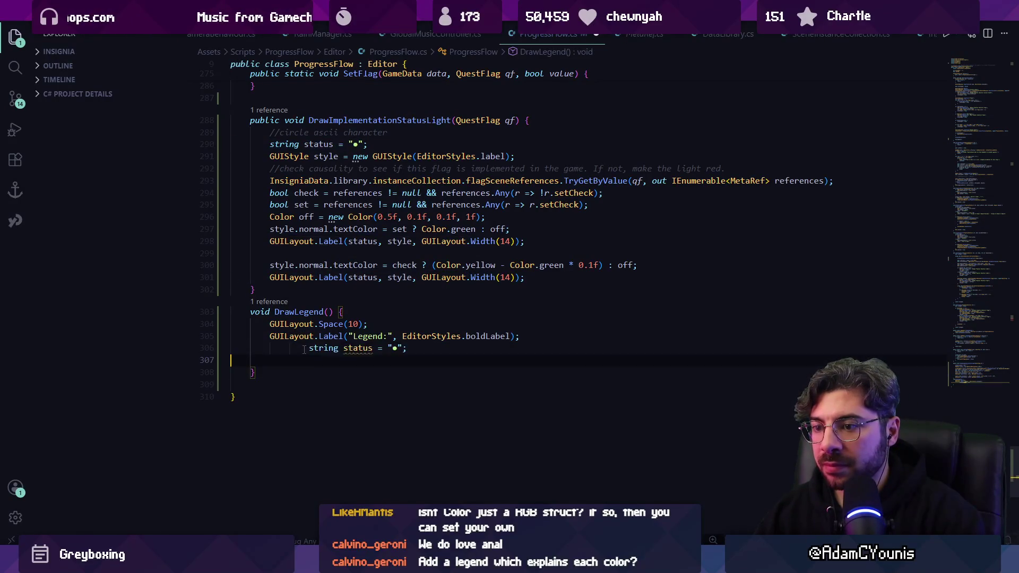
Accept the suggested GUIStyle and coloured legend label rows, then view the legend in Unity
left_click(387, 349)
key("Return")
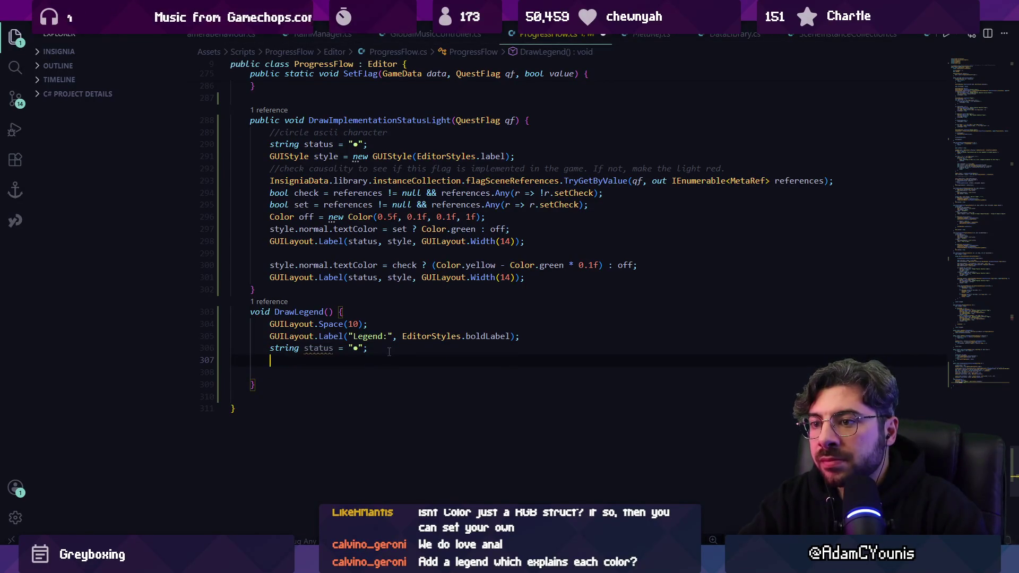
key("Tab")
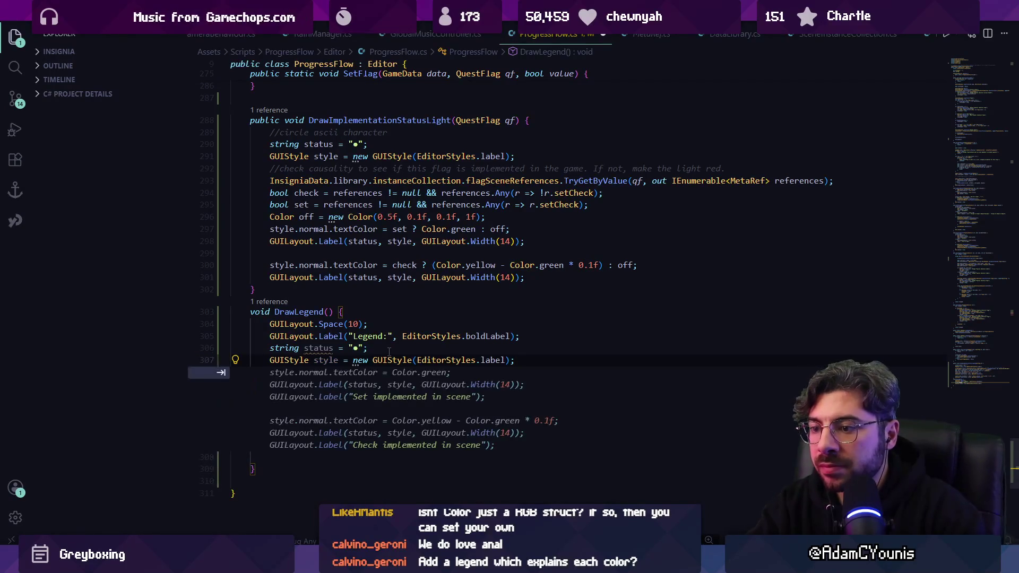
key("Tab")
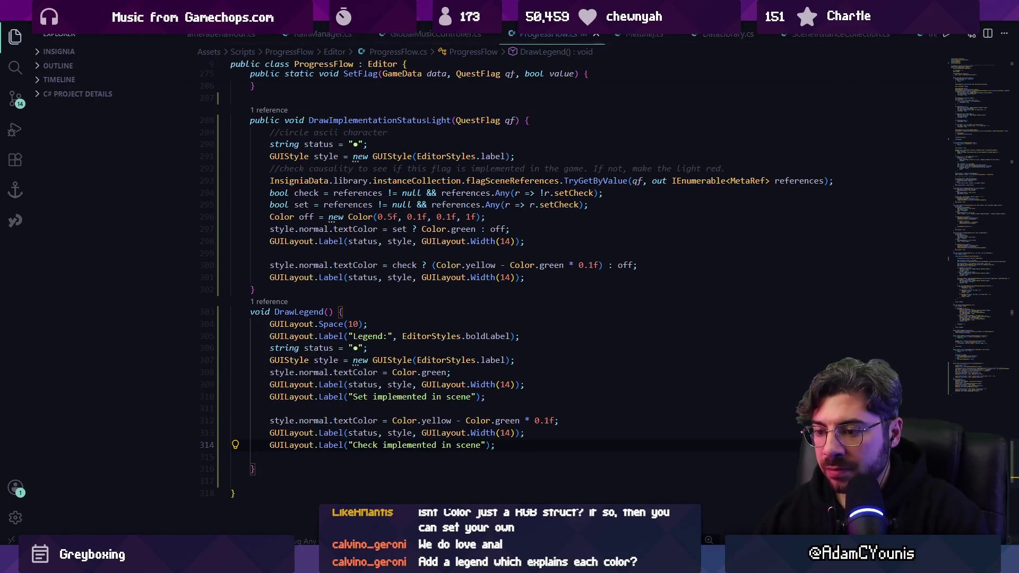
key("alt+Tab")
scroll(538, 464, "down", 2)
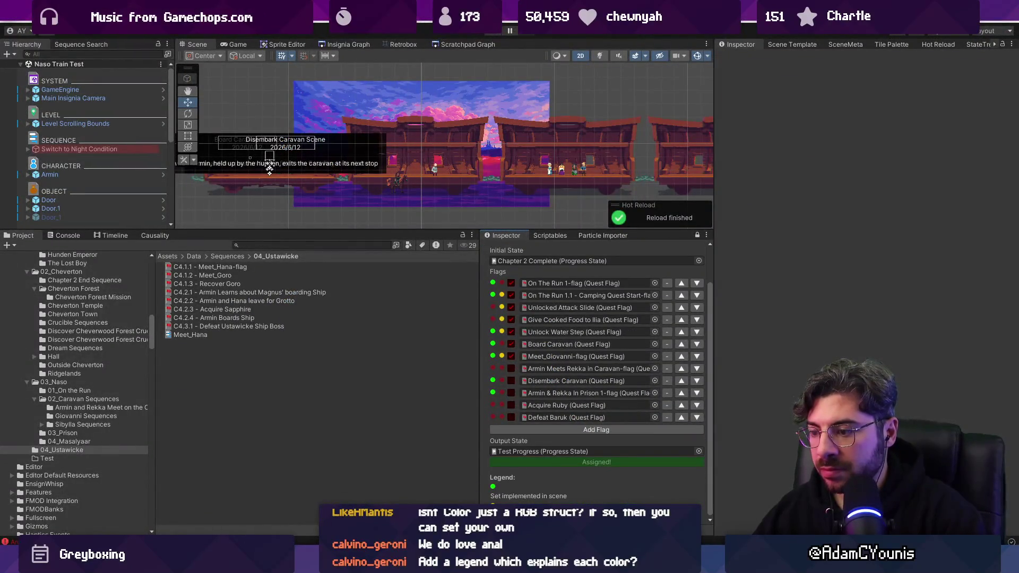
Insert blank lines above the legend style declaration in DrawLegend
key("alt+Tab")
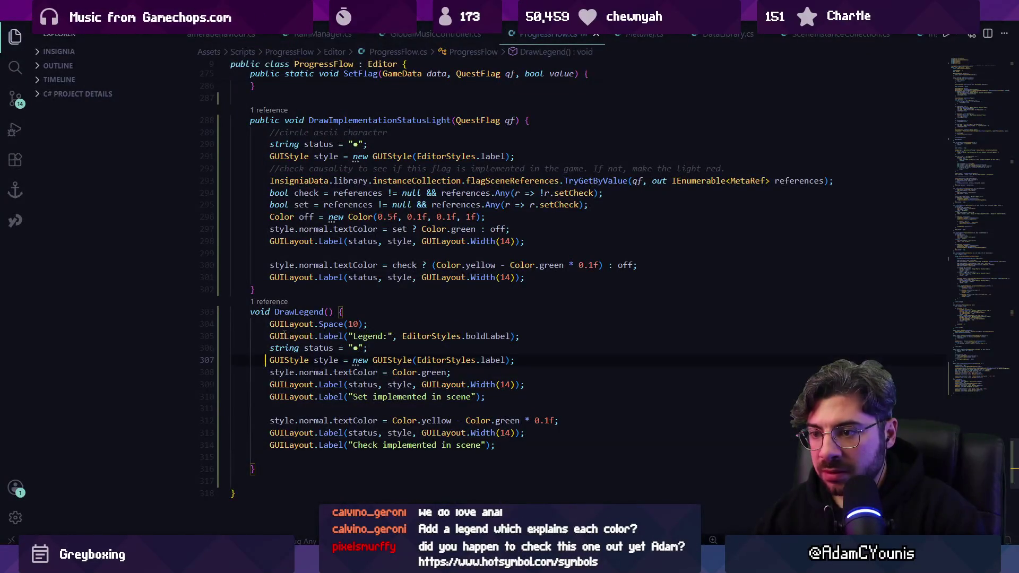
key("Up")
key("Up")
key("Up")
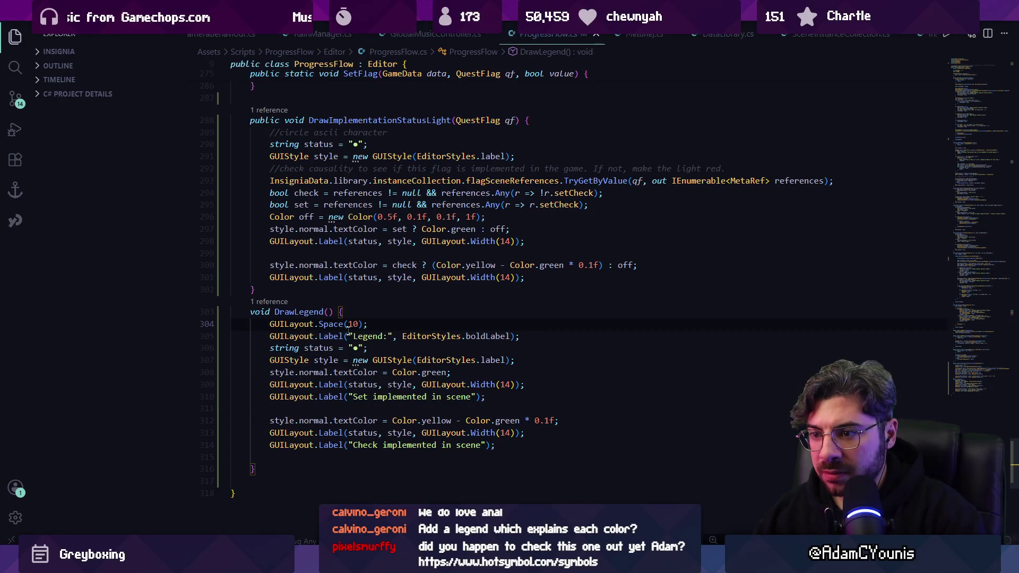
key("Down")
key("Down")
key("Down")
key("Home")
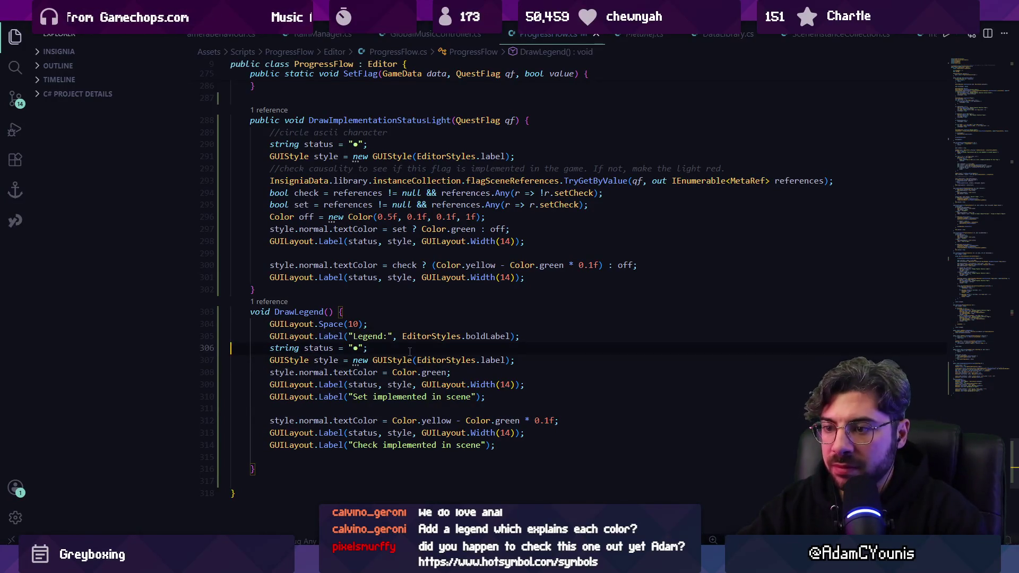
key("Down")
key("Down")
key("Up")
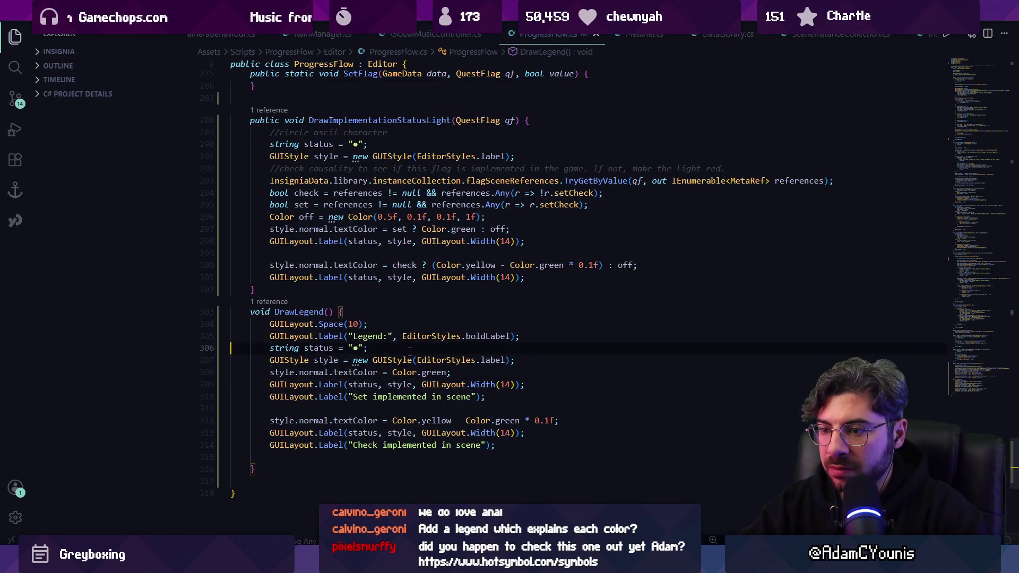
key("Return")
key("BackSpace")
key("Return")
key("Return")
key("Return")
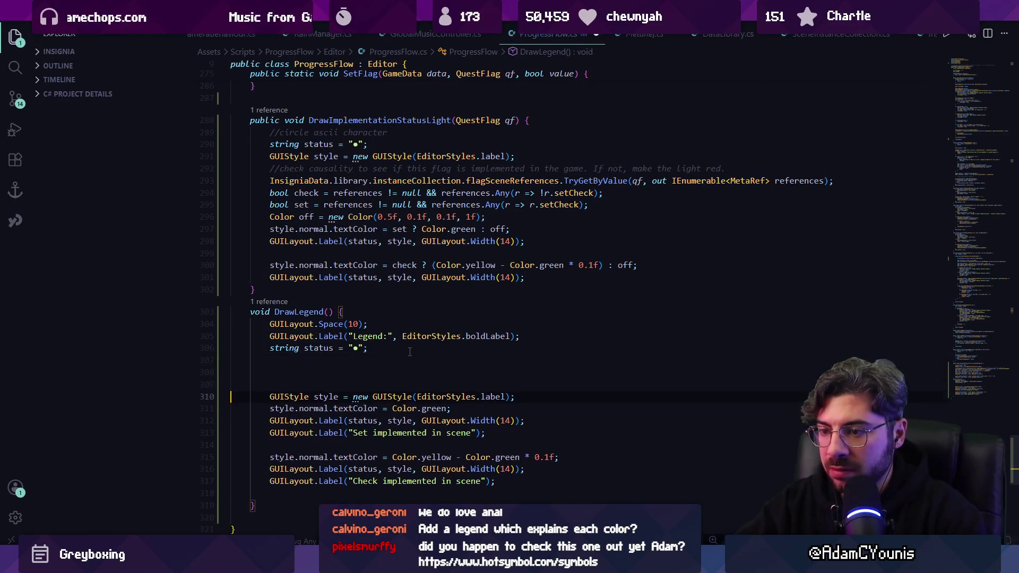
Wrap the green Set row in a HorizontalScope and move the shared style line above it
type("using")
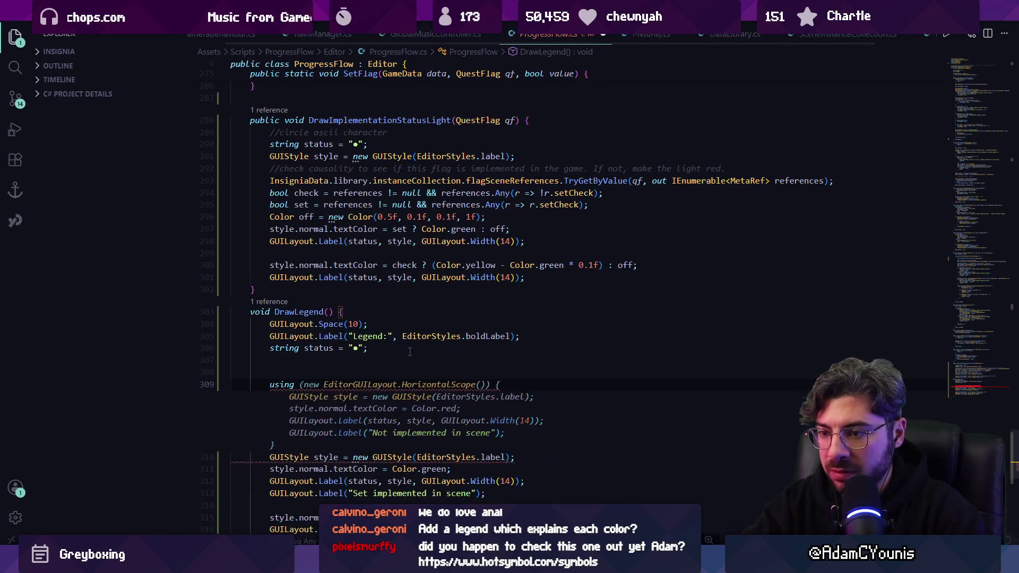
key("Tab")
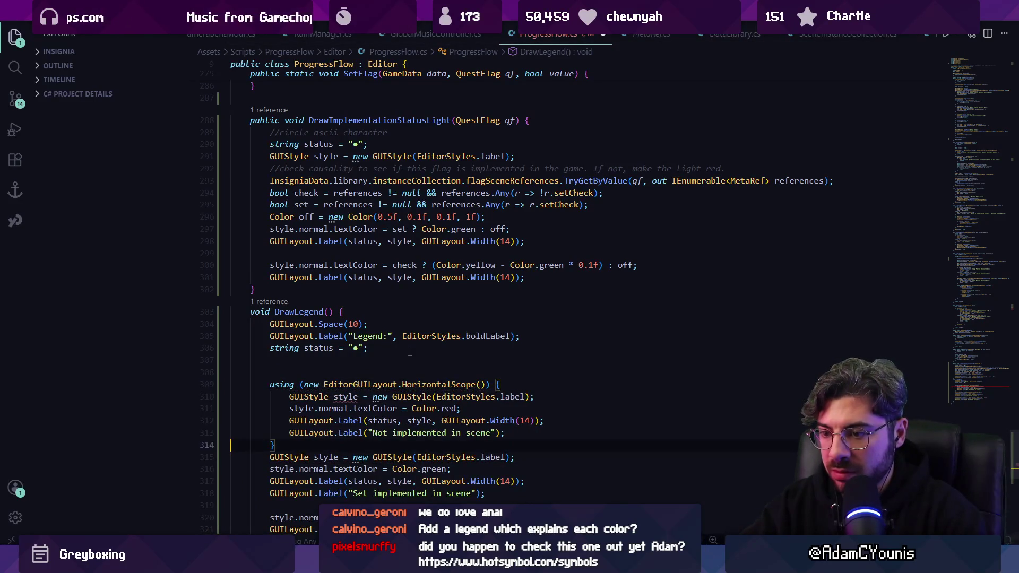
key("Up")
key("End")
key("shift+Up")
key("shift+Up")
key("shift+Up")
key("shift+Home")
key("shift+Home")
key("Delete")
key("alt+Down")
key("alt+Down")
key("alt+Down")
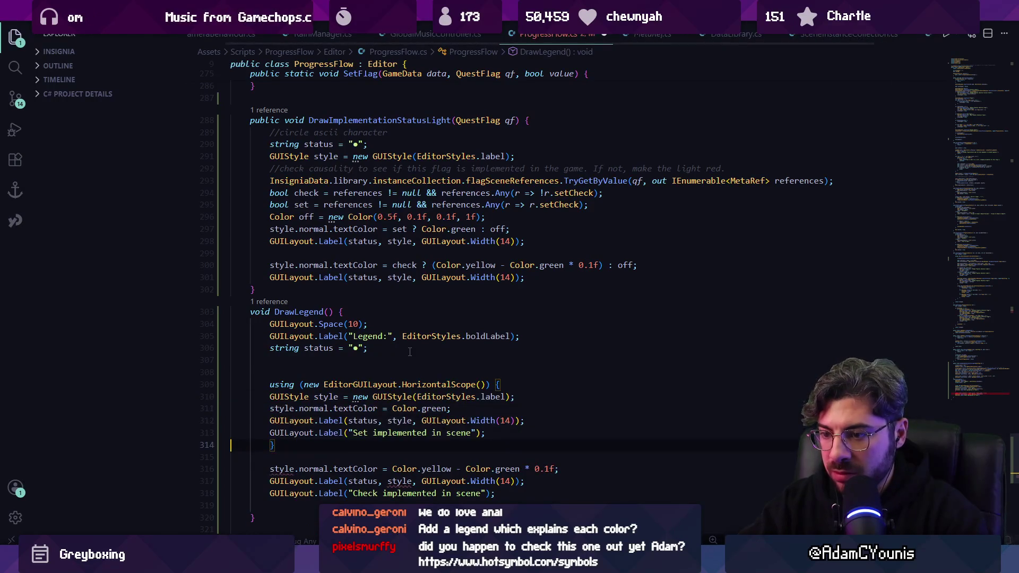
key("Up")
key("Up")
key("Up")
key("alt+Up")
key("alt+Up")
key("Down")
key("Down")
key("Down")
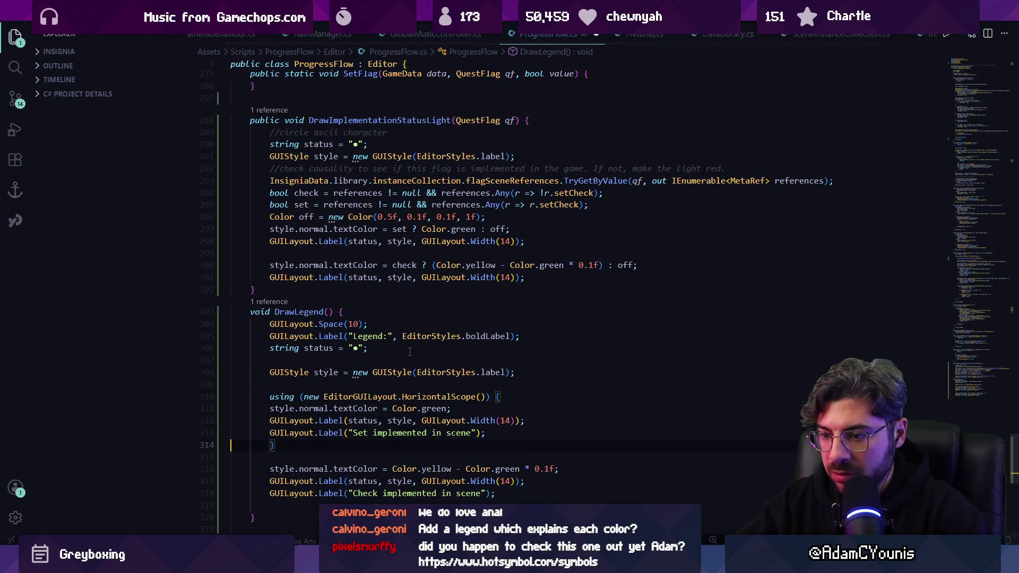
Wrap the Check row in using (new EditorGUILayout.HorizontalScope()) { }, save, and check Unity
type("using ")
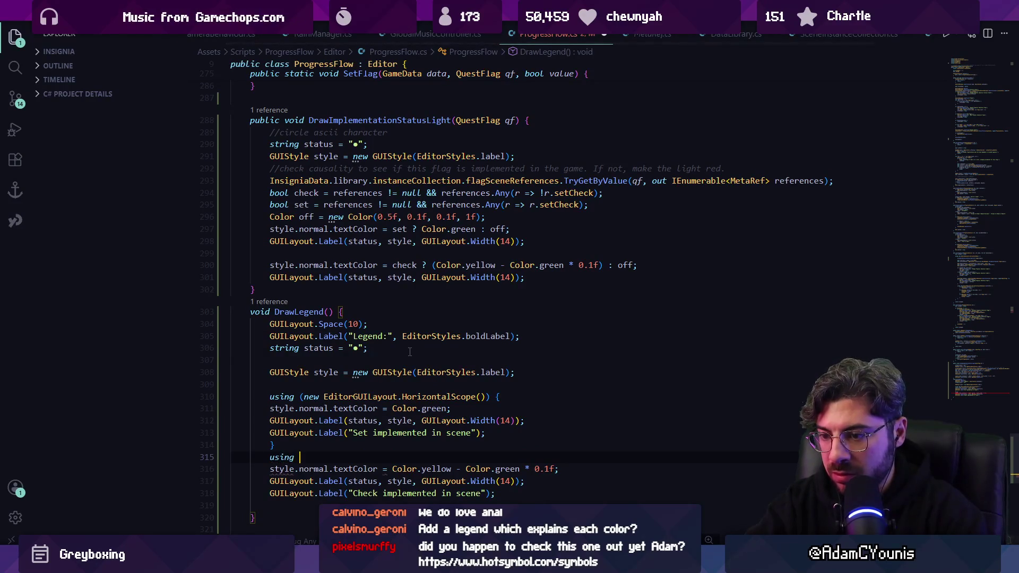
type("(new EditorGUILayout.HorizontalScope()) {")
key("Down")
key("Down")
key("Down")
scroll(410, 352, "down", 1)
type("}")
key("ctrl+s")
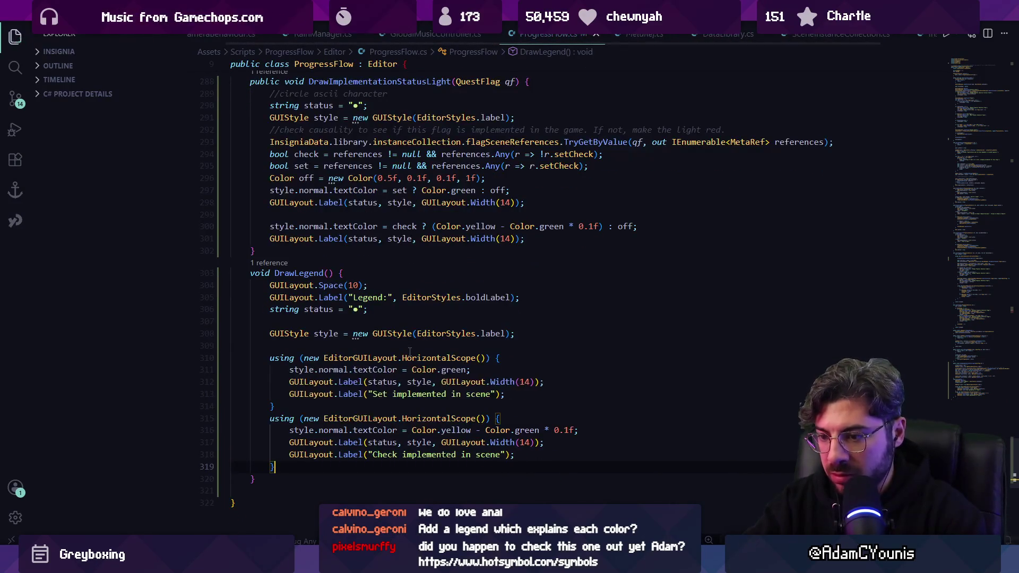
key("alt+Tab")
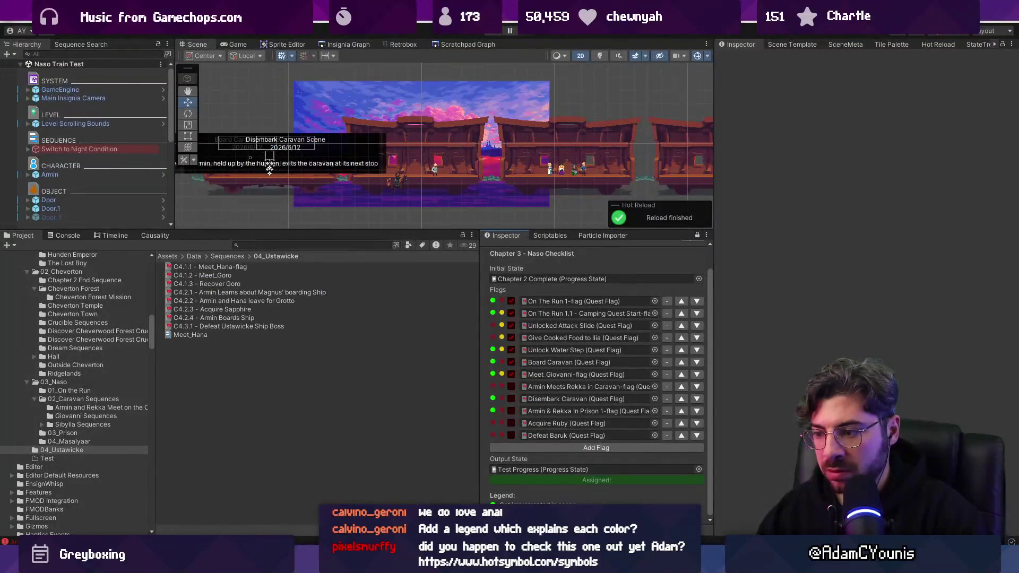
Add a third HorizontalScope legend row for Not implemented and review it in Unity
key("alt+Tab")
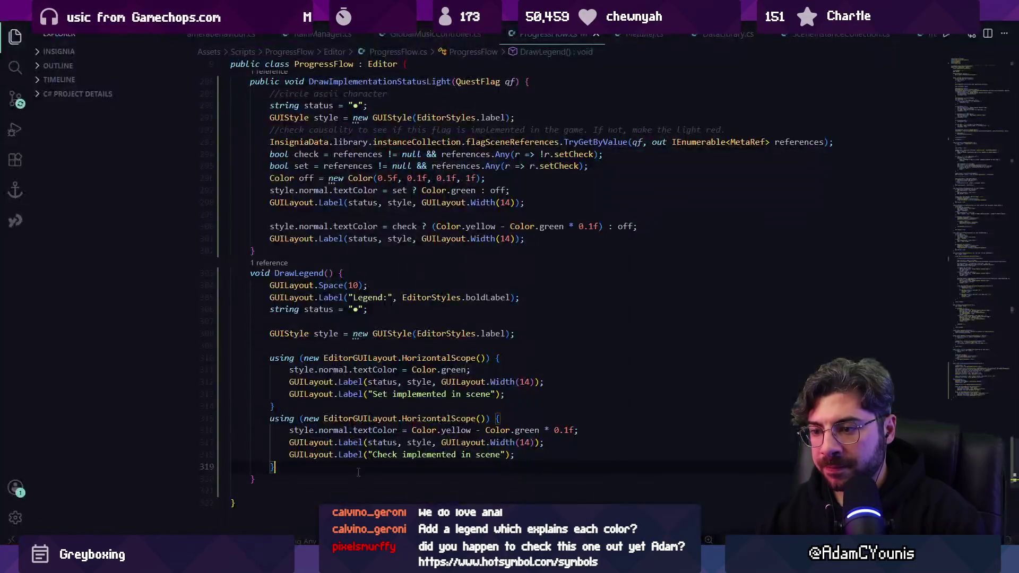
key("Return")
key("Return")
type("using")
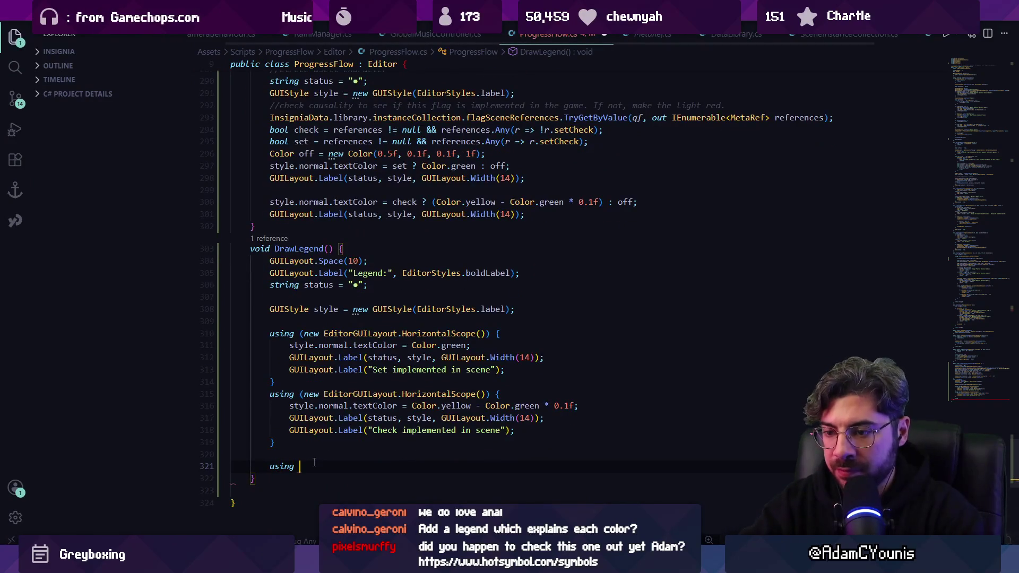
key("Tab")
key("alt+Tab")
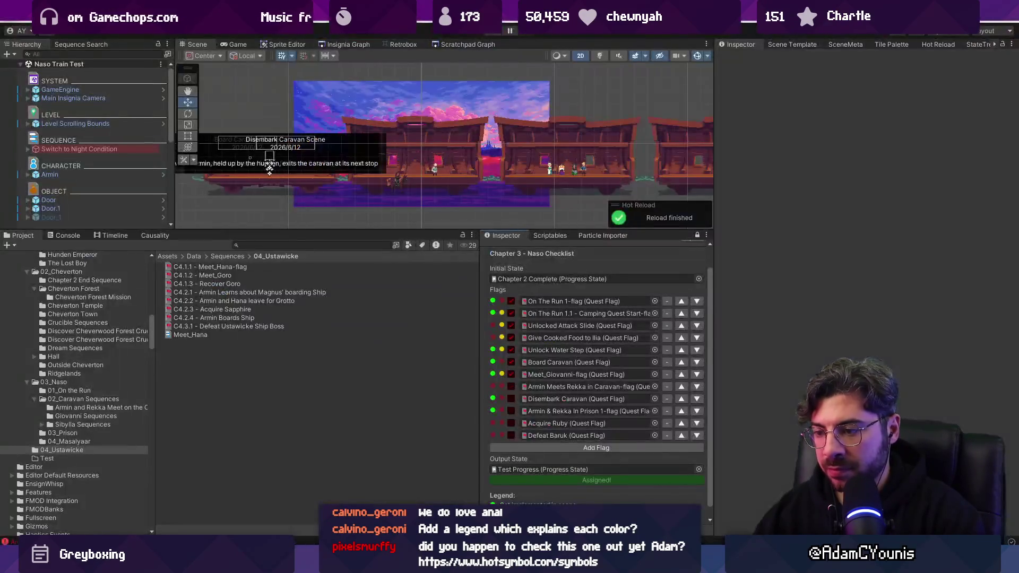
scroll(622, 496, "down", 1)
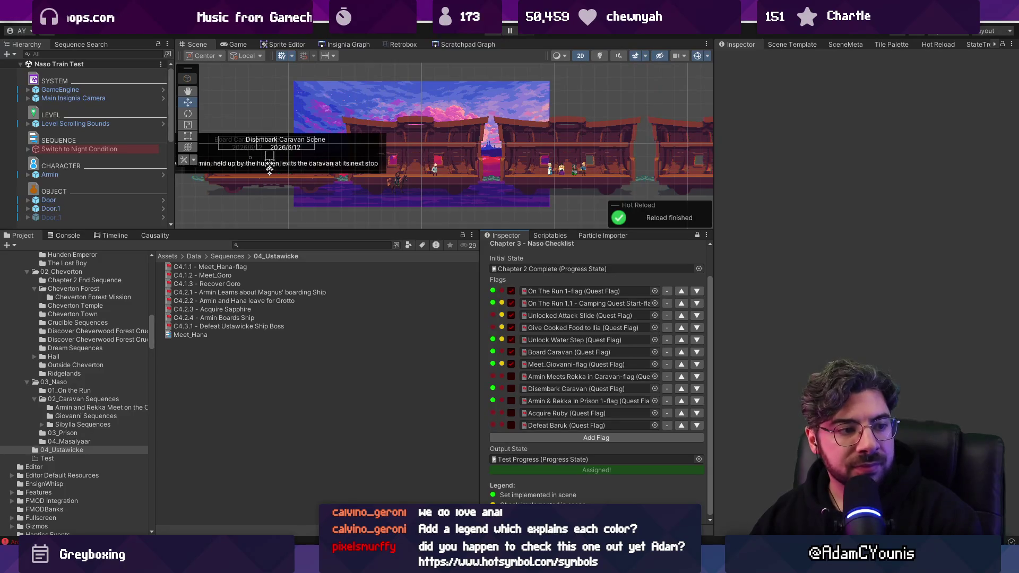
key("alt+Tab")
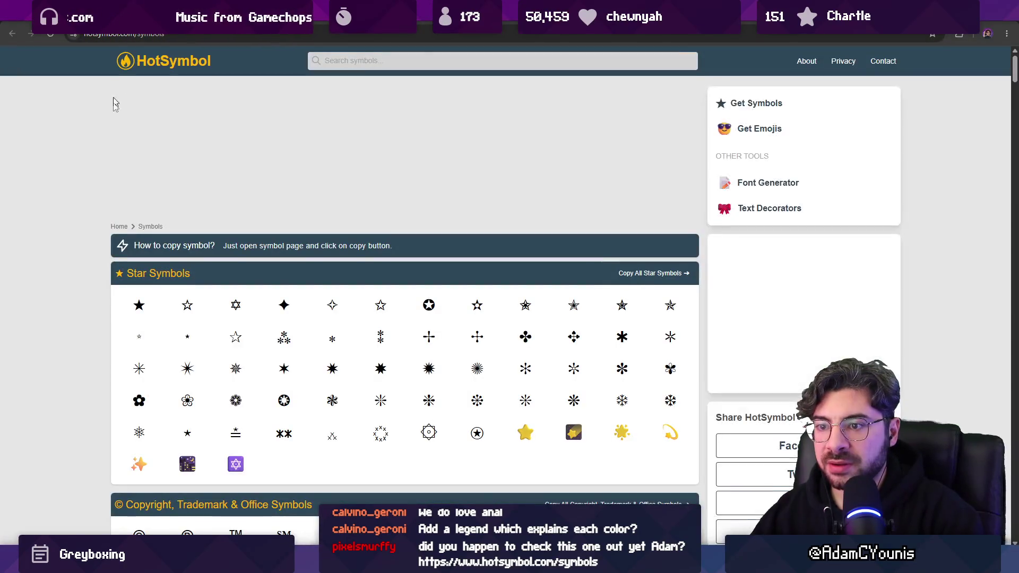
Browse the HotSymbol symbols page to the footer, collapsing the chair ad, then go to Alt-Codes Circle Symbols
scroll(97, 181, "down", 6)
scroll(82, 189, "down", 15)
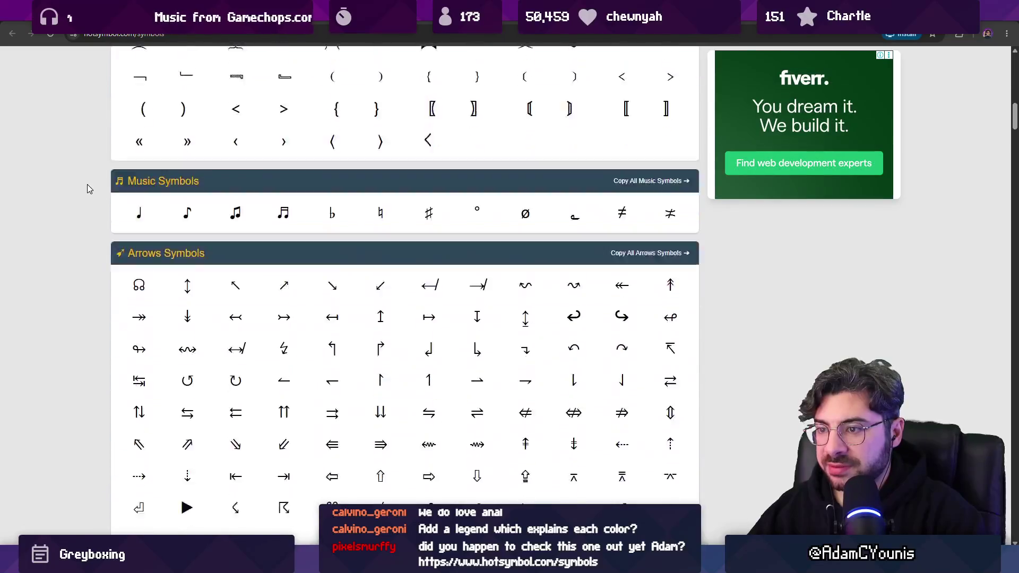
scroll(102, 180, "down", 5)
scroll(102, 180, "up", 3)
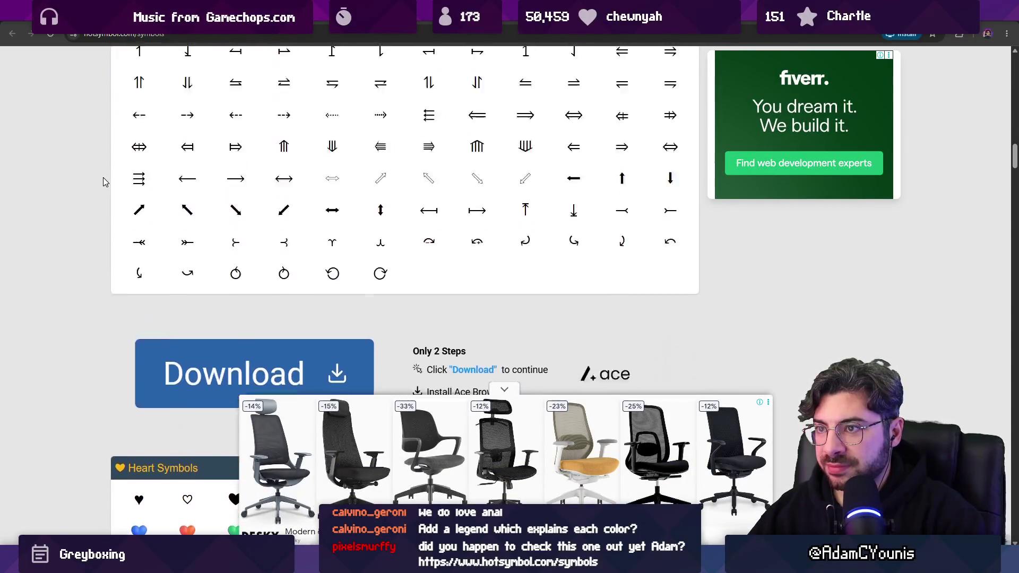
left_click(507, 391)
scroll(104, 223, "down", 20)
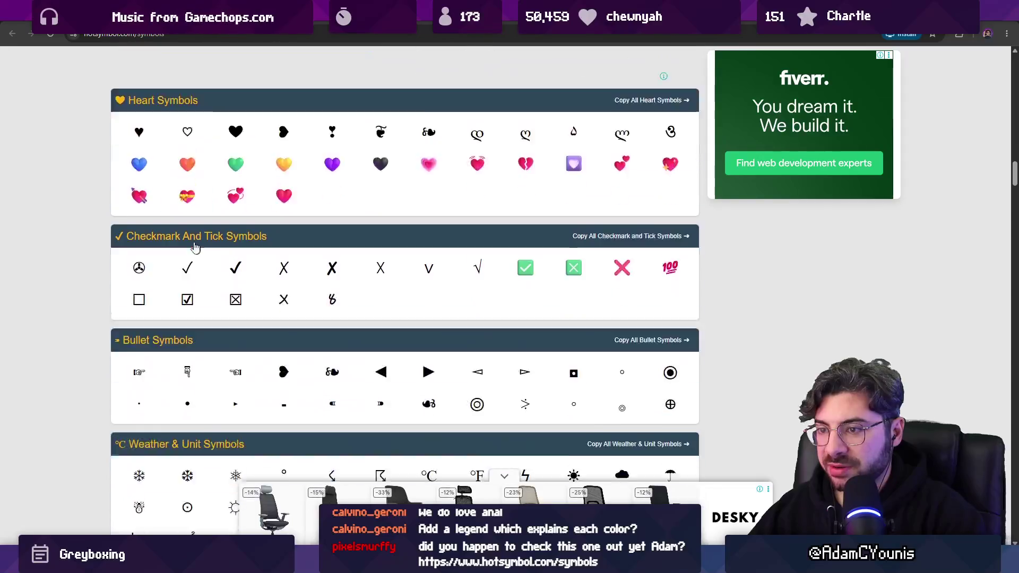
scroll(104, 223, "down", 10)
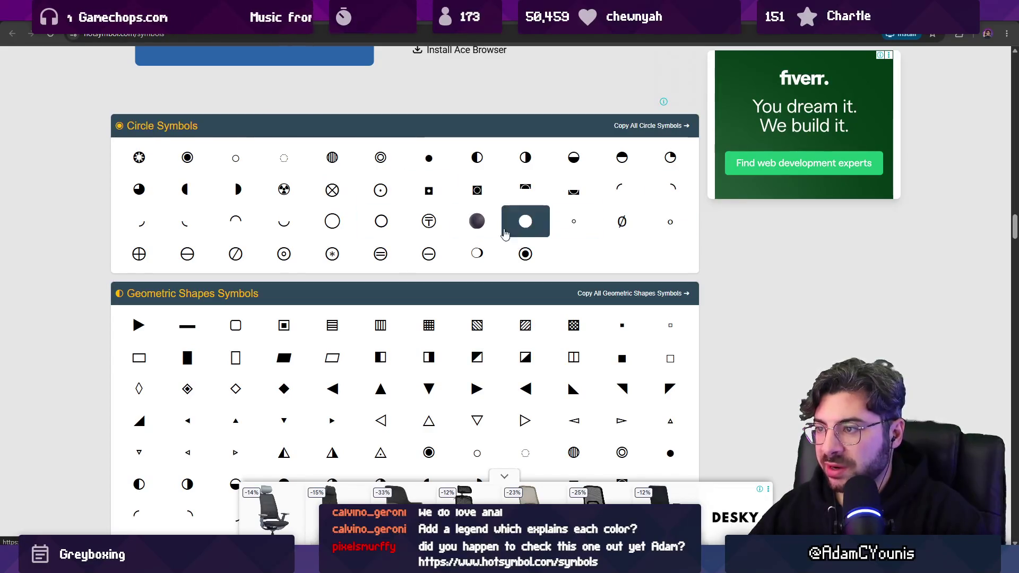
scroll(53, 195, "down", 3)
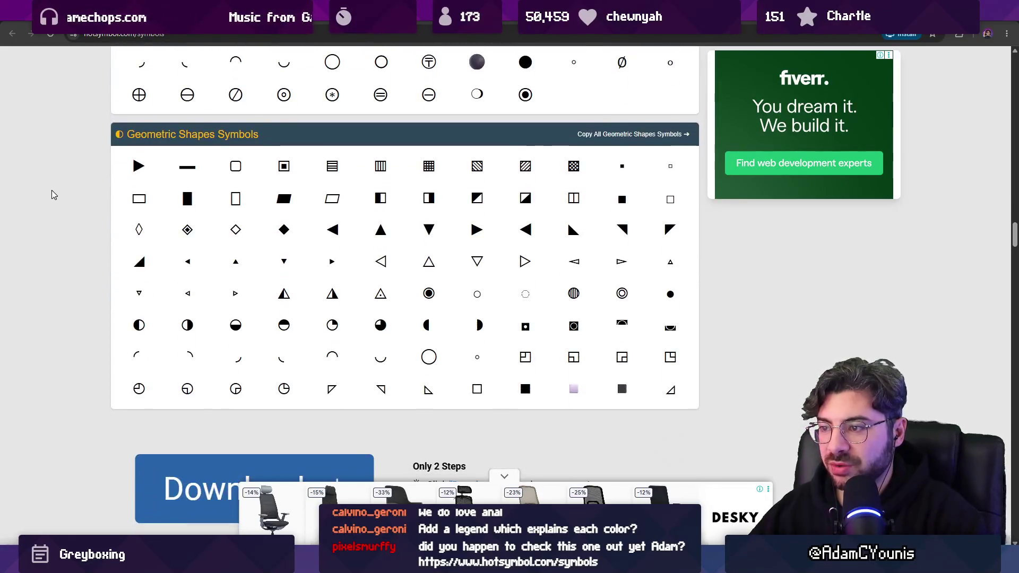
scroll(77, 159, "down", 15)
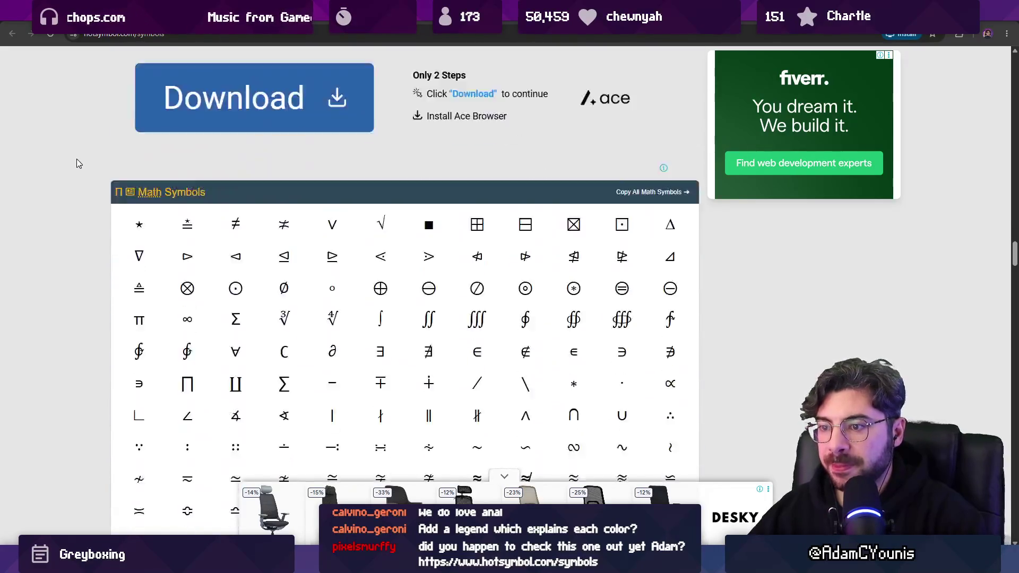
scroll(79, 161, "down", 10)
scroll(81, 159, "up", 8)
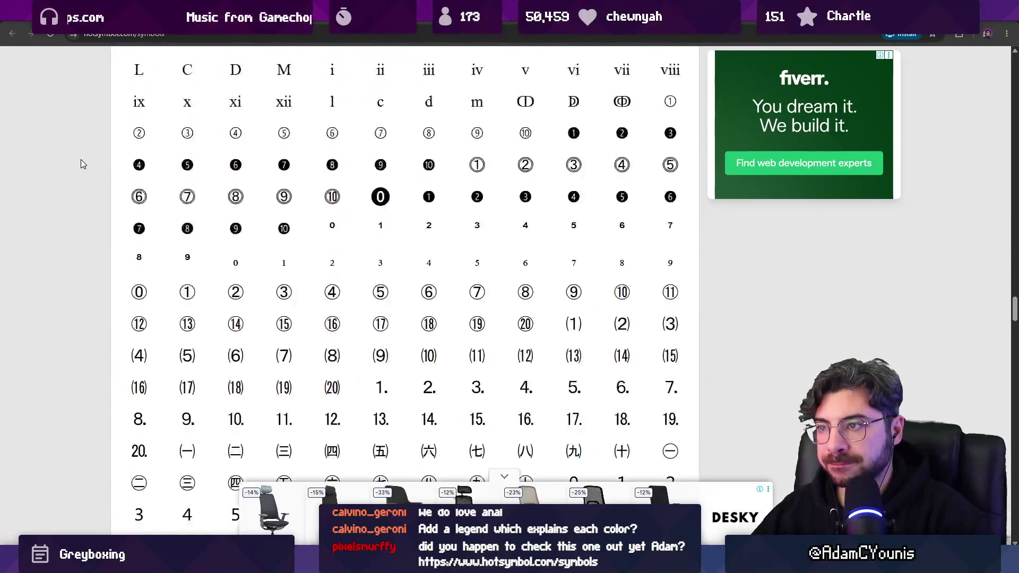
scroll(81, 162, "down", 15)
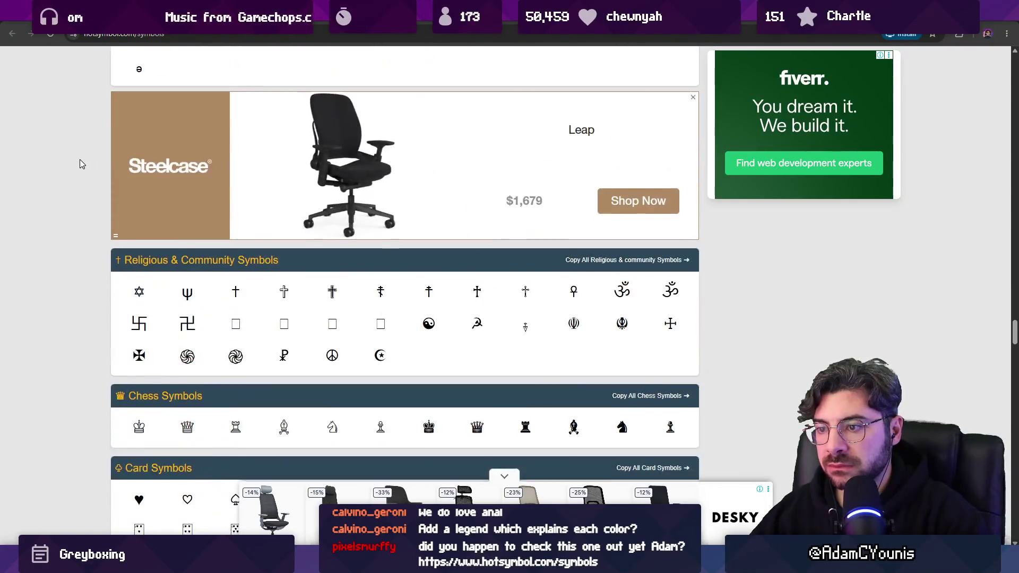
scroll(80, 160, "down", 20)
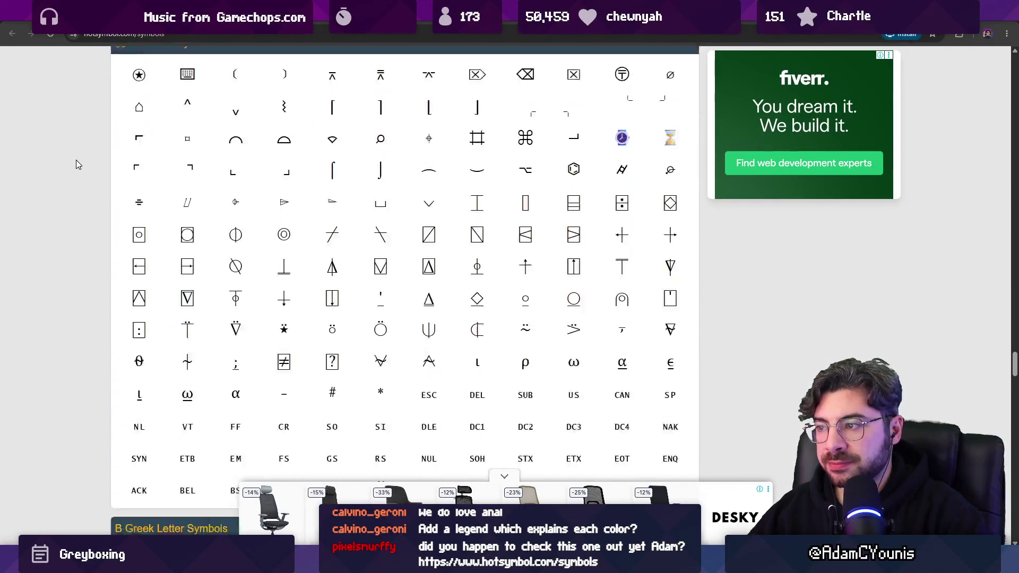
scroll(76, 160, "down", 20)
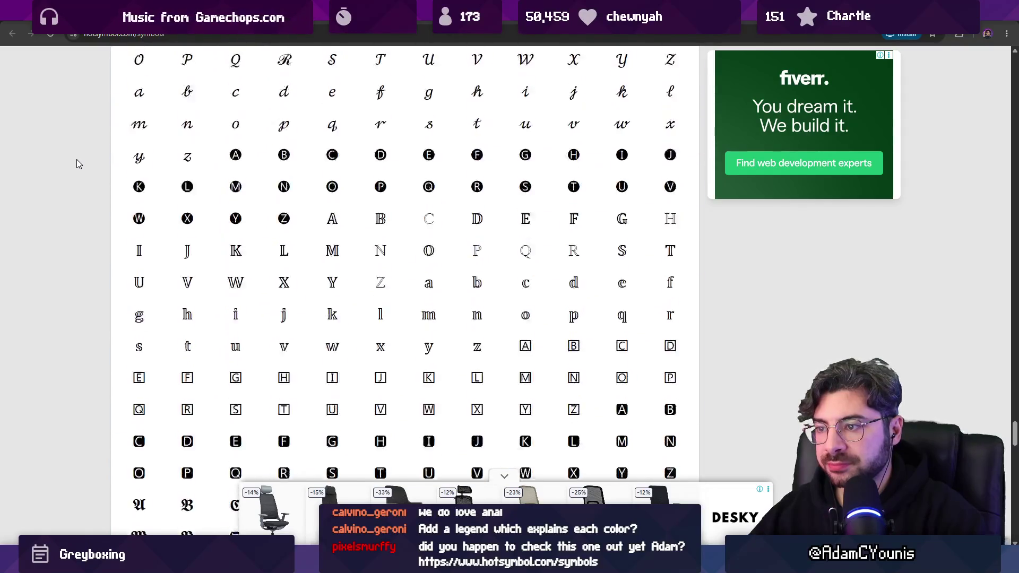
scroll(77, 163, "down", 20)
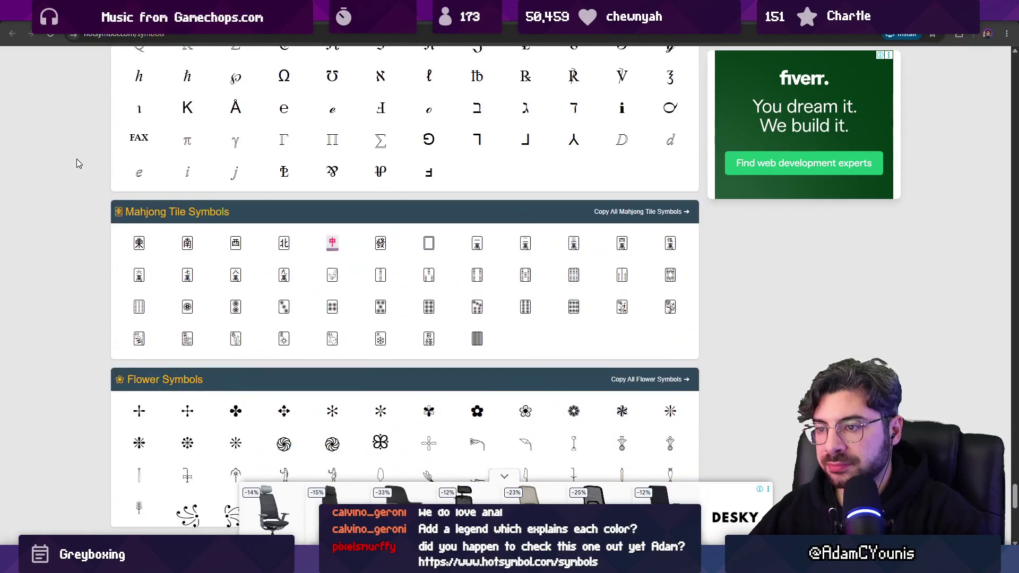
scroll(77, 163, "down", 6)
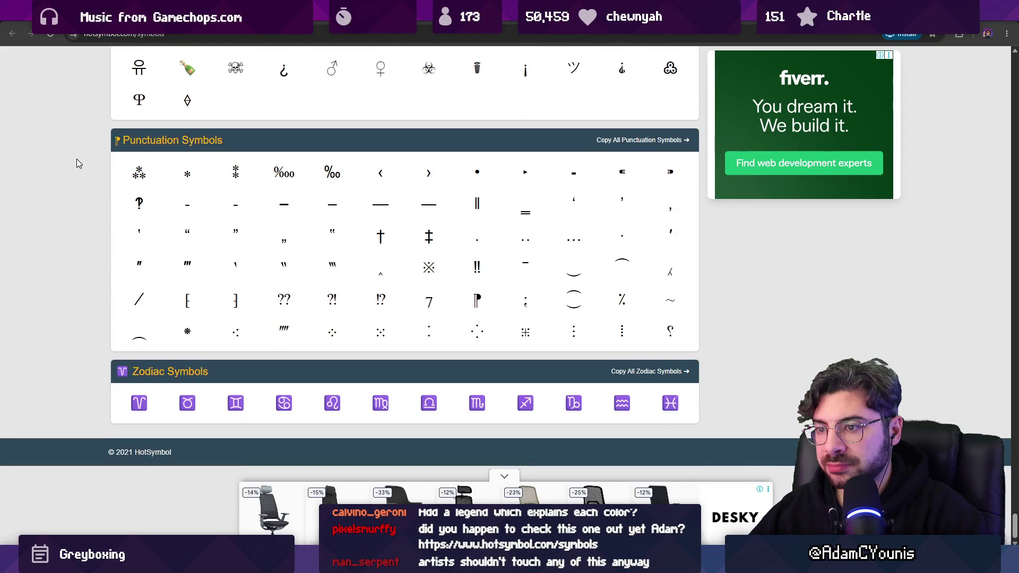
key("ctrl+Tab")
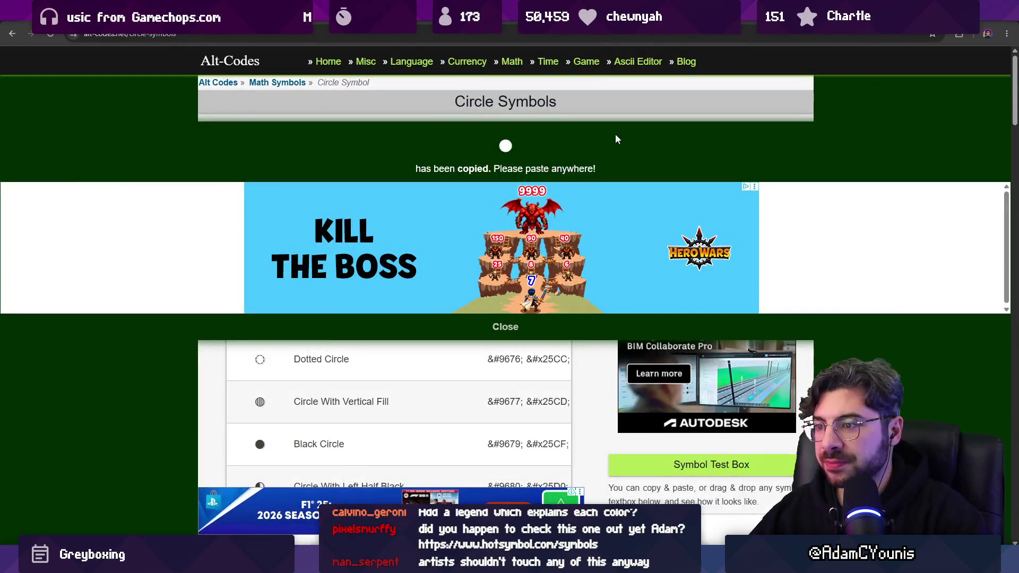
Switch from the Alt-Codes page back to the Unity Inspector with the Naso Checklist
key("alt+Tab")
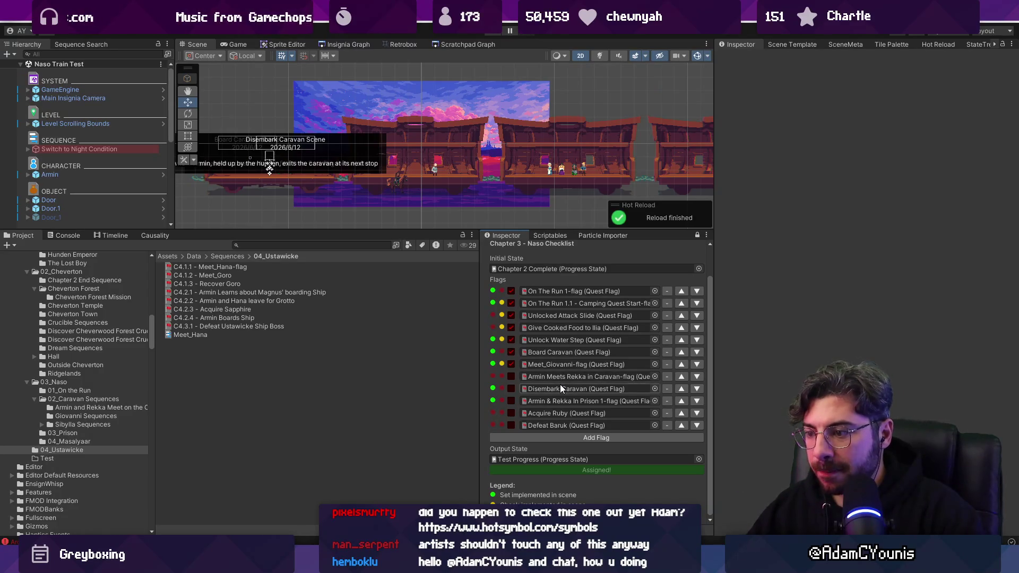
Scroll the Inspector to the legend rows, then bring up DrawLegend in VS Code
scroll(560, 385, "up", 2)
scroll(562, 385, "down", 2)
scroll(563, 386, "up", 2)
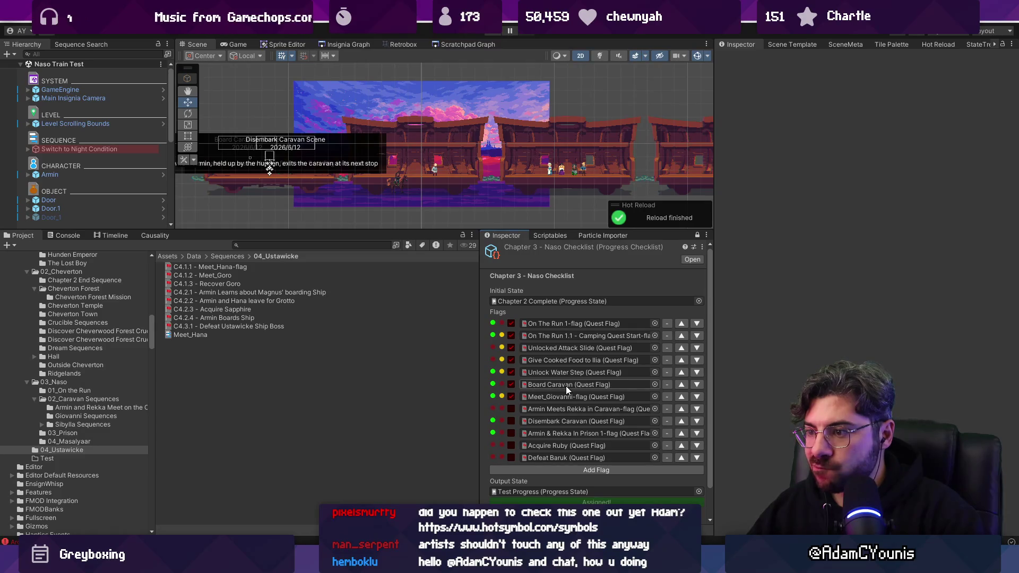
scroll(566, 387, "down", 2)
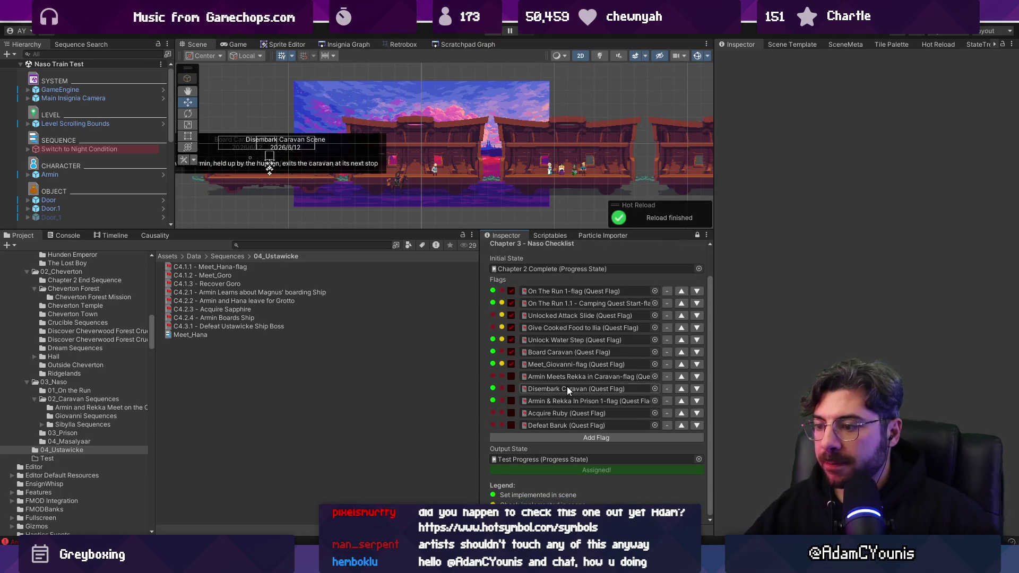
key("alt+Tab")
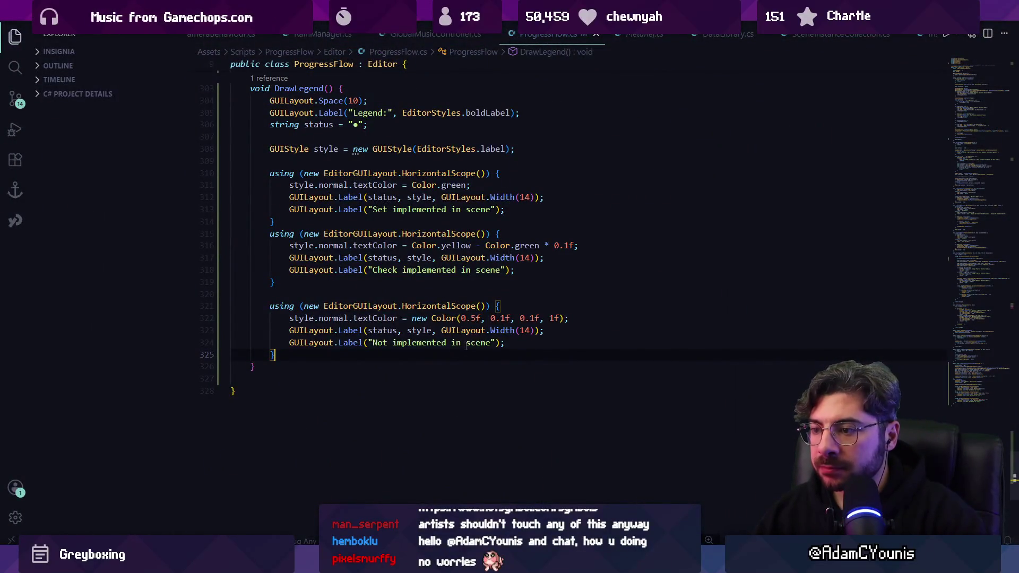
Remove the 'in scene' ending from the Check and Not implemented legend labels
double_click(467, 344)
type("gam")
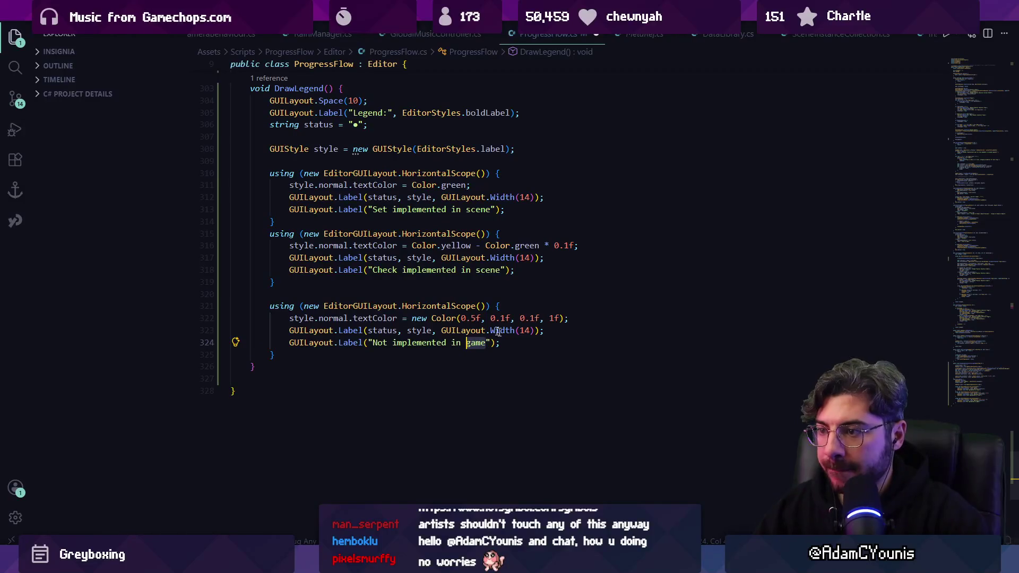
double_click(485, 271)
type("game")
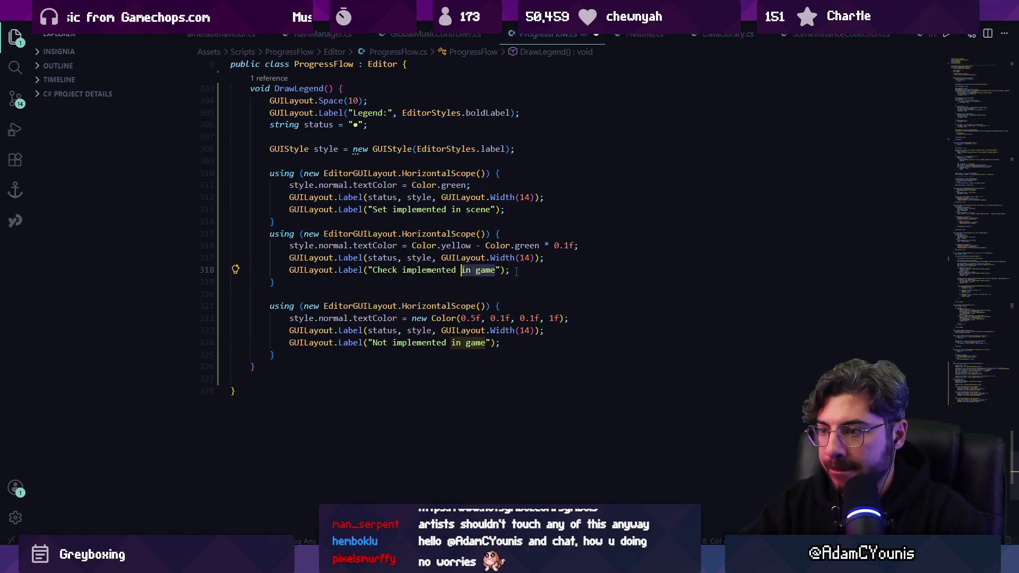
key("ctrl+BackSpace")
key("ctrl+BackSpace")
left_click(483, 344)
key("ctrl+shift+Left")
key("ctrl+shift+Left")
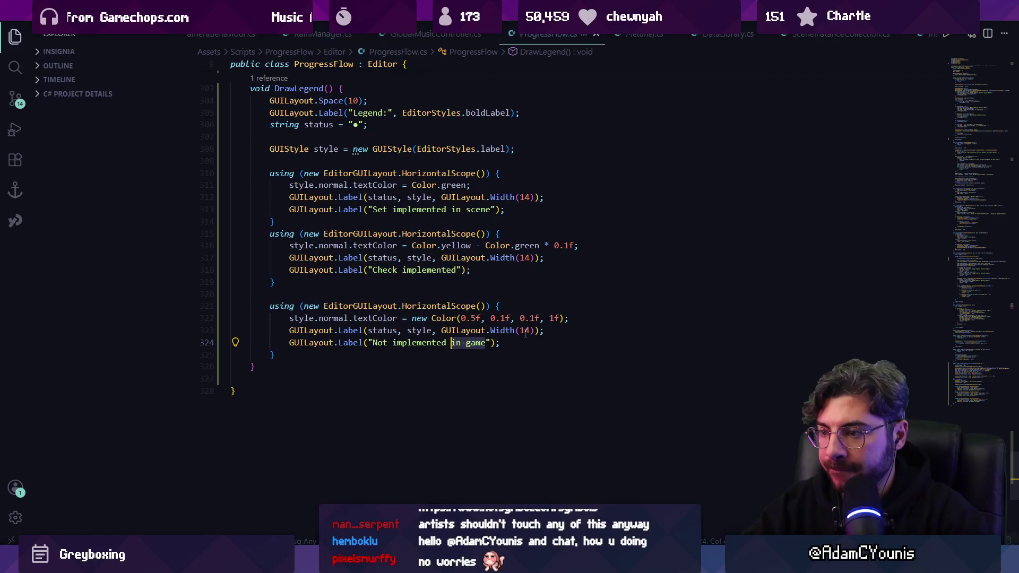
key("BackSpace")
Rewrite the Set legend label with the suggested wording and save ProgressFlow.cs
double_click(418, 209)
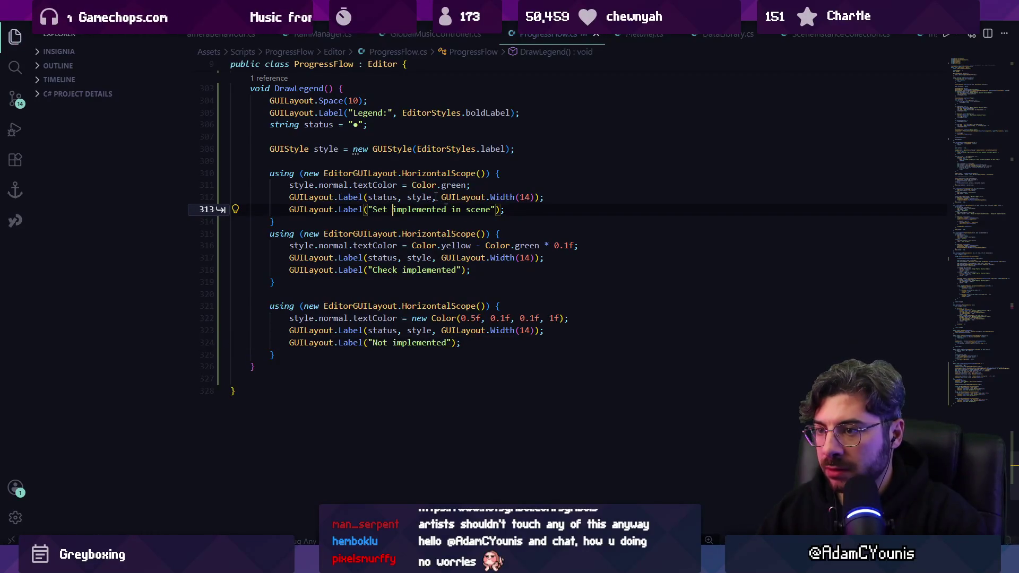
key("ctrl+shift+Right")
key("ctrl+shift+Right")
key("BackSpace")
key("ctrl+Left")
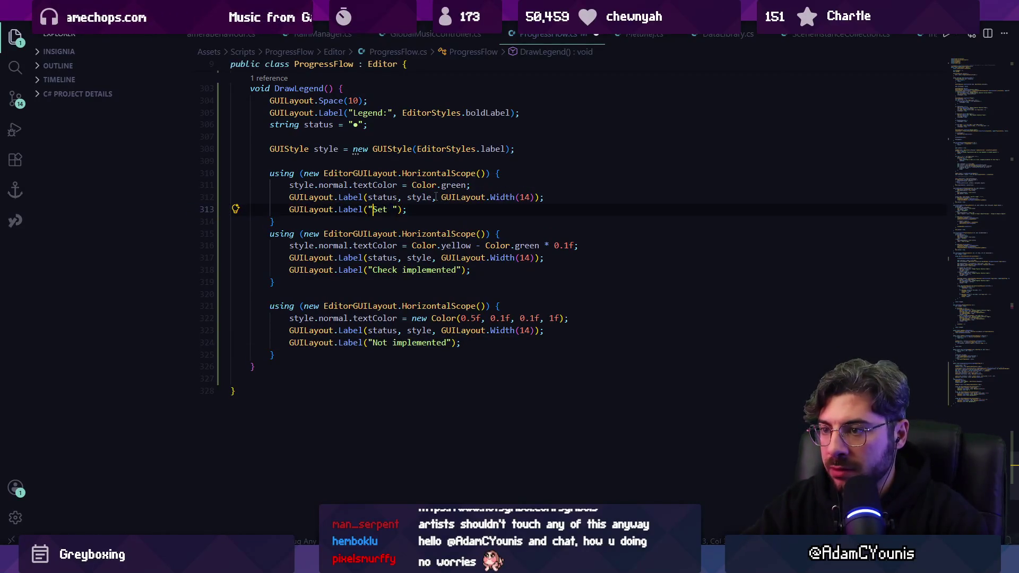
key("BackSpace")
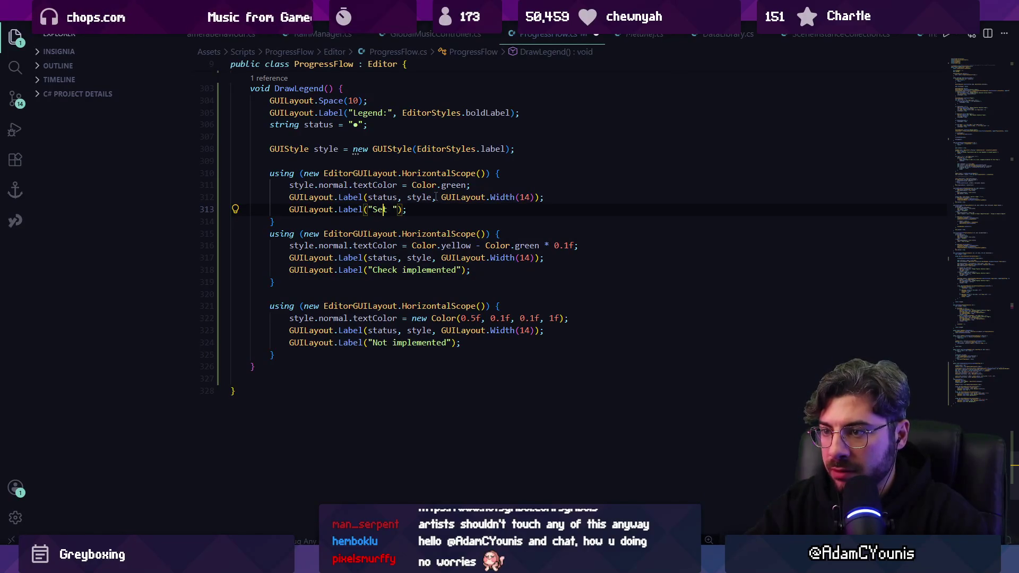
type("reference")
key("Tab")
key("ctrl+s")
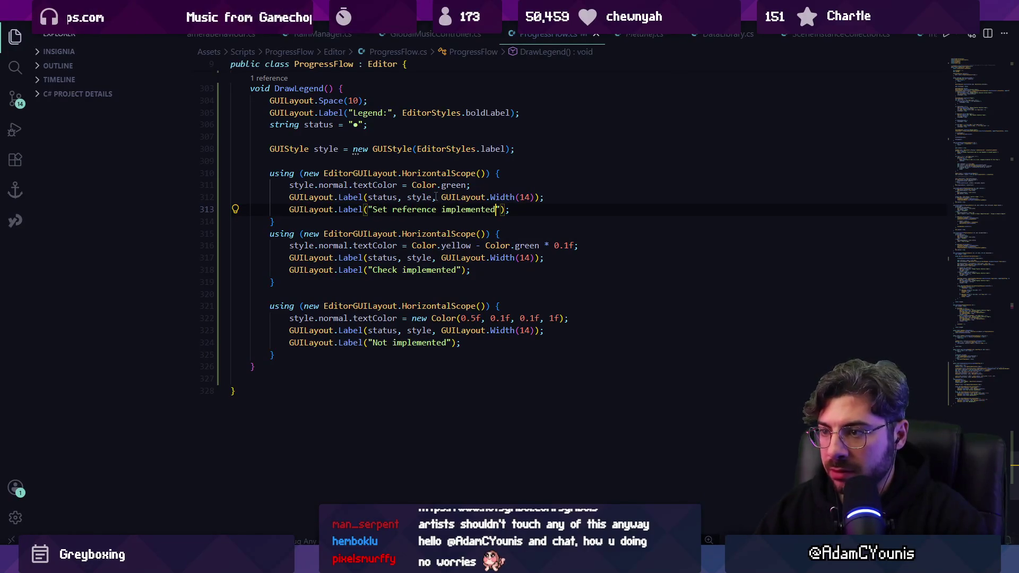
Try a suggested word after 'Check', preview in Unity, then undo it
left_click(402, 270)
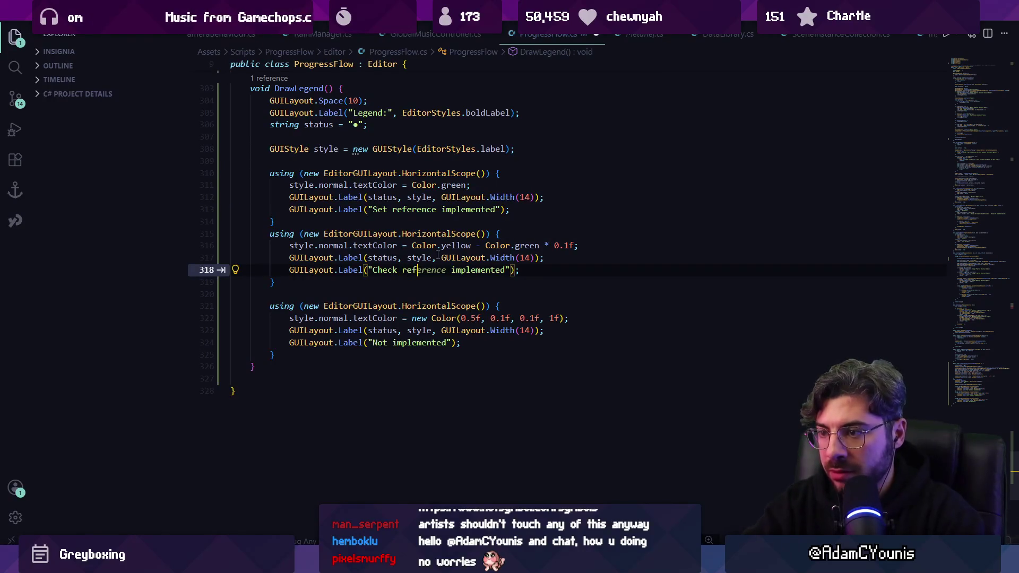
key("Tab")
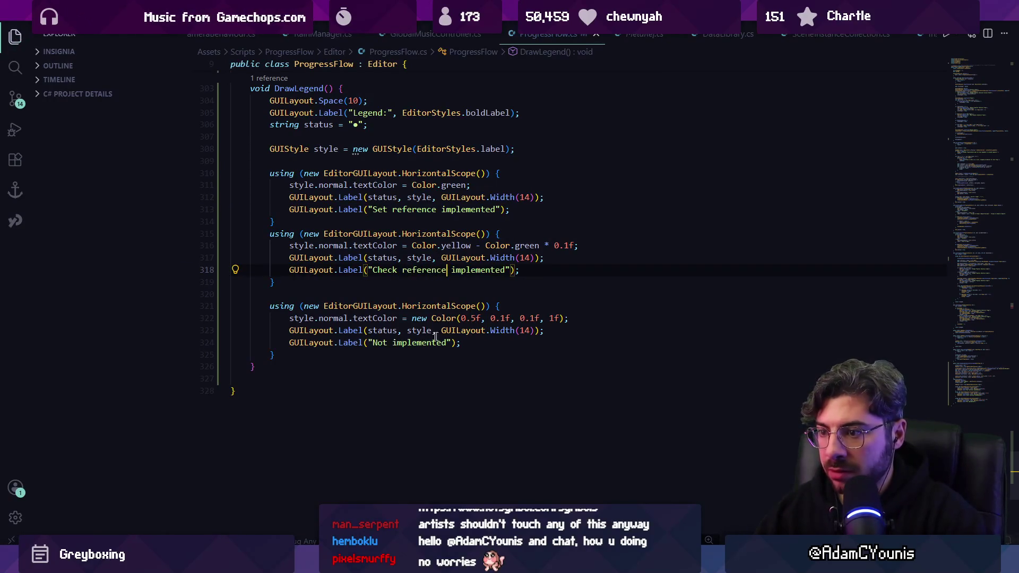
key("alt+Tab")
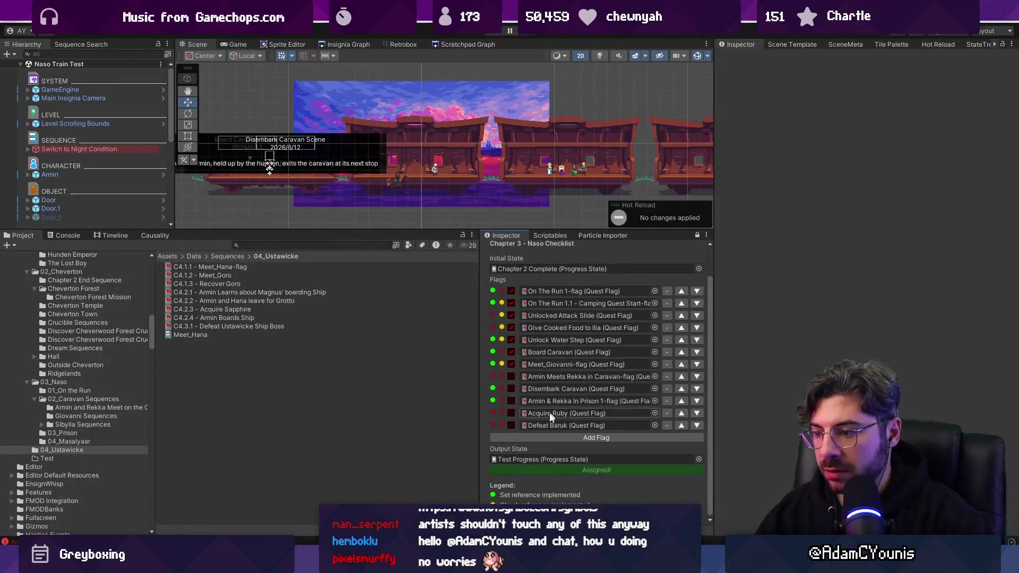
key("alt+Tab")
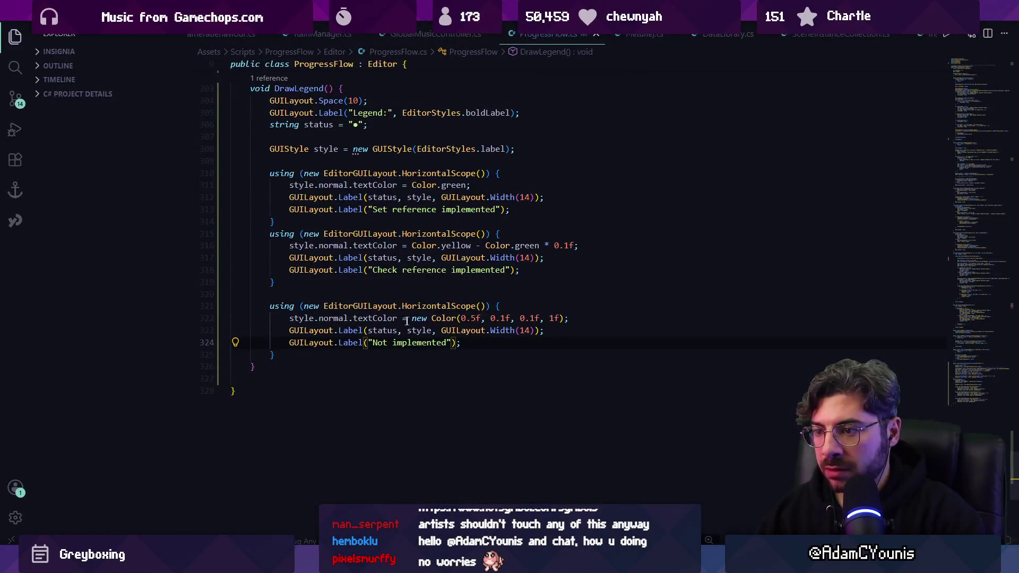
key("ctrl+z")
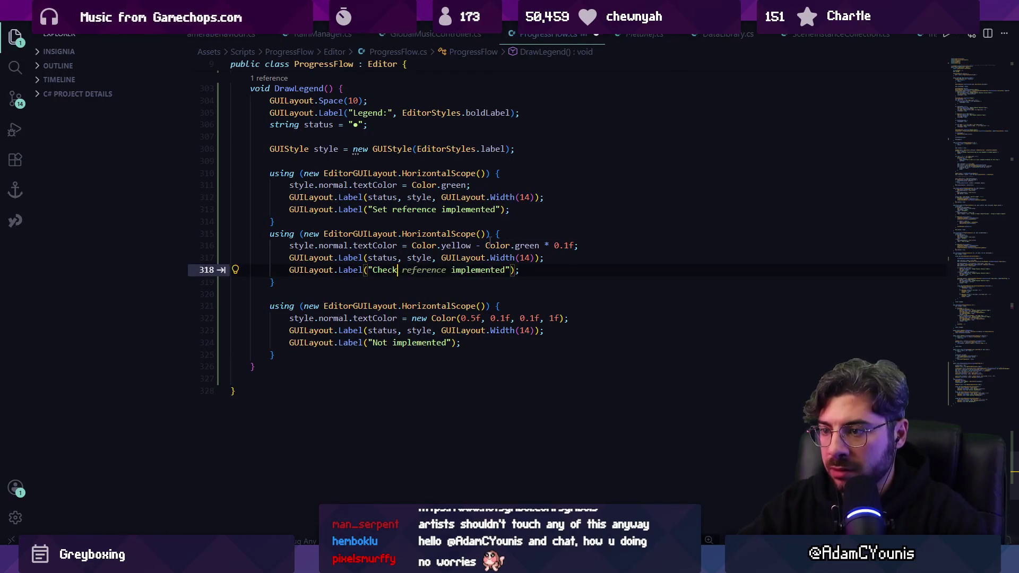
Insert 'flag' into the Check label and replace 'reference' with 'flag' in the Set label
left_click(374, 269)
type("Flag")
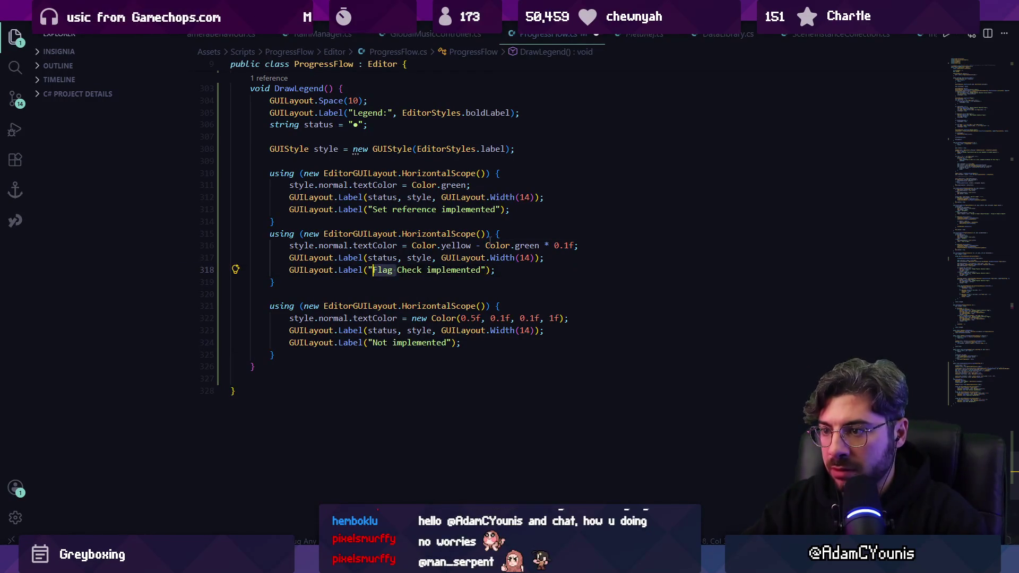
key("ctrl+z")
type("flag")
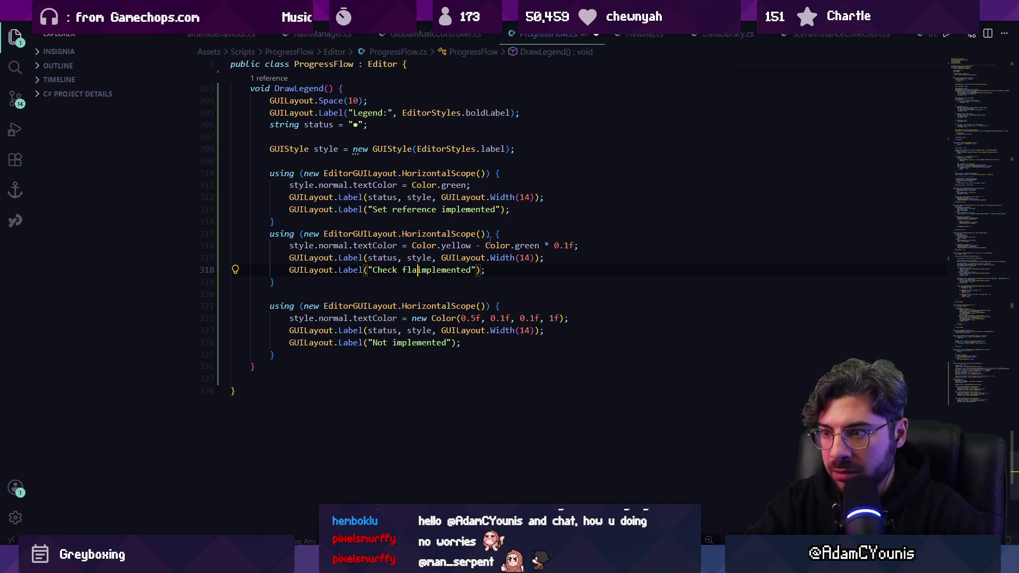
key("Up")
key("Up")
key("Up")
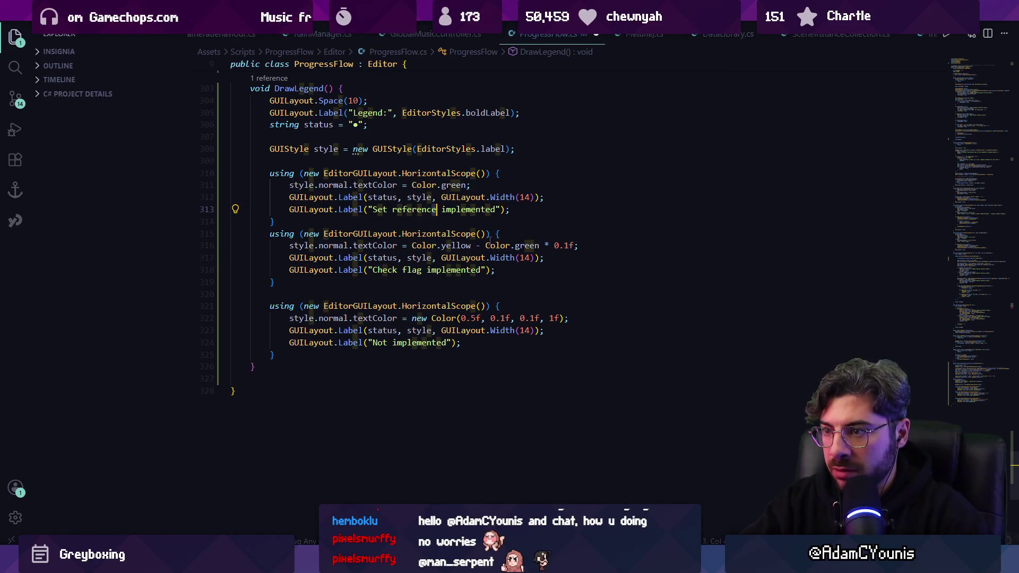
key("ctrl+d")
type("flag")
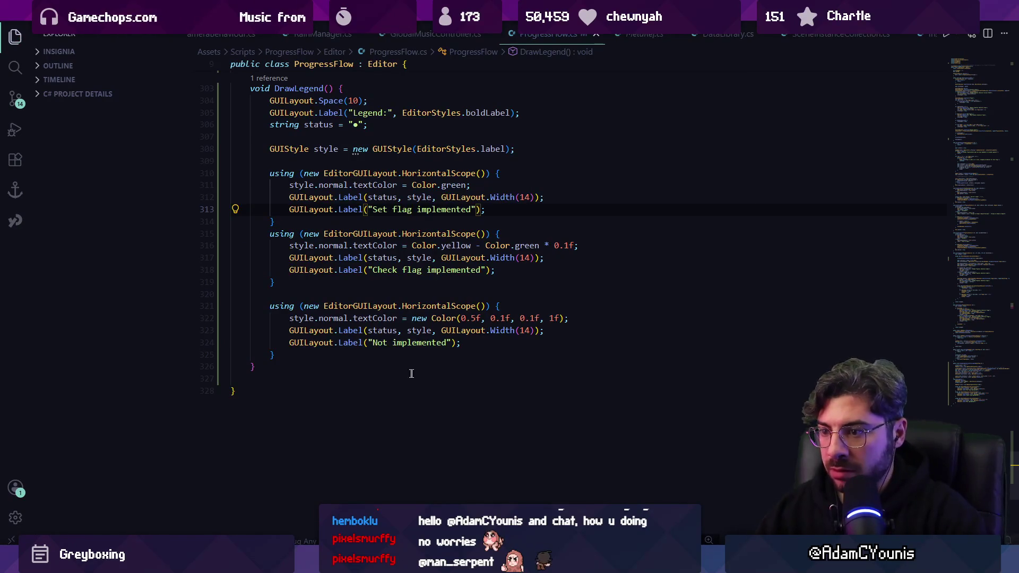
key("alt+Tab")
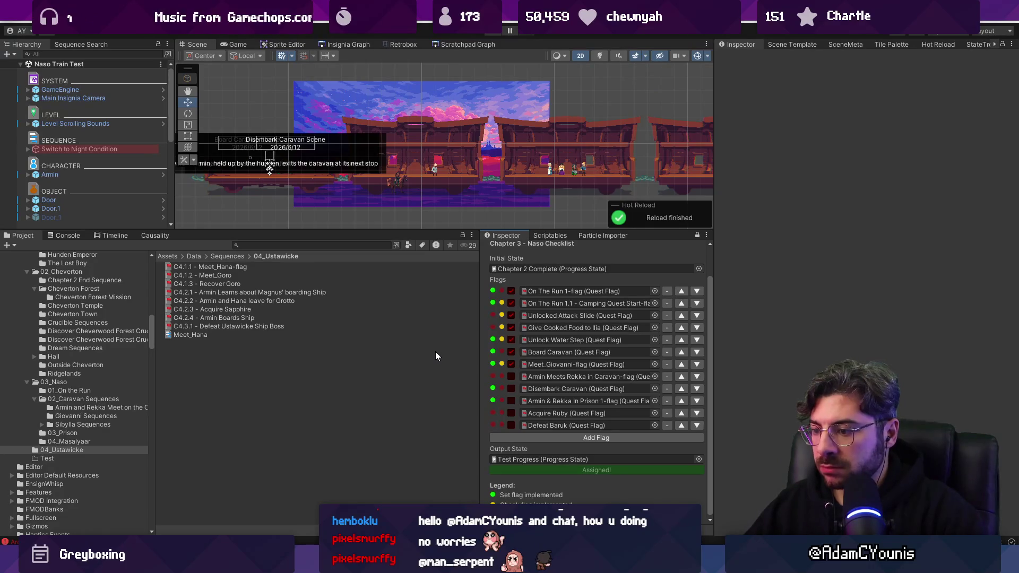
Widen the checklist panel for full flag names and zoom the Insignia Graph to Masalyaar Tower Arena
left_click(493, 315)
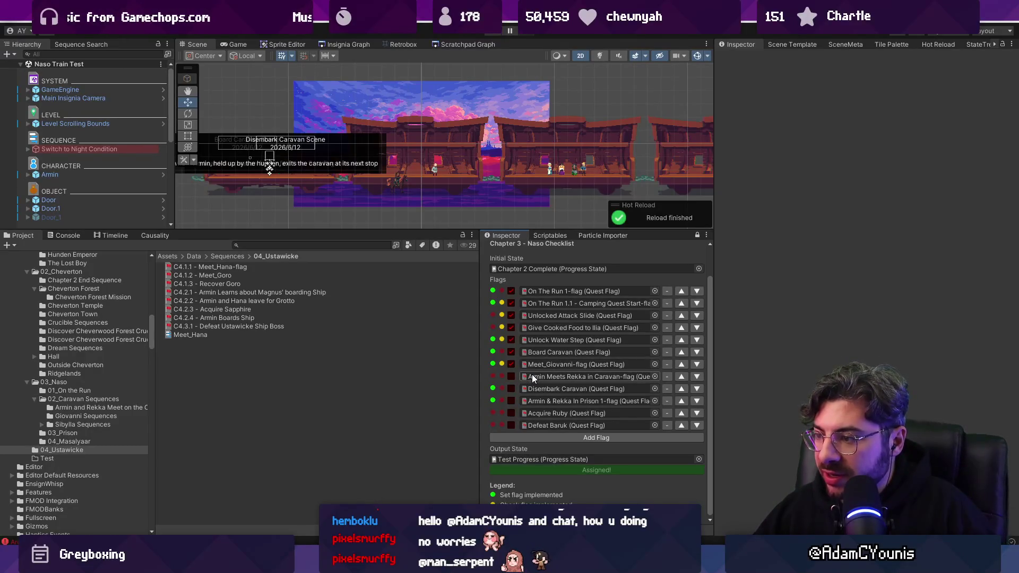
left_click_drag(480, 378, 420, 377)
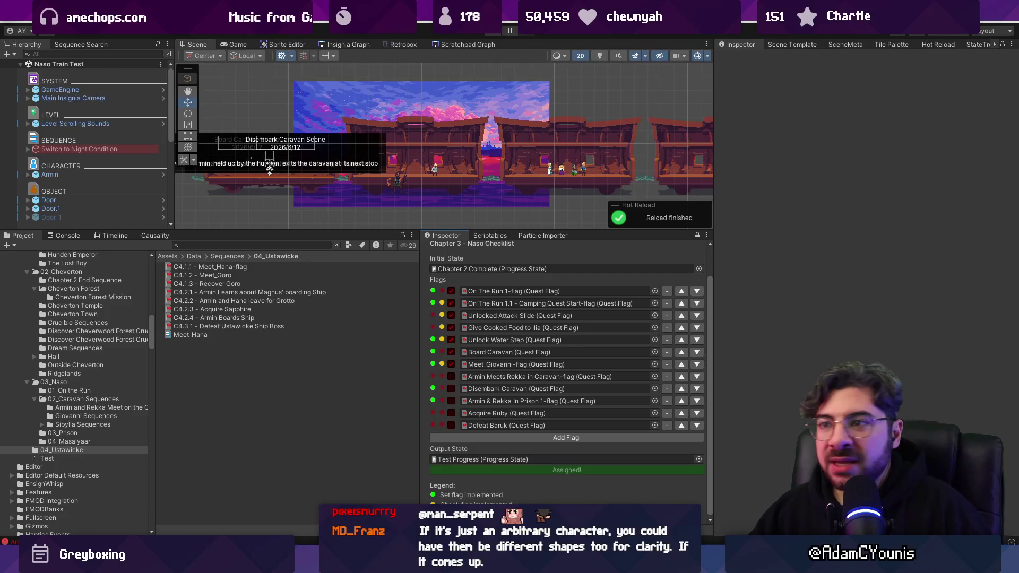
left_click(348, 44)
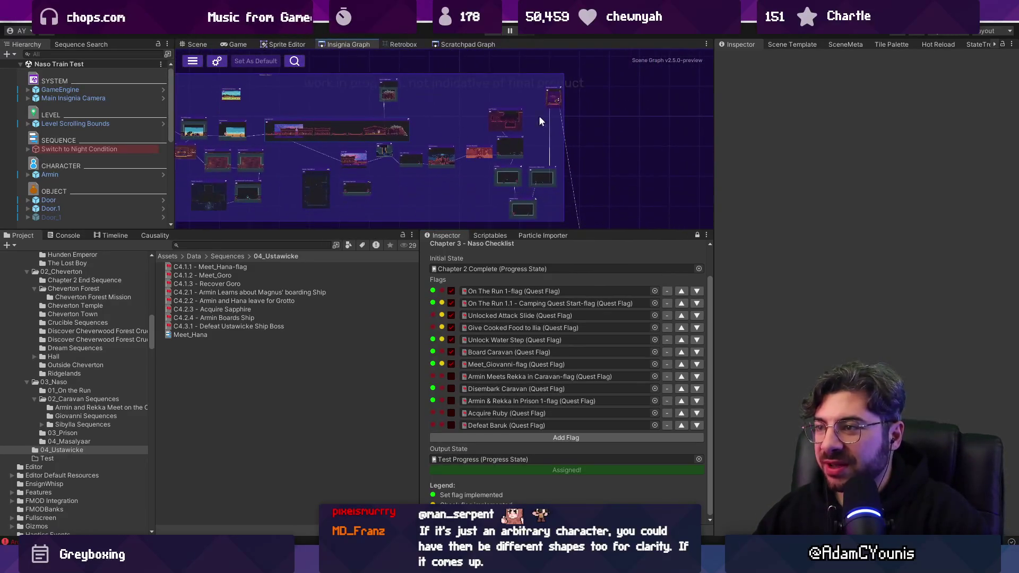
double_click(554, 97)
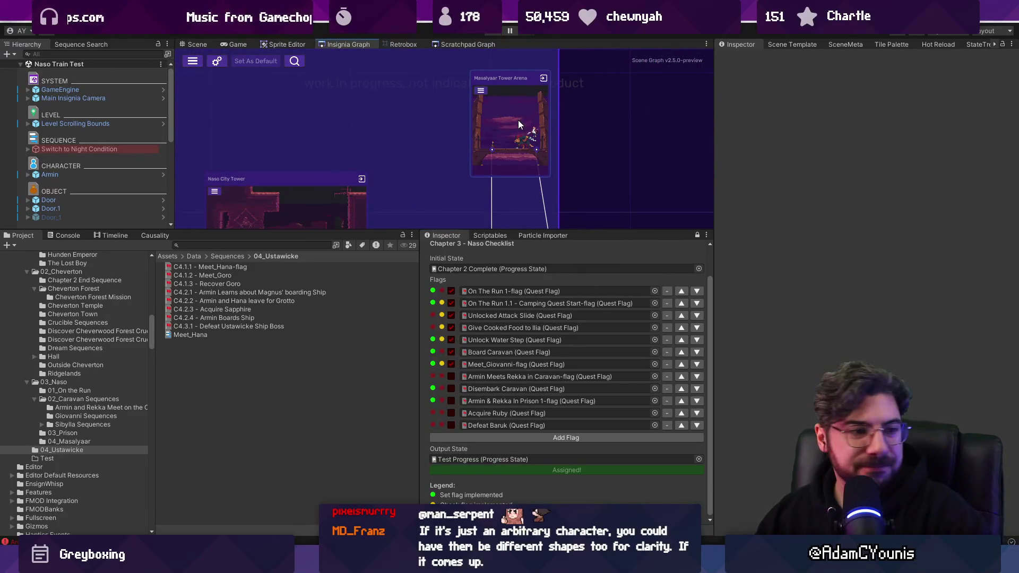
Drag the panel splitter down to give the Insignia Graph more vertical space
scroll(380, 223, "down", 1)
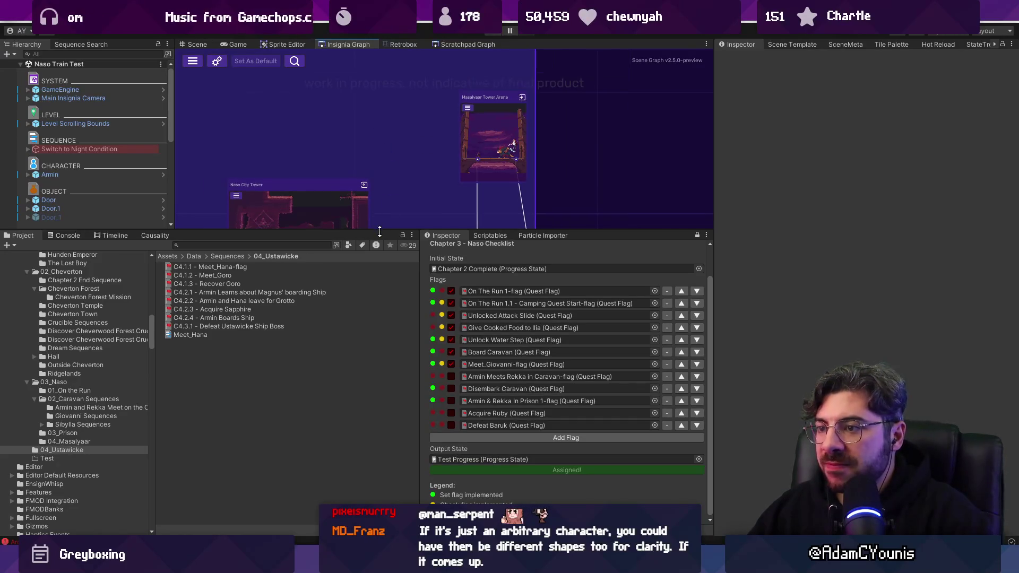
left_click_drag(380, 231, 384, 355)
scroll(508, 187, "down", 2)
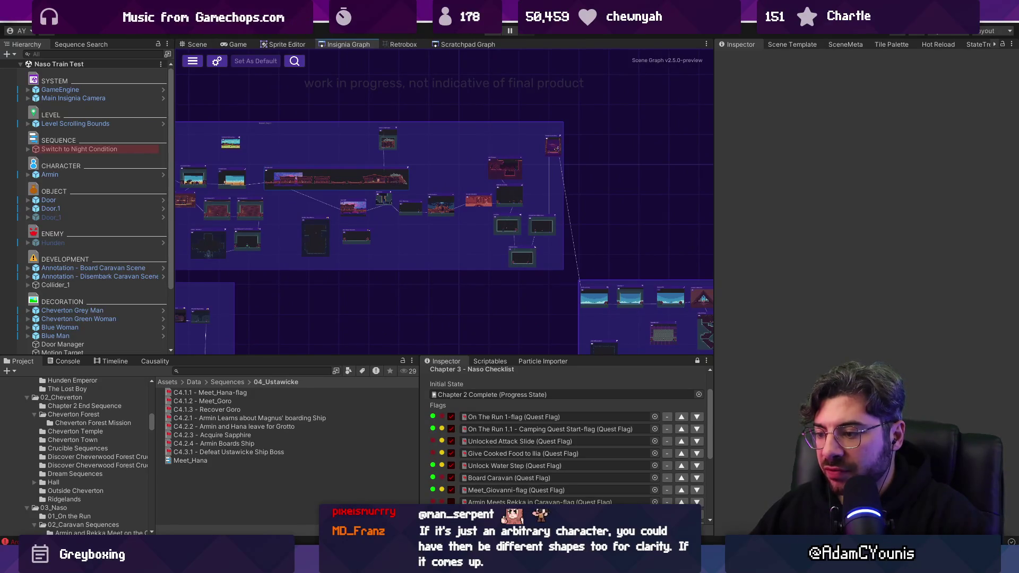
key("alt+Tab")
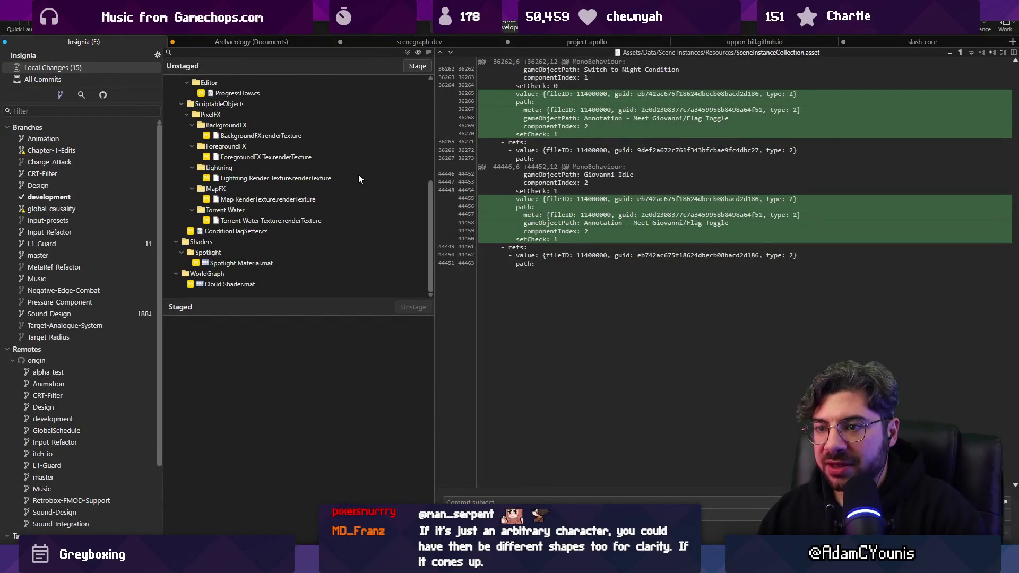
Stage all changes, then unstage and discard the render texture changes from Torrent Water to BackgroundFX
scroll(357, 175, "up", 5)
left_click(418, 66)
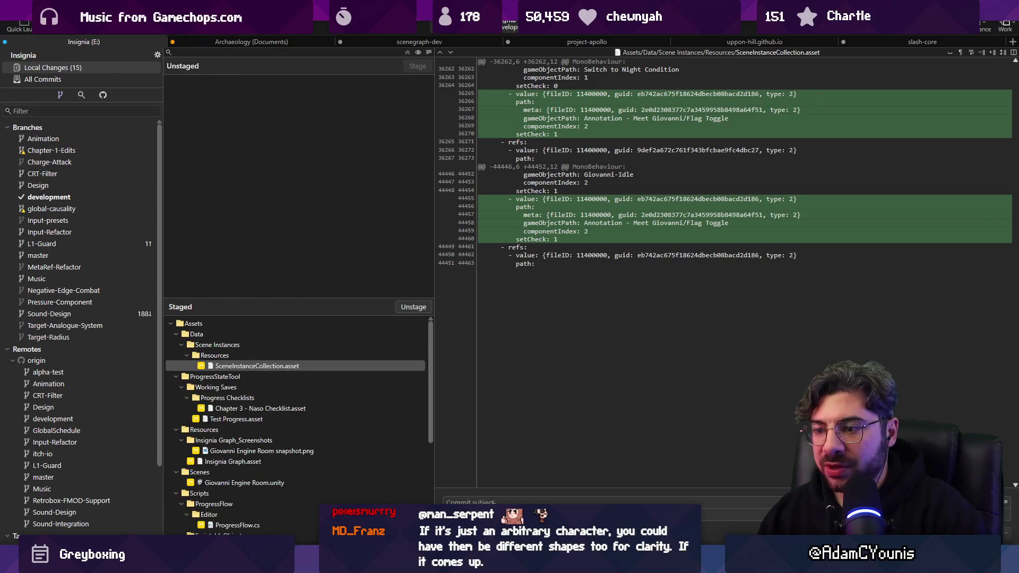
scroll(245, 431, "down", 5)
left_click(273, 476)
left_click(287, 383, "shift")
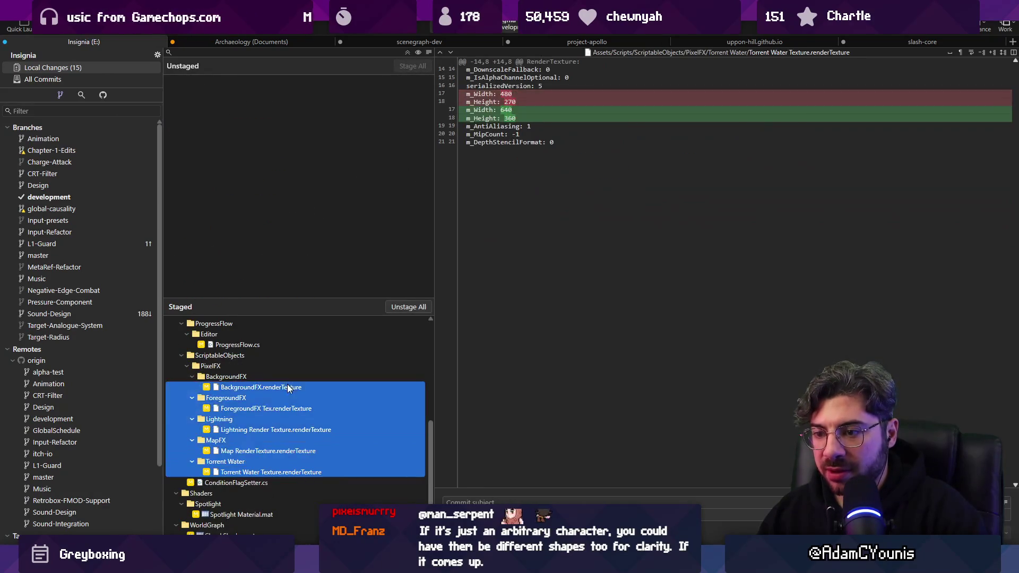
key("space")
left_click(272, 220)
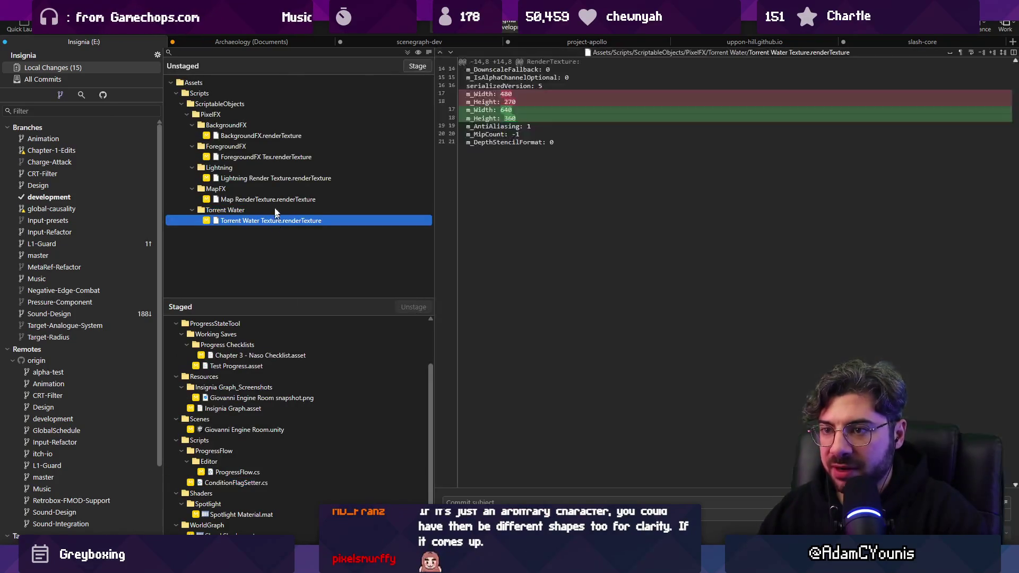
left_click(264, 137, "shift")
key("Delete")
key("Return")
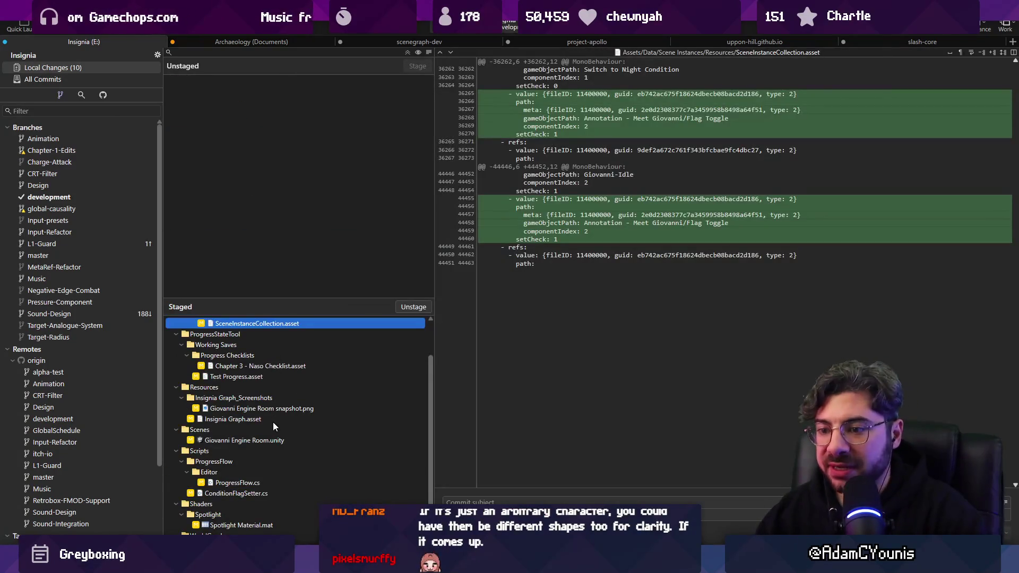
Unstage and discard the Spotlight Material.mat and Cloud Shader.mat changes
left_click(217, 519)
left_click(296, 536, "shift")
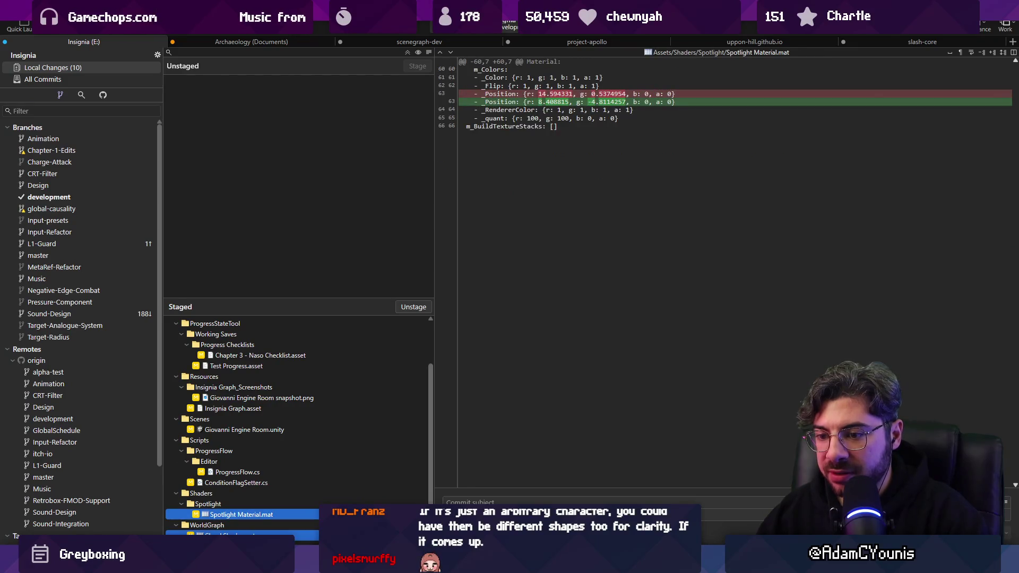
key("space")
left_click(247, 127)
left_click(240, 115, "ctrl")
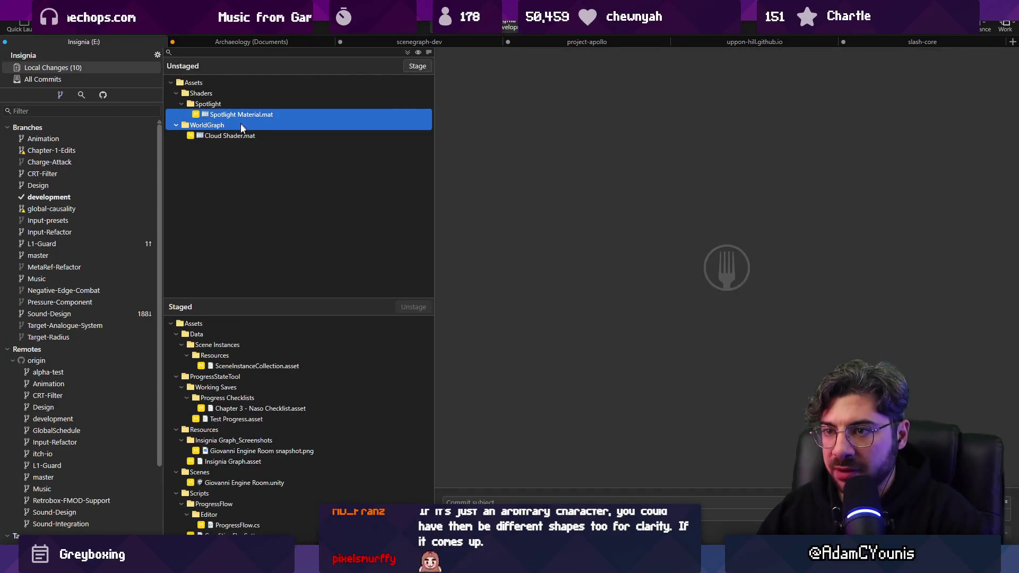
left_click(235, 136)
left_click(246, 115, "ctrl")
key("Delete")
key("Return")
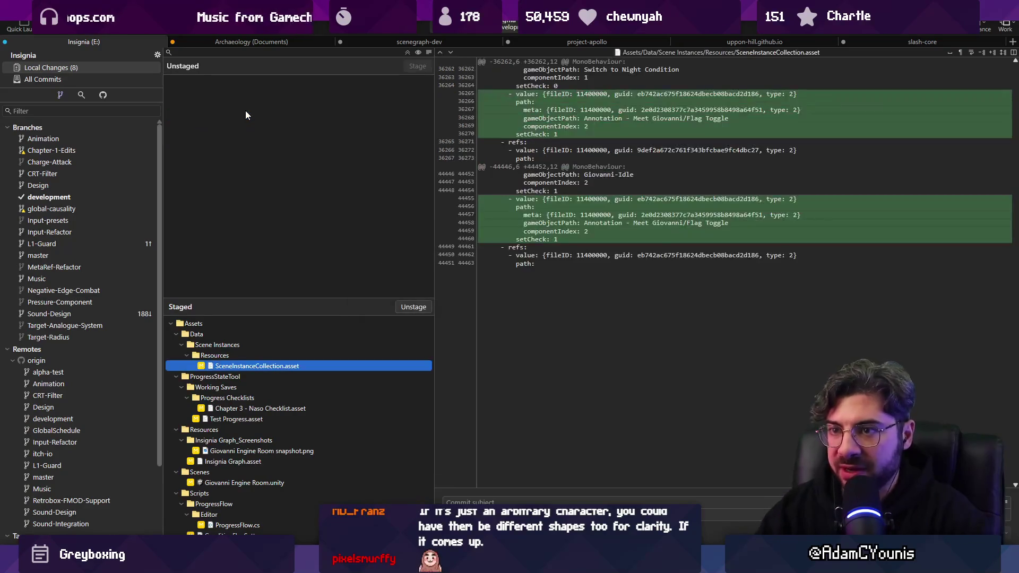
Commit the staged work as 'Adds indicator lights in ProgressFlow to track flag implementation'
left_click(516, 501)
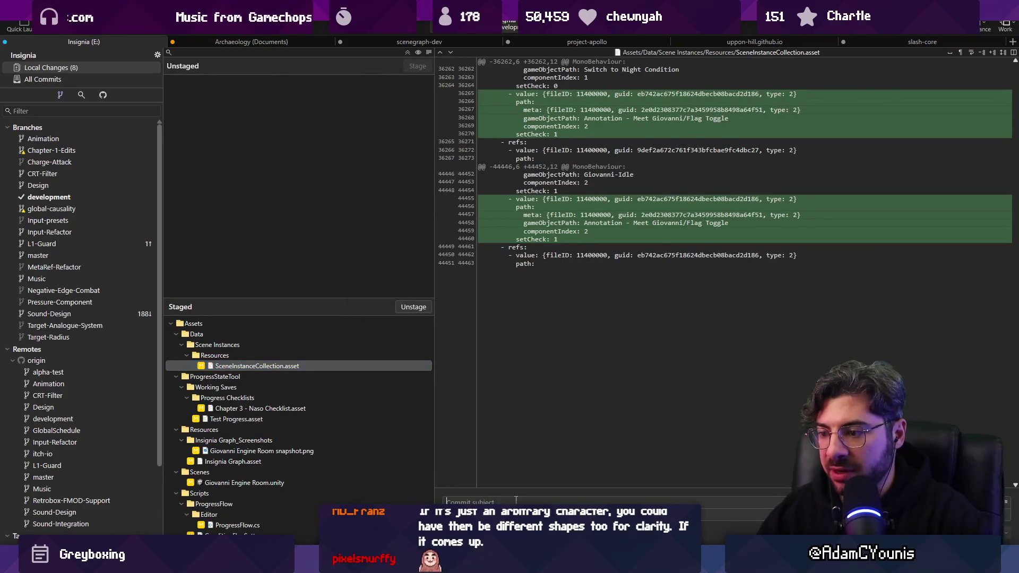
type("Adds")
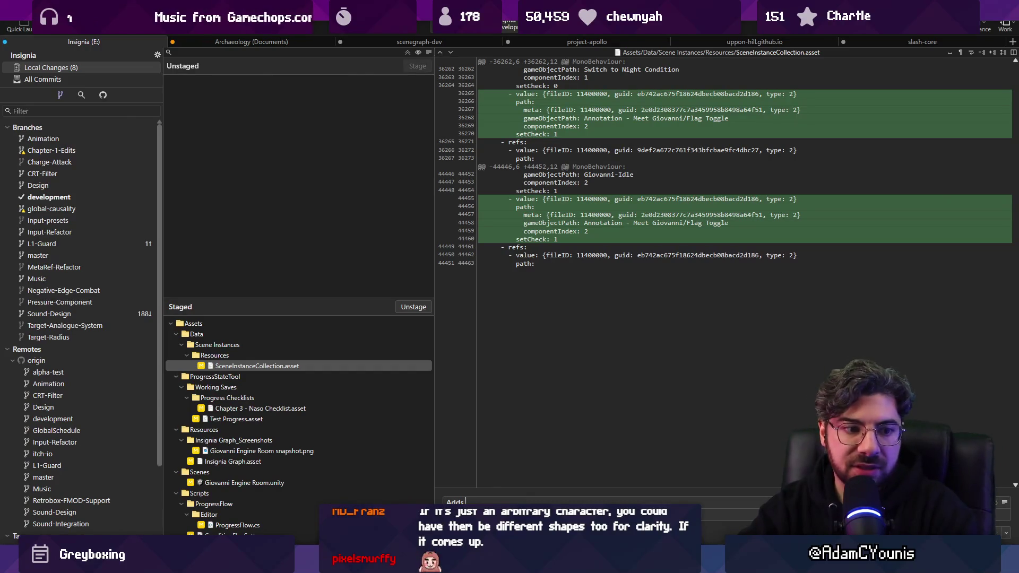
type(" indicator lights in ProgressFlow to track flag implementation")
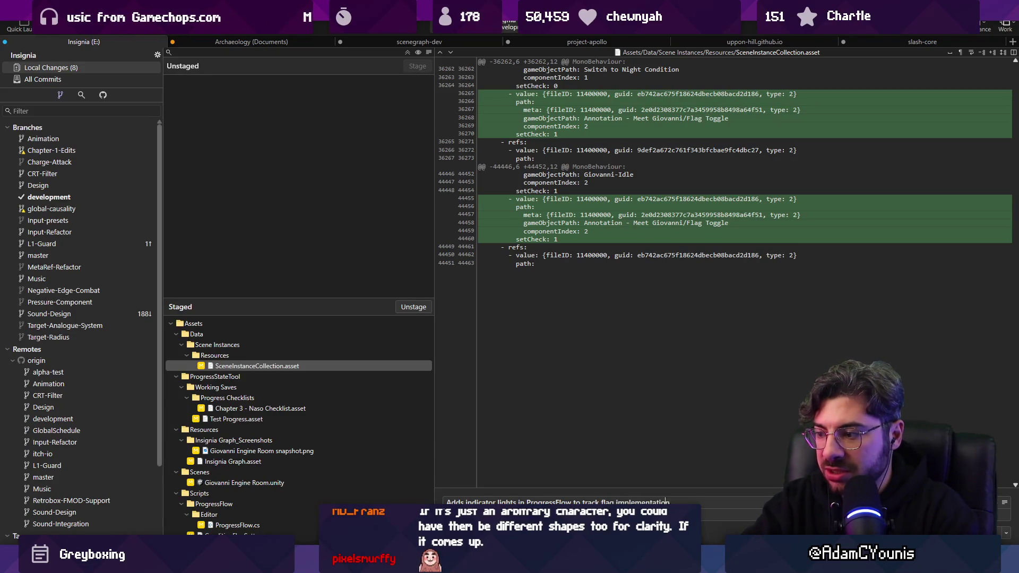
key("ctrl+Return")
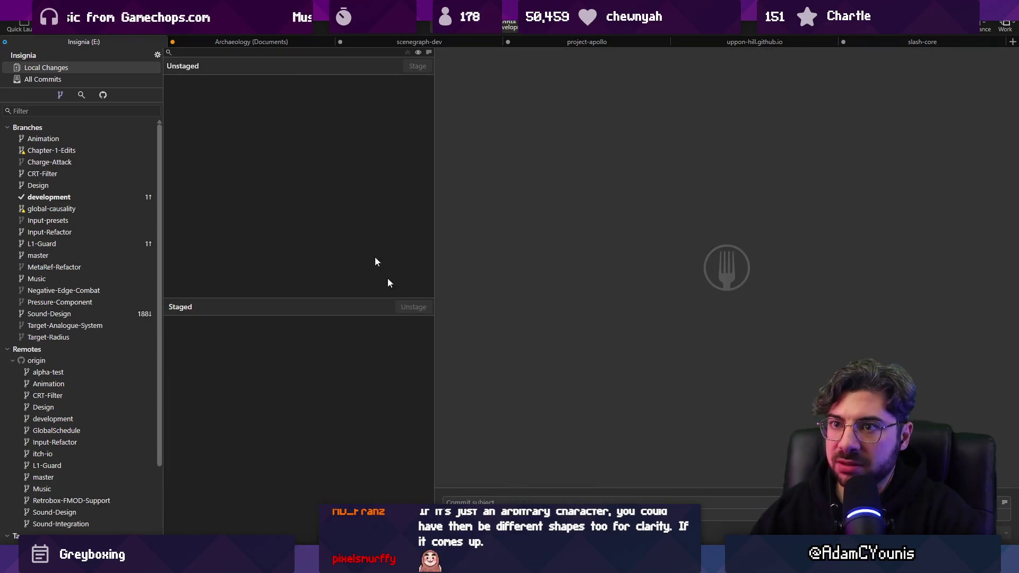
Push the new commit to the remote
key("ctrl+shift+p")
key("Return")
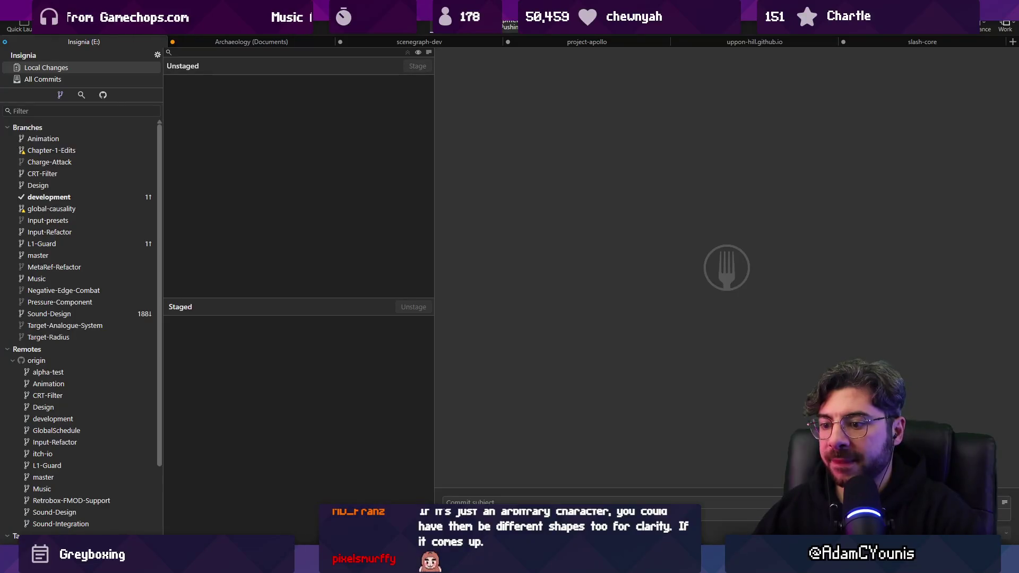
key("alt+Tab")
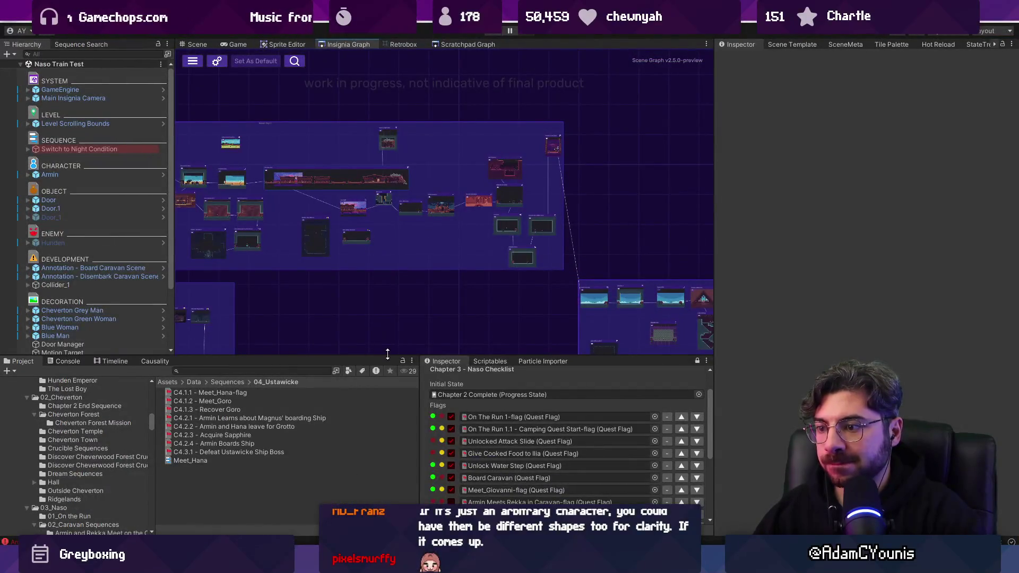
Enlarge the lower panels and open the caravan train level from the Insignia Graph
mouse_move(388, 354)
left_mouse_down()
mouse_move(388, 240)
mouse_move(390, 268)
left_mouse_up()
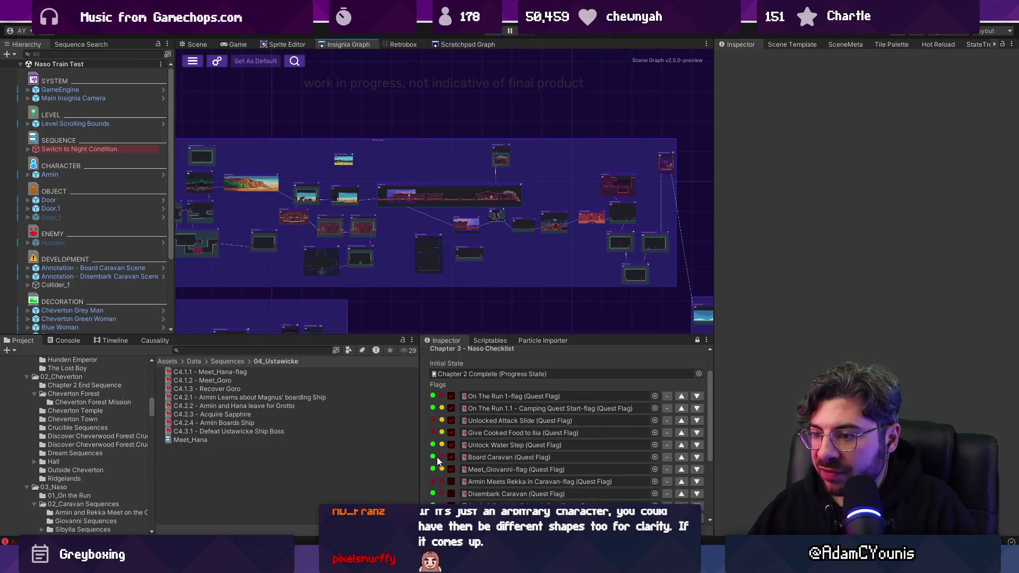
scroll(403, 212, "up", 5)
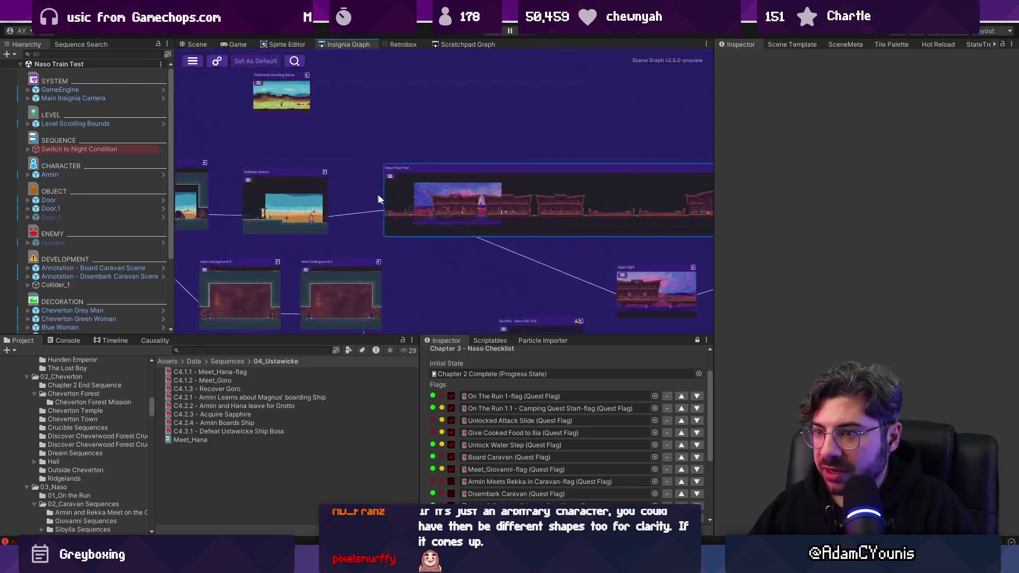
double_click(419, 175)
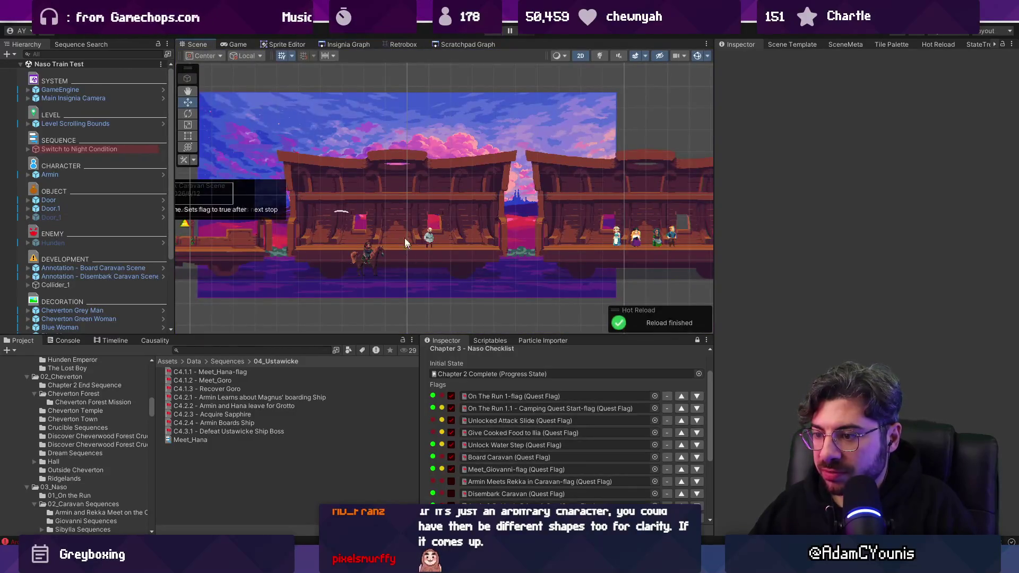
Select the Board Caravan Scene annotation and enlarge the panels to list Naso Checklist flags through 'Defeat Baruk'
scroll(404, 238, "up", 4)
scroll(327, 218, "up", 2)
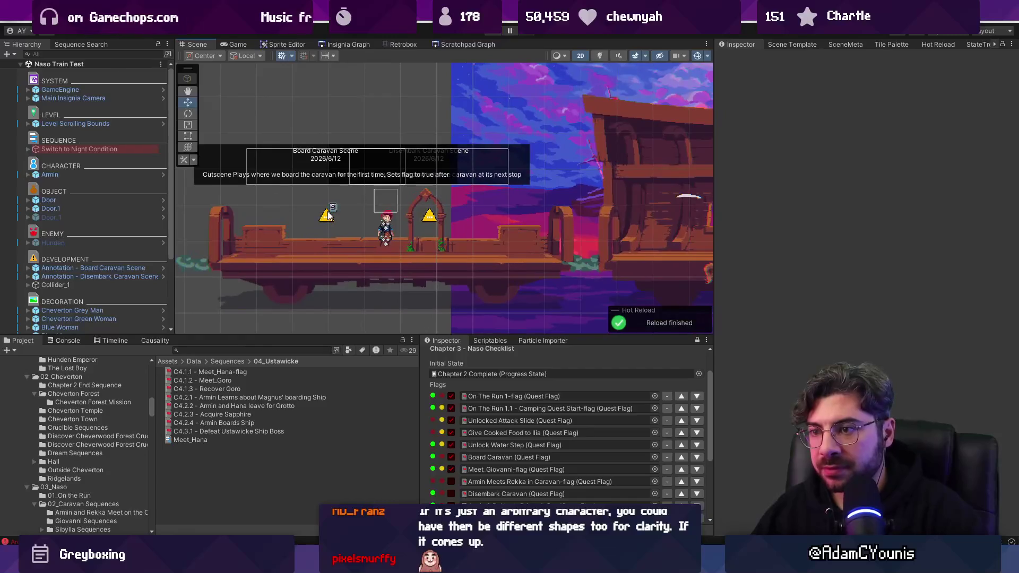
left_click(333, 208)
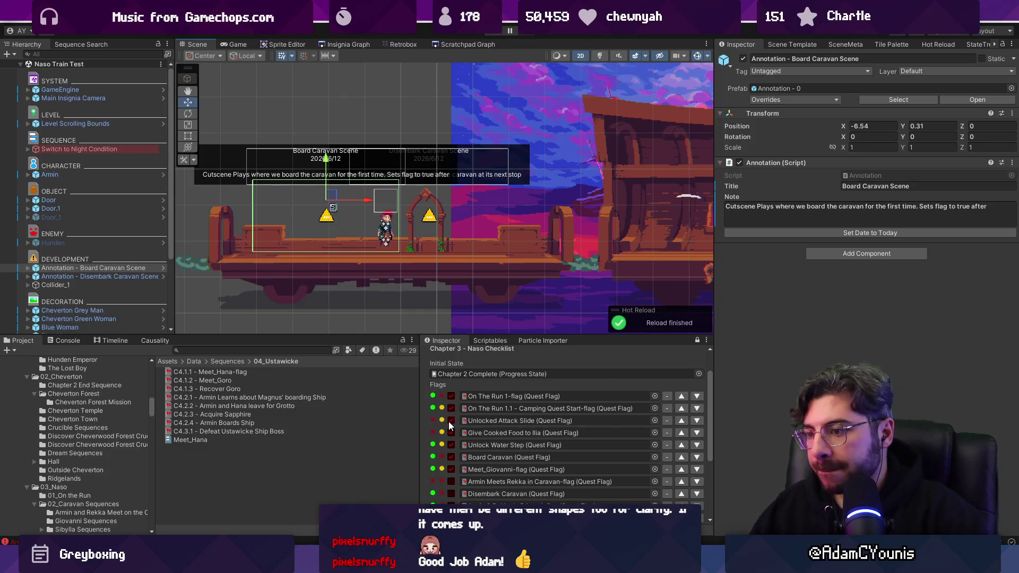
left_click_drag(390, 336, 390, 251)
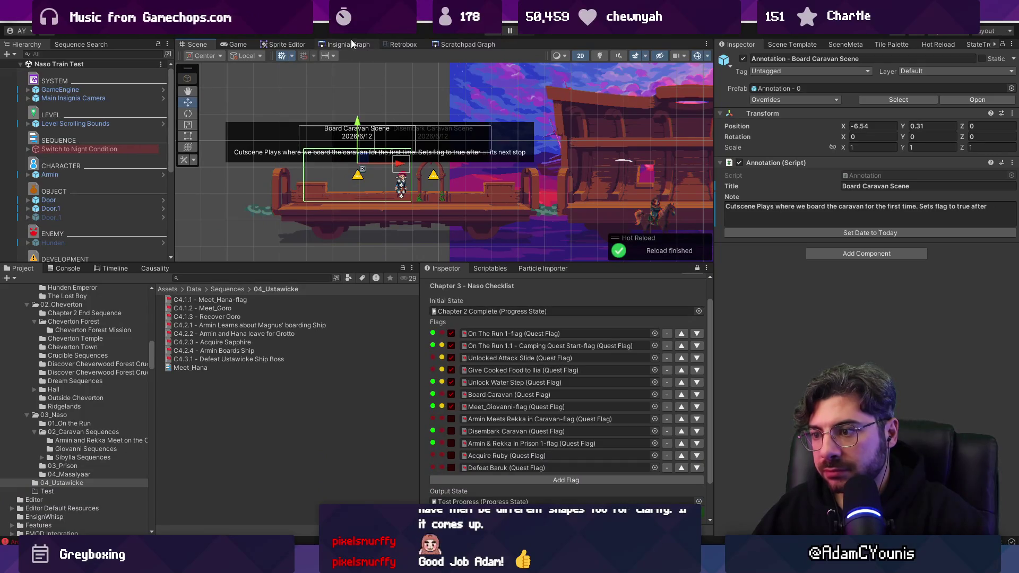
Search the Project for 'chapter 2' and select Chapter 2 - Cheverton Checklist in Progress Checklists
left_click(305, 278)
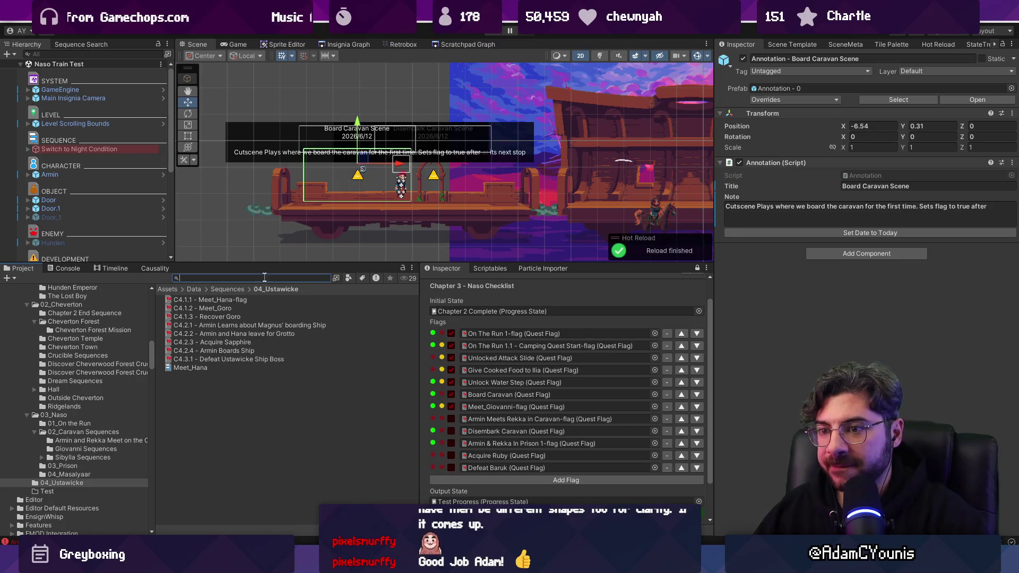
type("chapter")
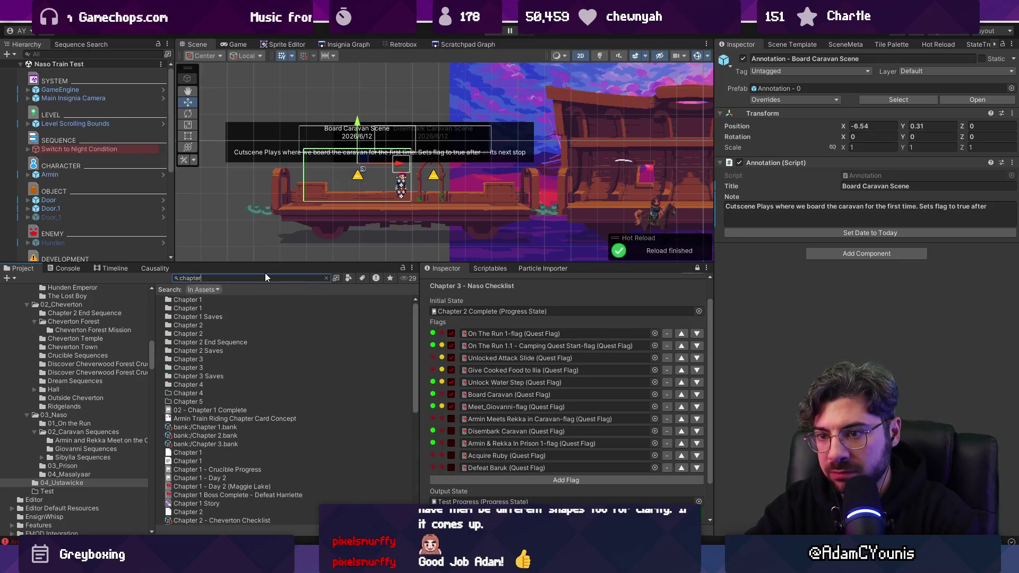
type(" 2")
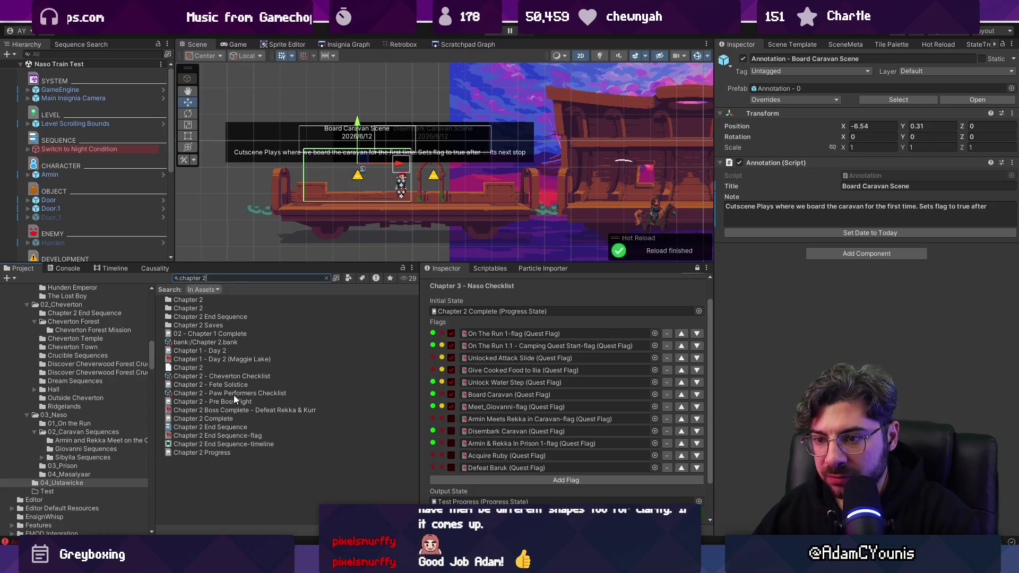
left_click(241, 369)
left_click(247, 377)
left_click(254, 278)
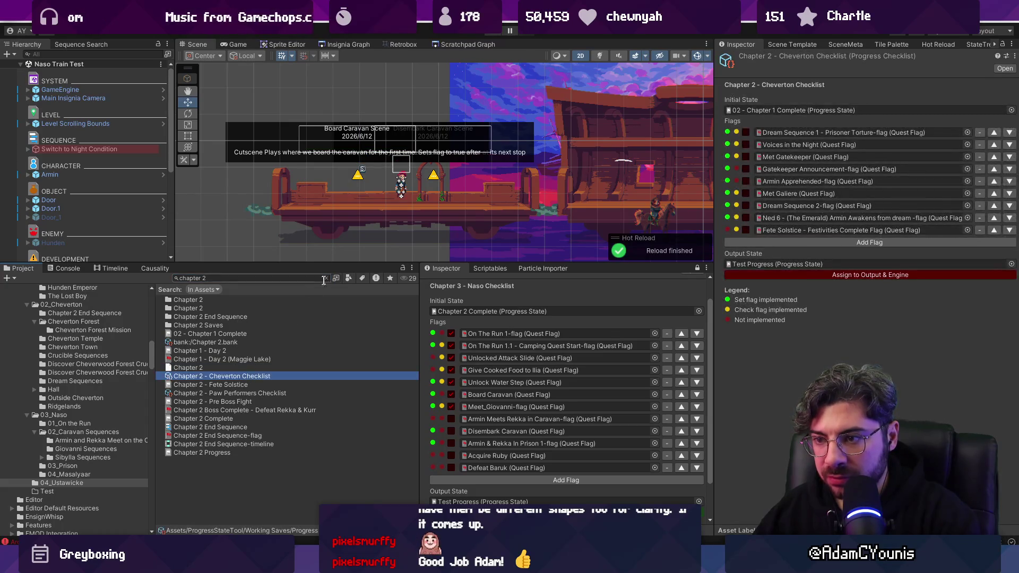
key("BackSpace")
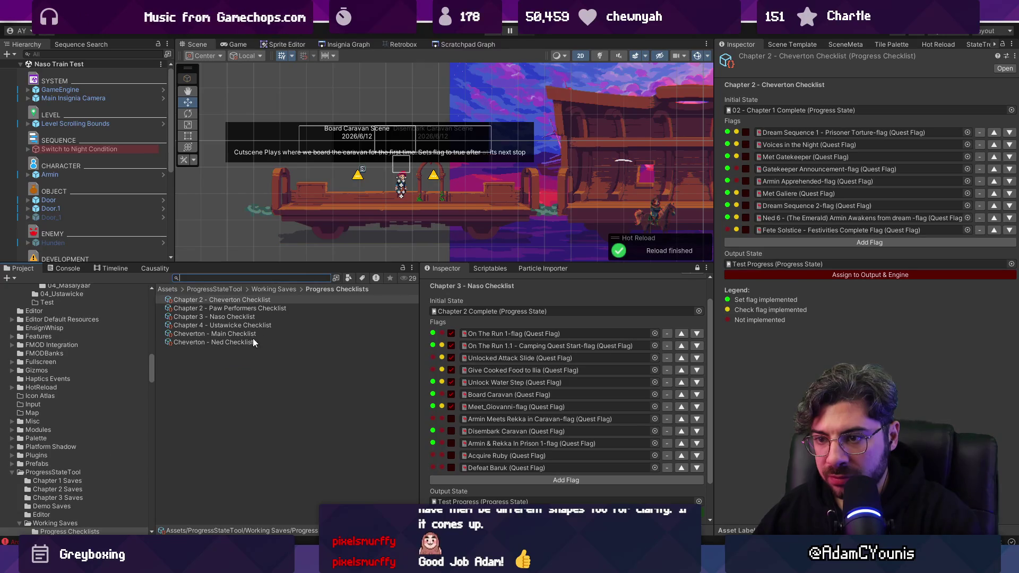
left_click(237, 359)
right_click(225, 372)
left_click(182, 373)
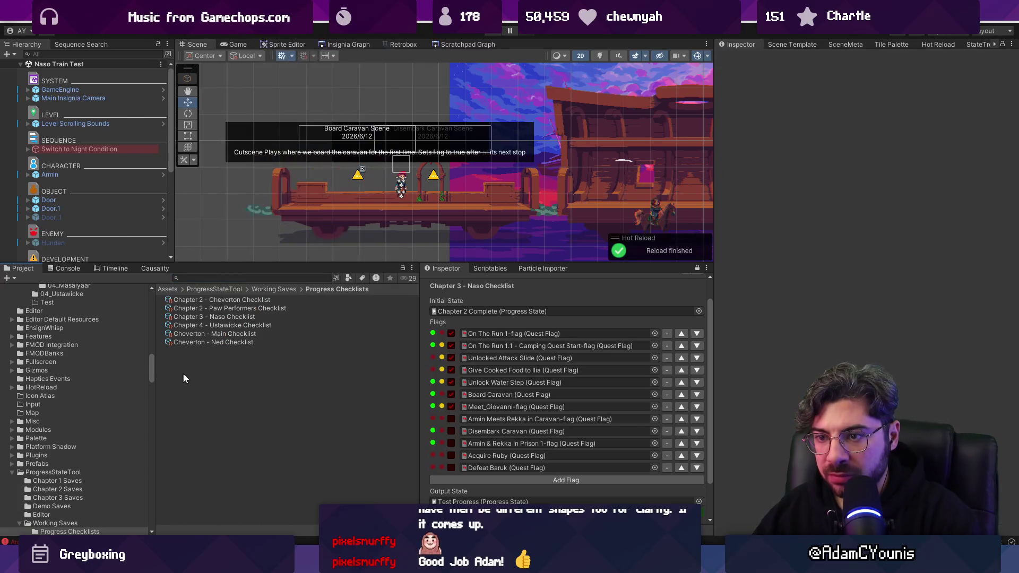
left_click(215, 301)
Duplicate the Cheverton checklist and rename the copy 'Chapter 1 - Ohrenstead Checklist'
key("ctrl+d")
left_click(222, 309)
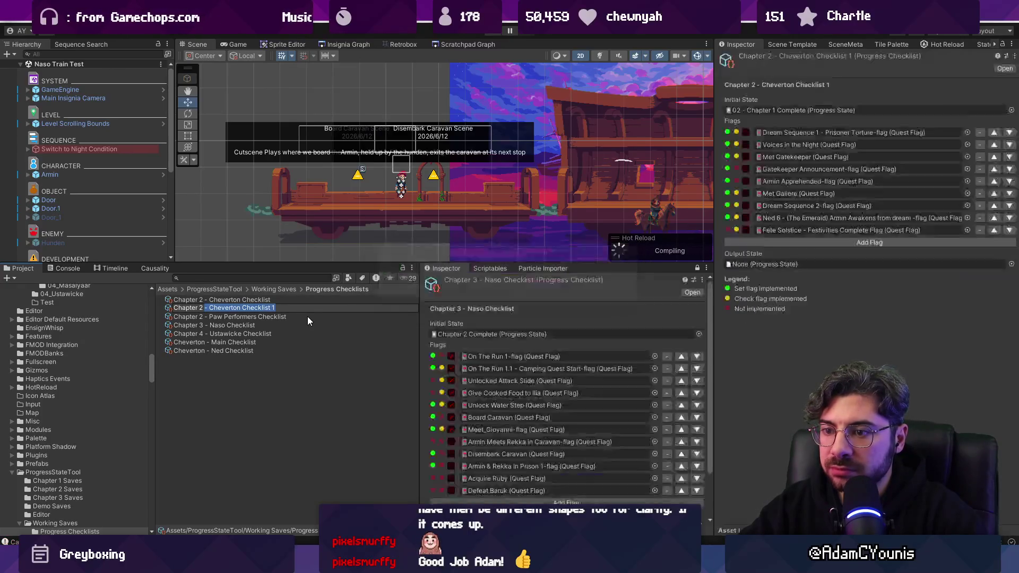
key("shift+Left")
type("1 -")
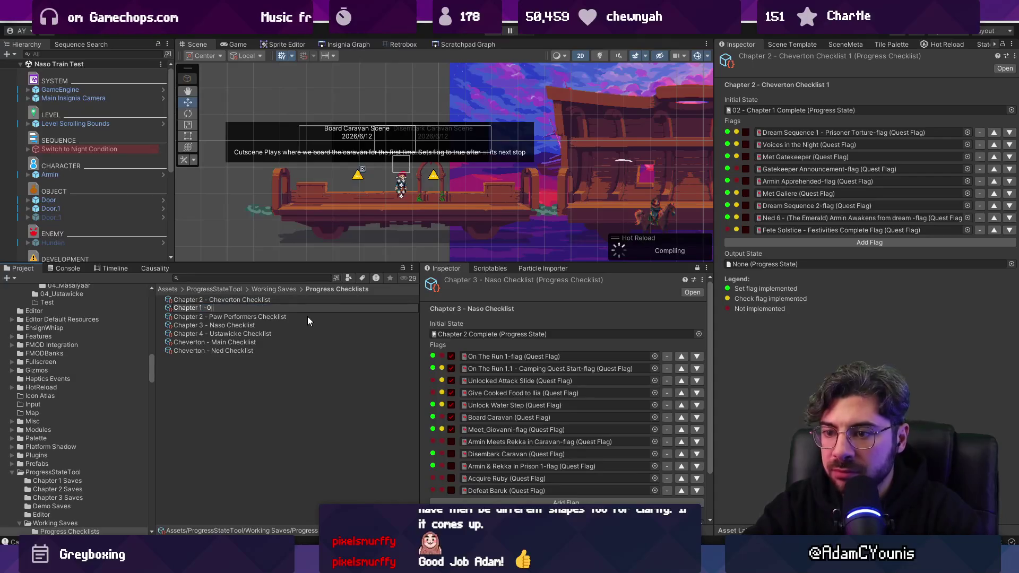
type(" Ohrenstead Checkl")
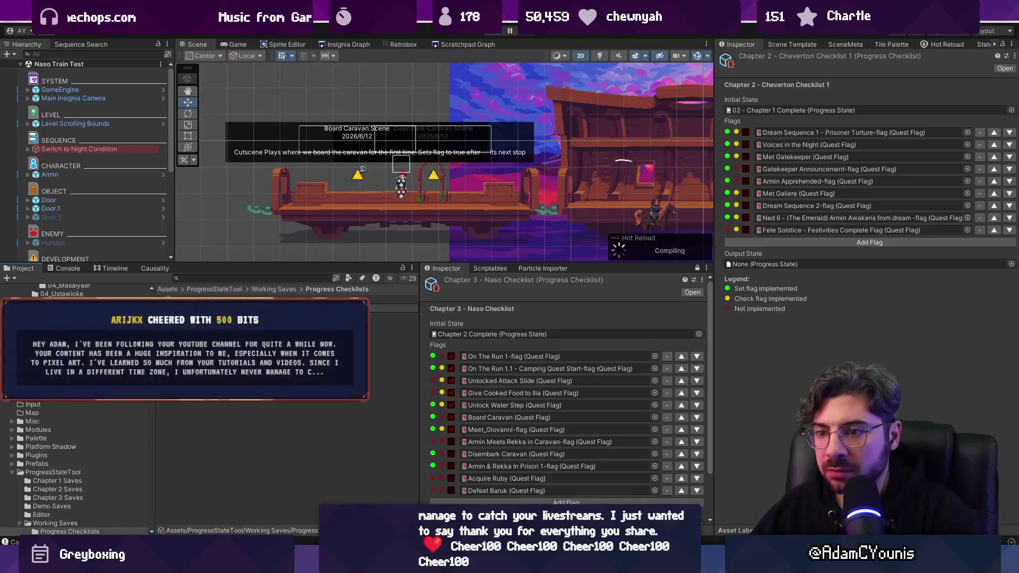
key("Return")
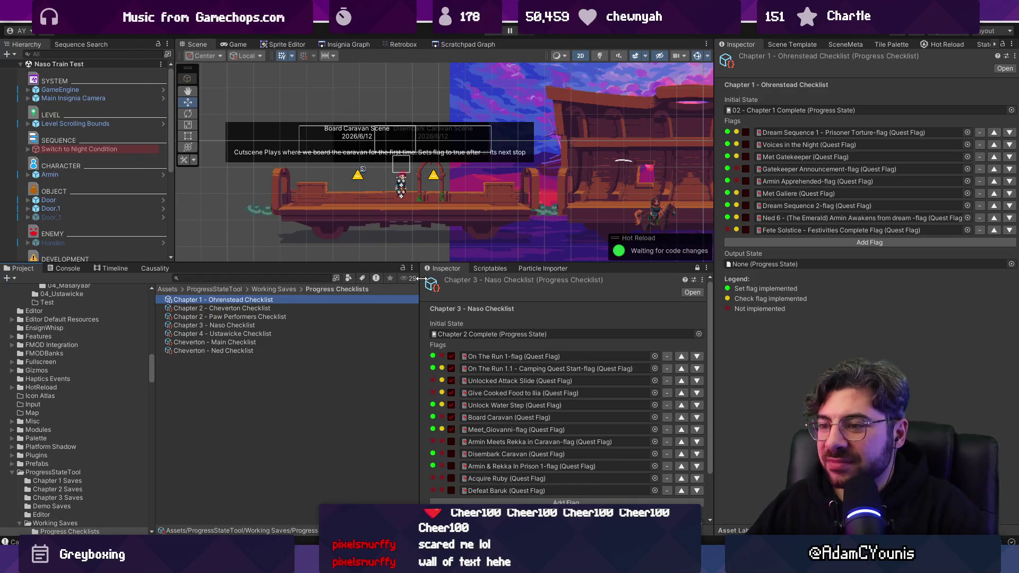
Set the checklist's initial progress state to NoProgress
left_click_drag(420, 283, 482, 283)
scroll(589, 425, "down", 3)
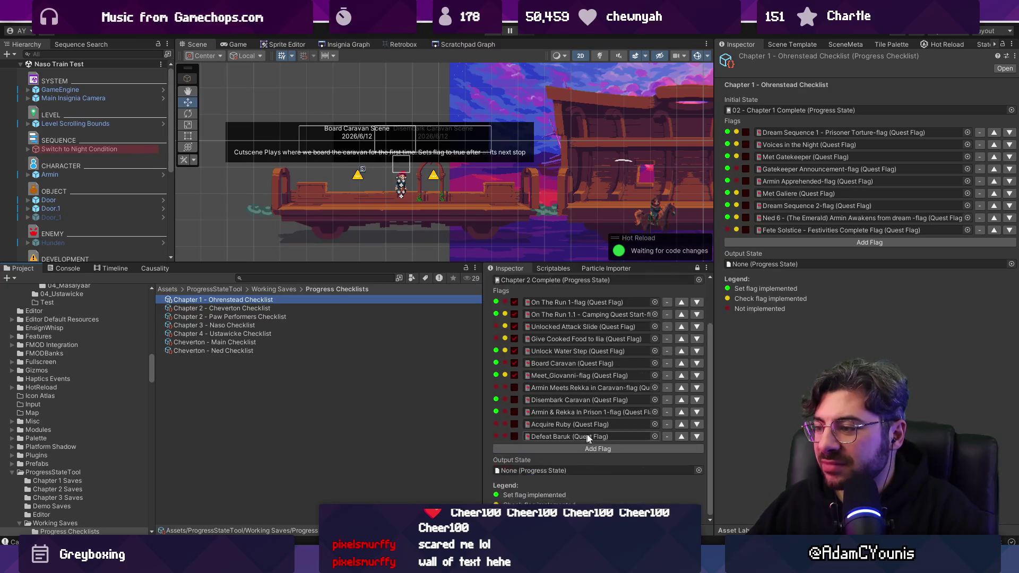
scroll(577, 419, "up", 3)
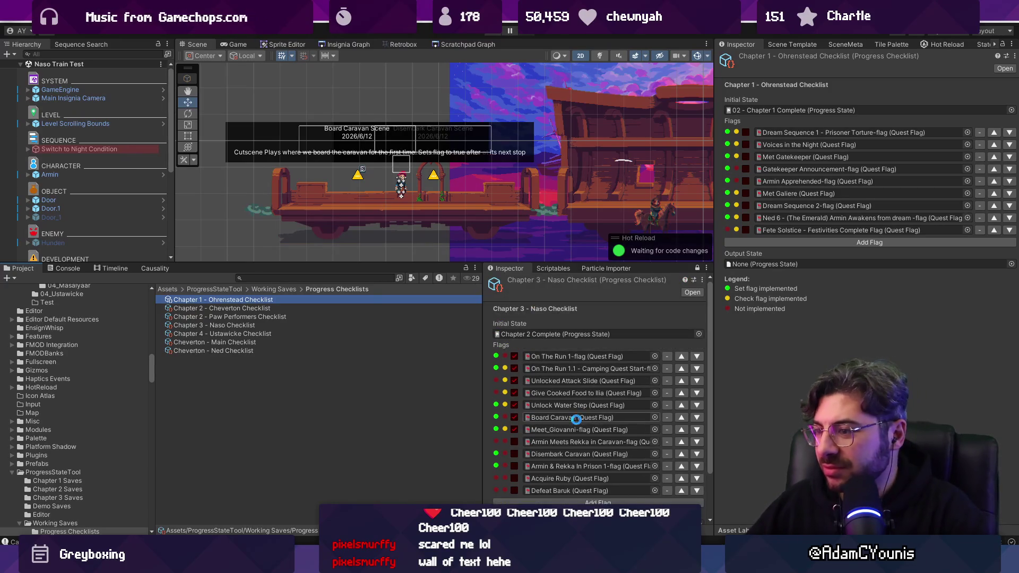
left_click(696, 335)
type("no progress")
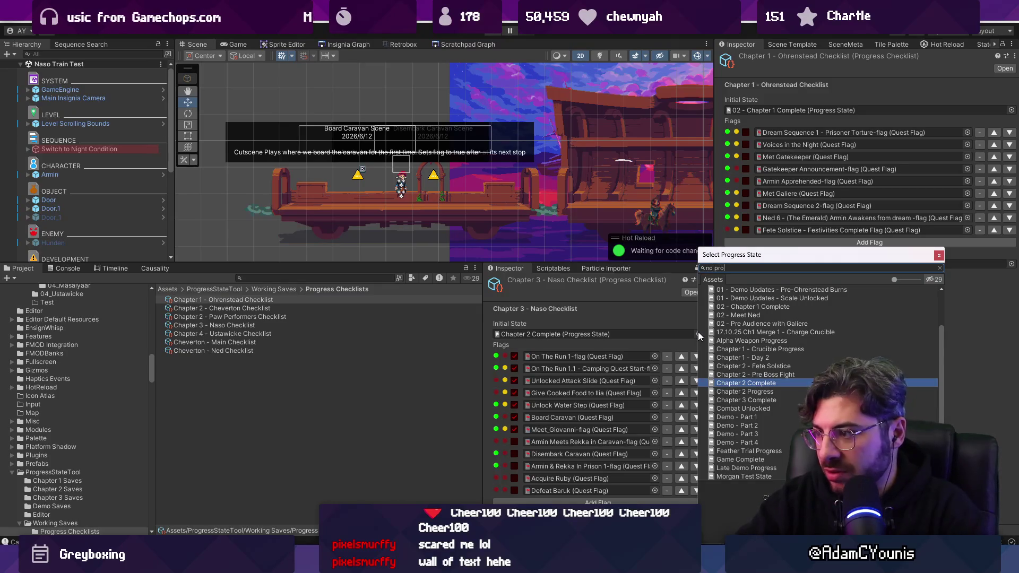
key("Down")
key("Return")
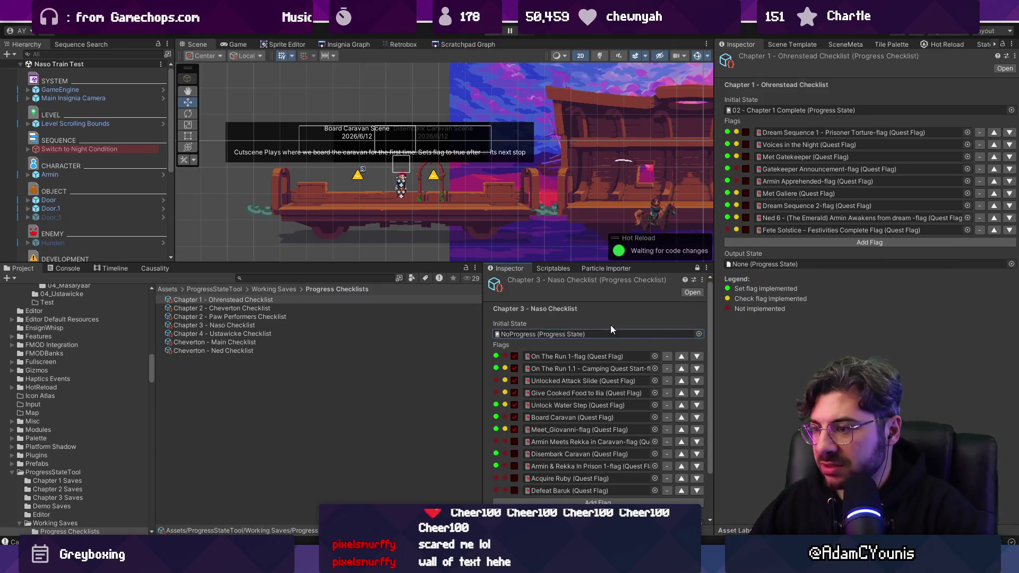
Remove the extra flag rows from the checklist, including the Acquire Ruby flag
scroll(576, 330, "down", 2)
scroll(573, 334, "up", 1)
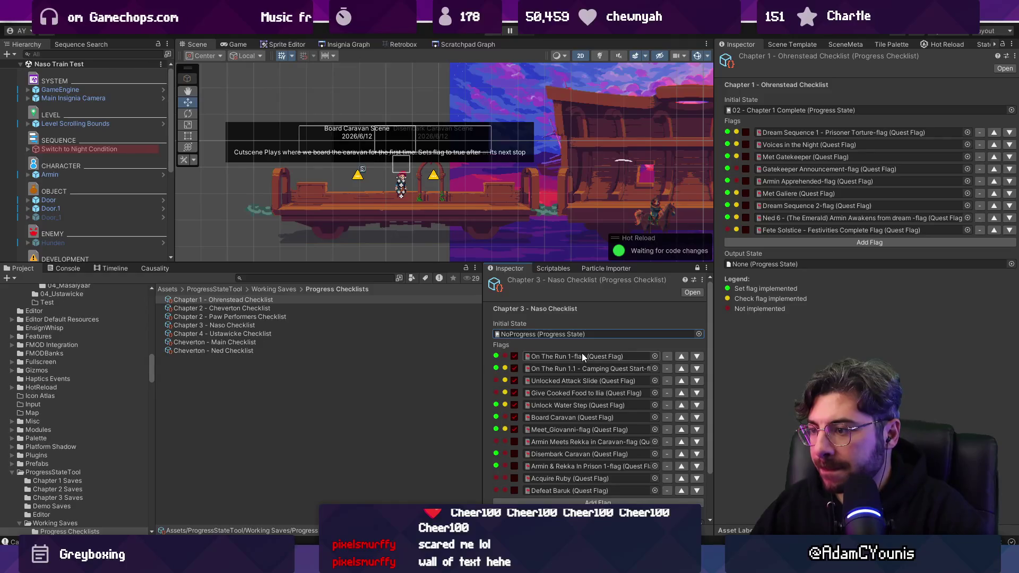
left_click(666, 356)
left_click(667, 356)
left_click(666, 356)
left_click(666, 356)
left_click(667, 355)
left_click(666, 356)
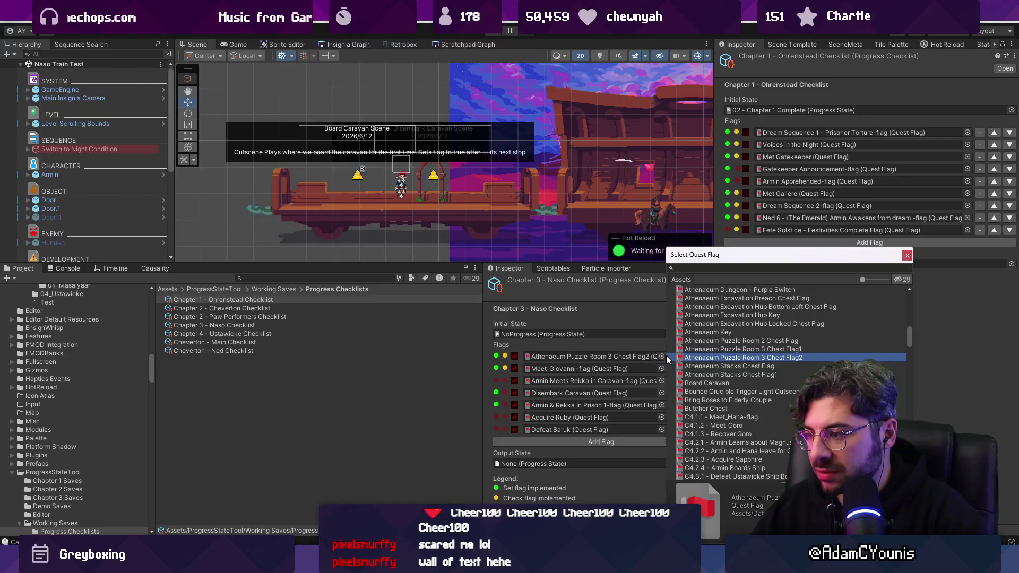
left_click(670, 356)
left_click(672, 356)
left_click(674, 358)
left_click(674, 357)
left_click(673, 358)
left_click(673, 358)
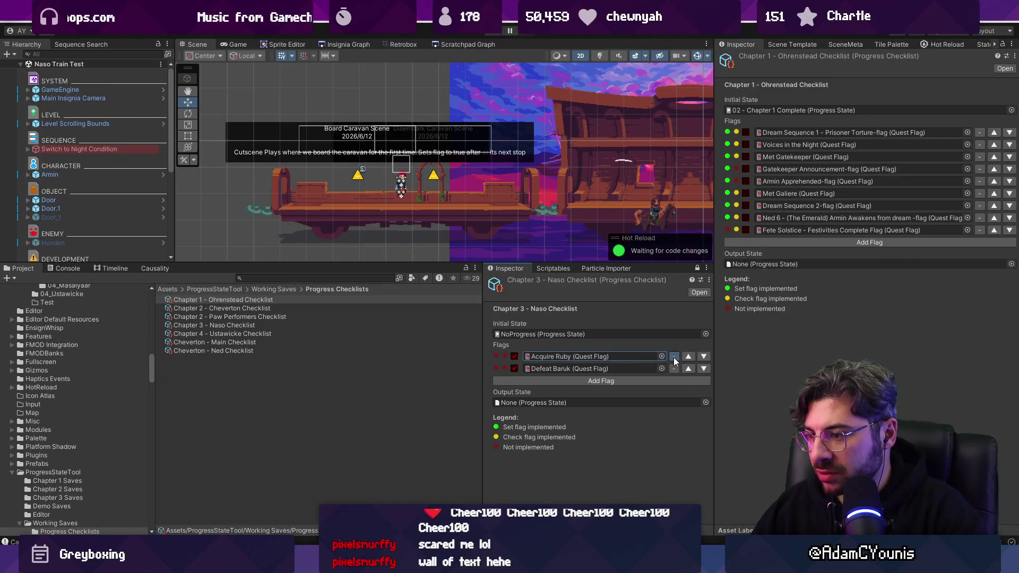
left_click(674, 356)
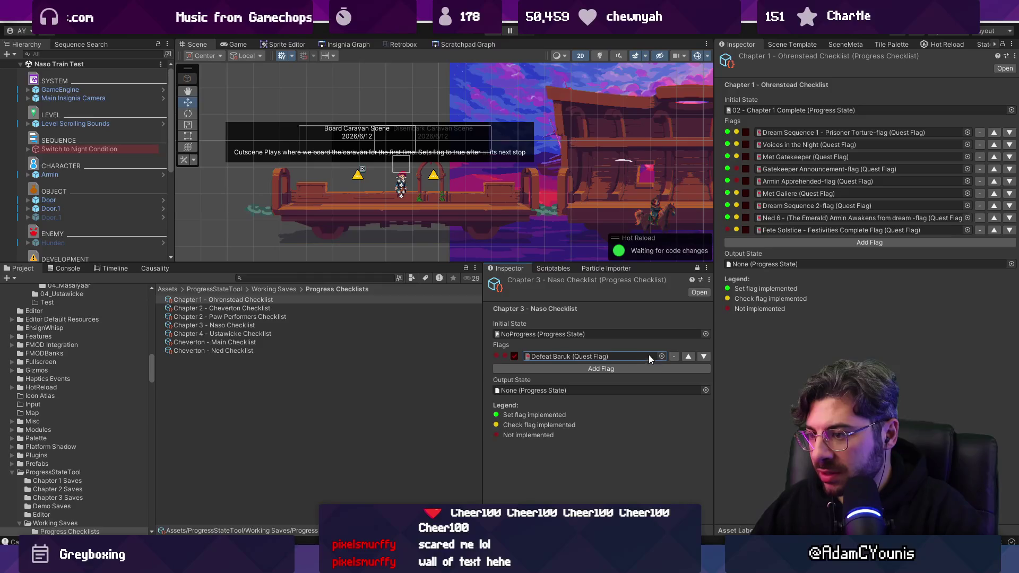
Assign 00a_Wake Up as the remaining flag and add another flag row
left_click(661, 357)
type("wake u")
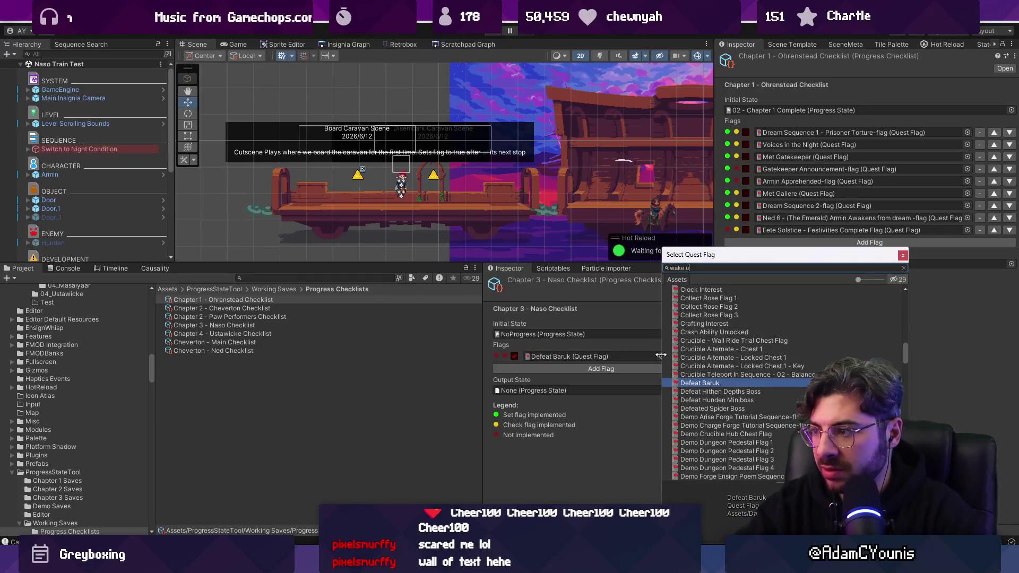
type("p")
key("Return")
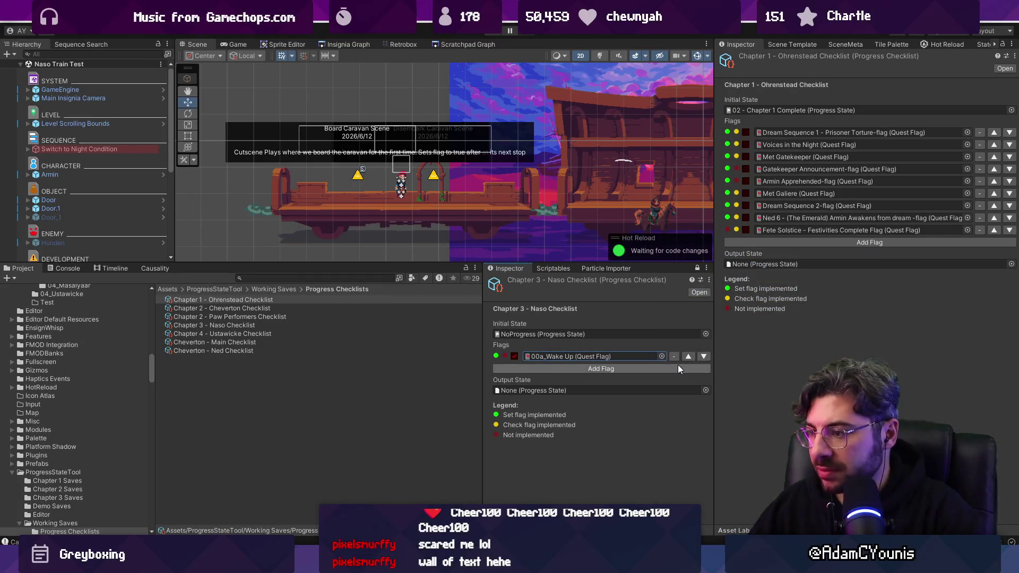
left_click(678, 368)
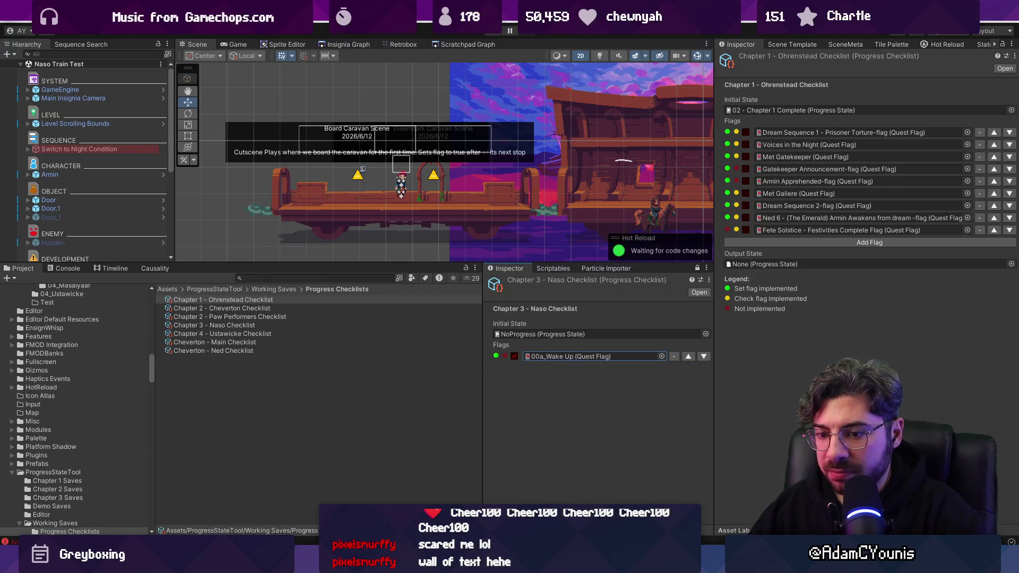
Clear the Console and open the first ArgumentNullException's source script in VS Code
left_click(64, 268)
left_click(10, 278)
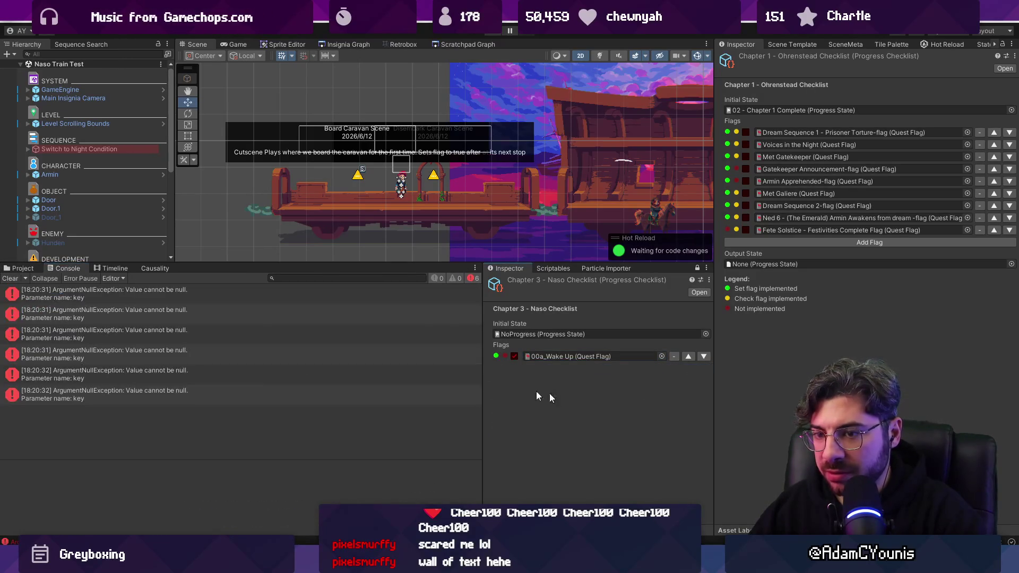
left_click(232, 295)
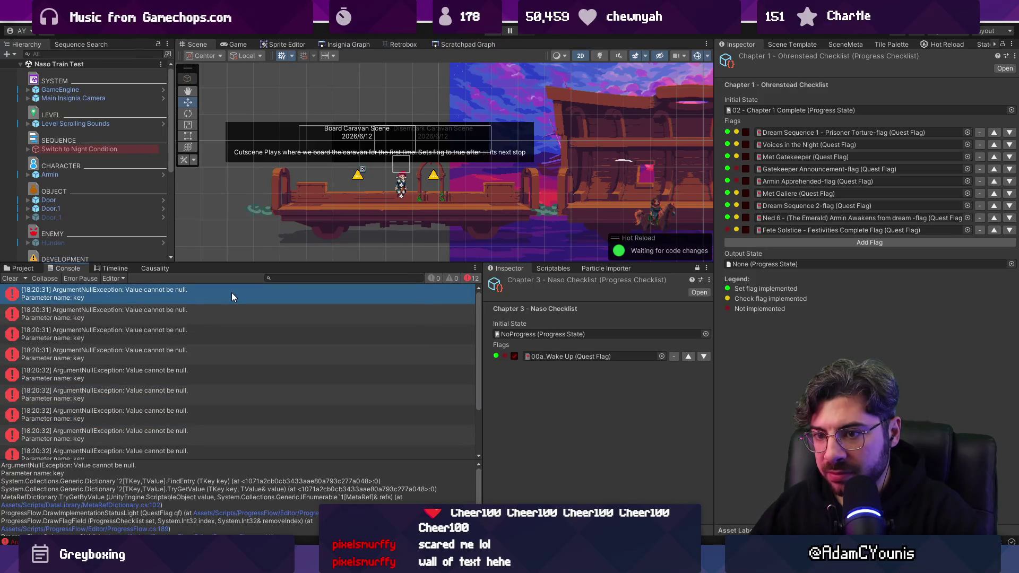
double_click(232, 292)
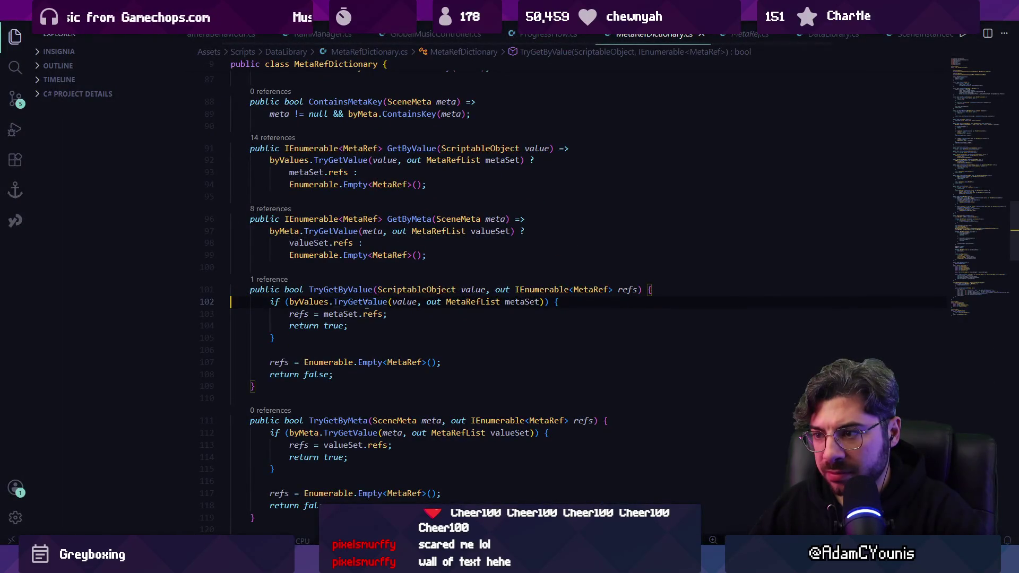
Trace TryGetByValue's references to its call in ProgressFlow.cs
left_click(366, 302)
left_click(402, 302)
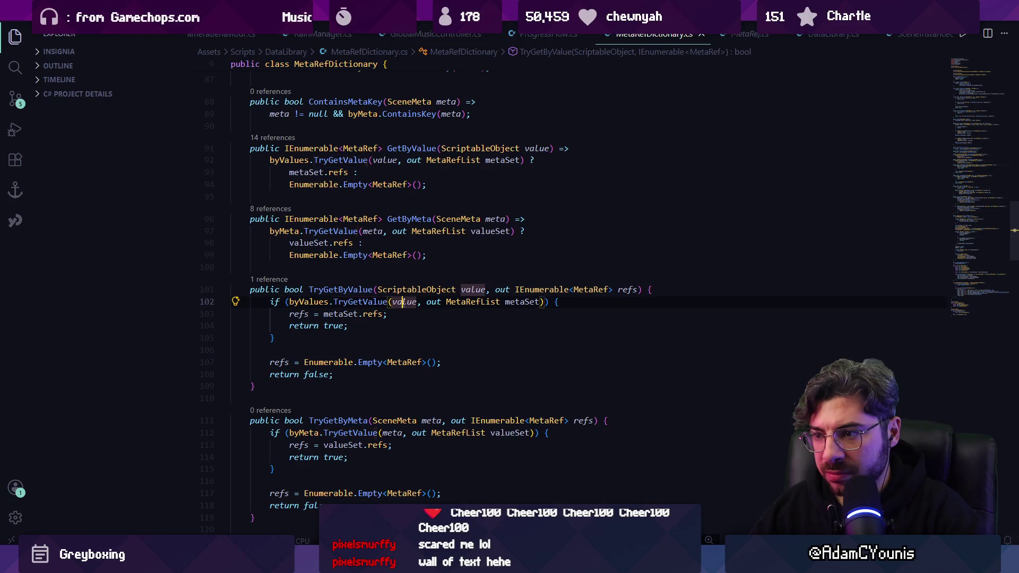
left_click(278, 281)
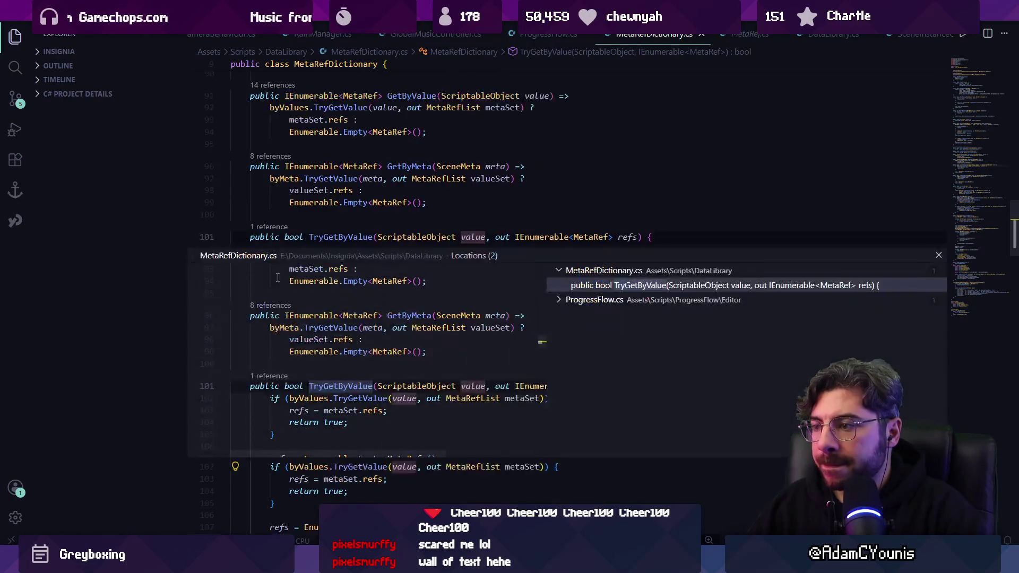
left_click(590, 300)
left_click(610, 314)
double_click(416, 366)
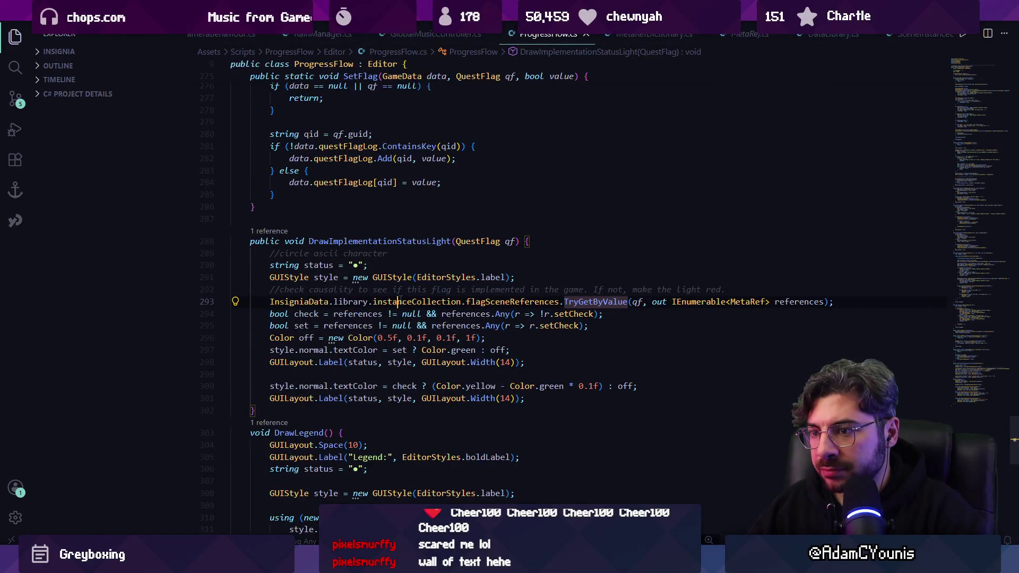
Add 'if (qf == null) { return; }' atop DrawImplementationStatusLight and save ProgressFlow.cs
left_click(398, 301)
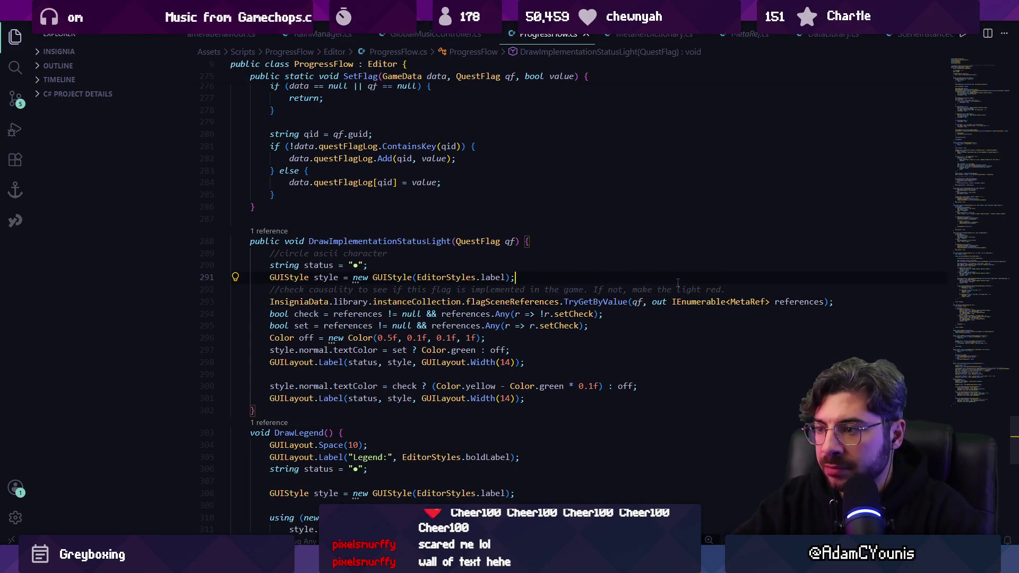
key("Up")
key("Up")
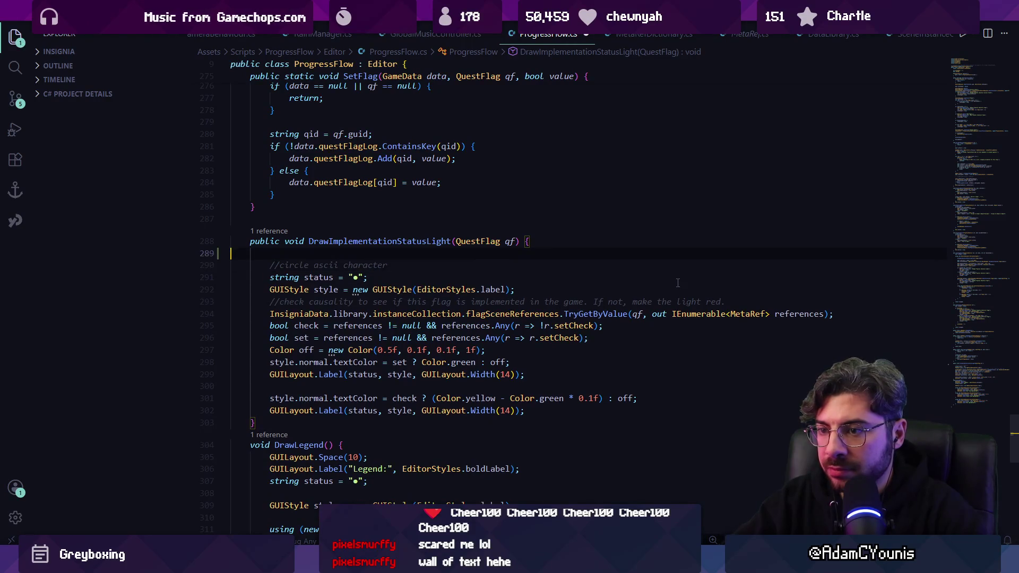
type("if")
key("Tab")
key("ctrl+s")
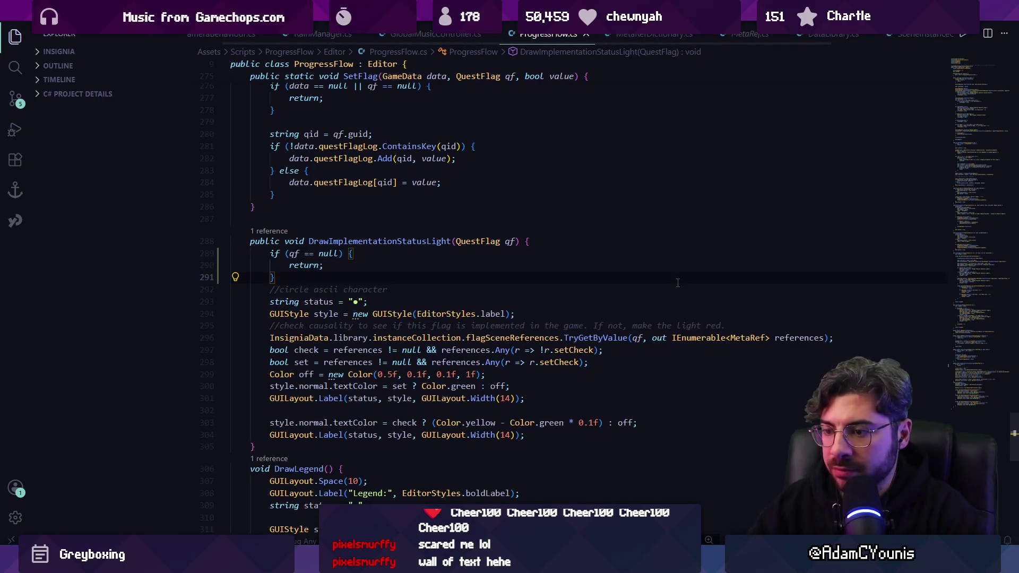
key("alt+Tab")
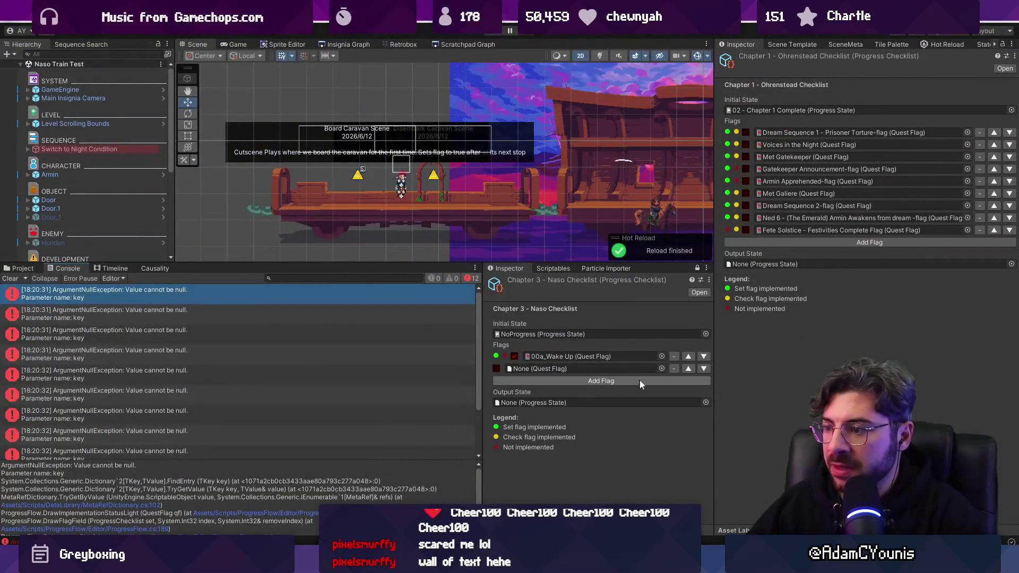
Add a flag row set to 00_Rose_0 Day 1 -1 Flag
left_click(639, 379)
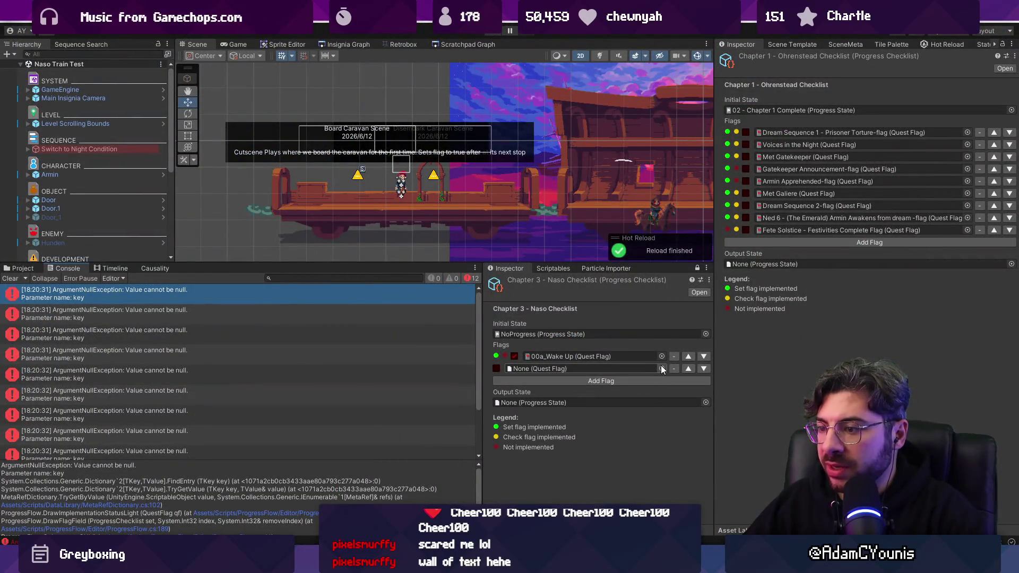
left_click(662, 368)
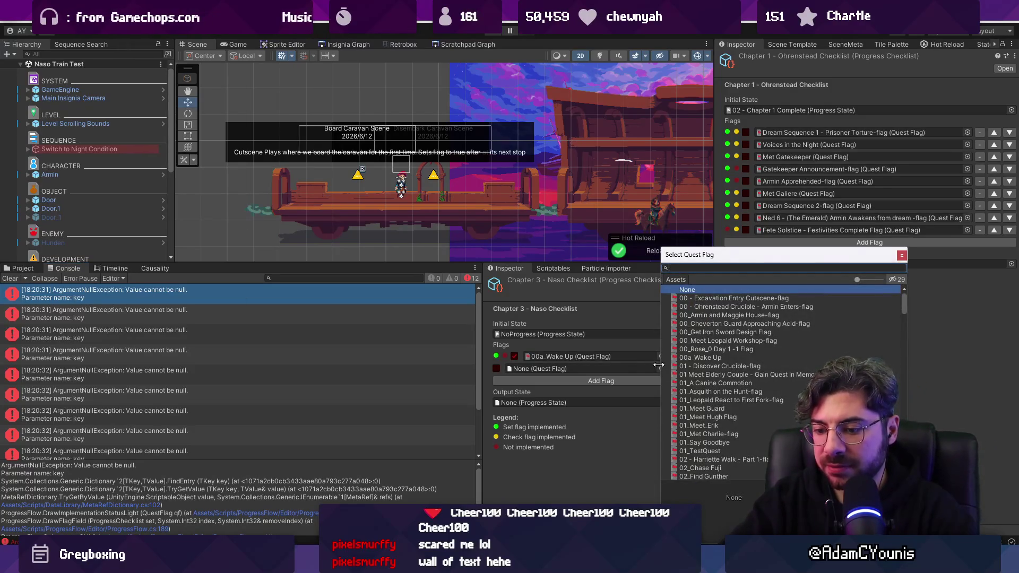
type("rose")
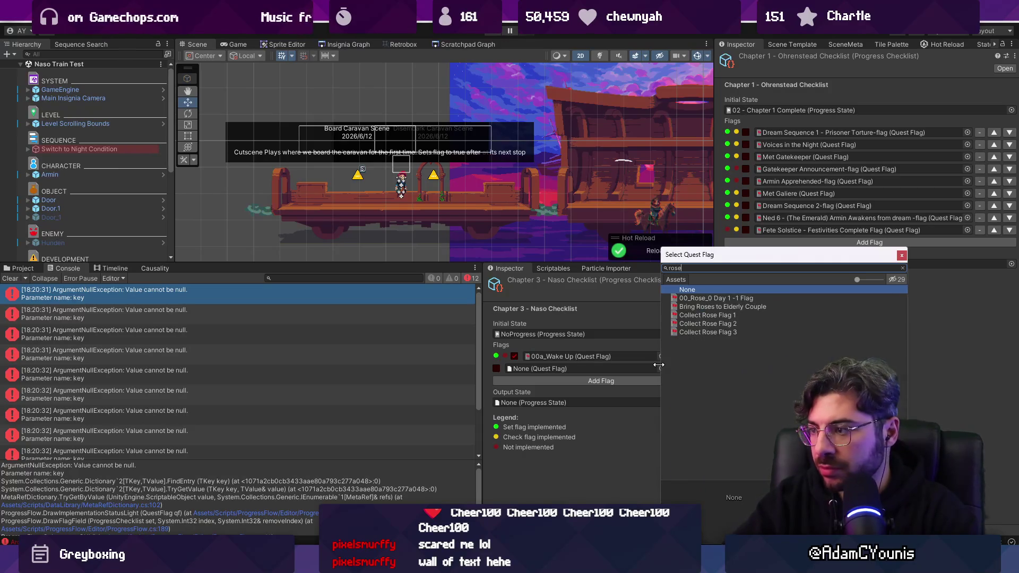
key("Down")
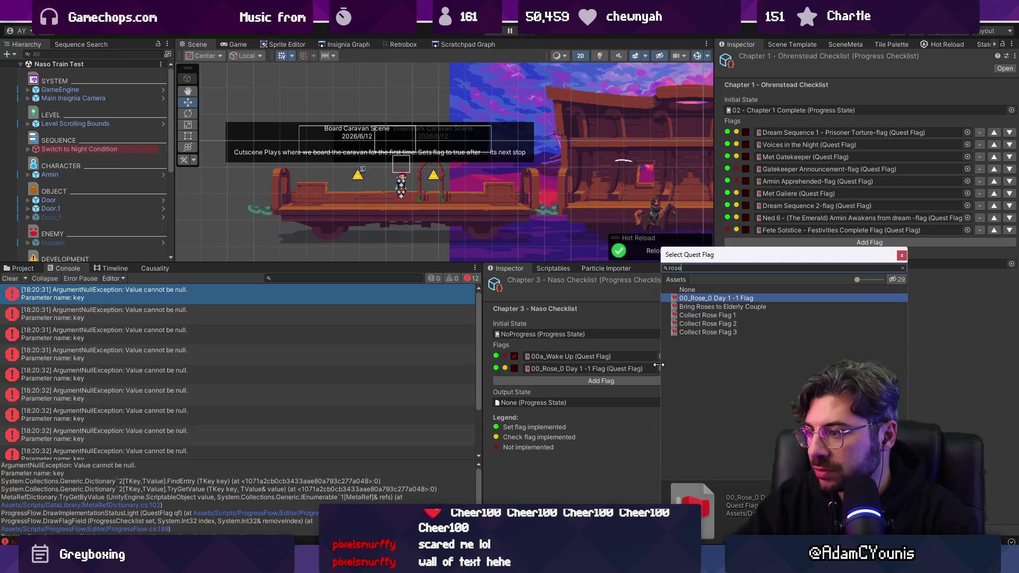
key("Return")
Add another flag row set to 01_Meet Guard
left_click(655, 380)
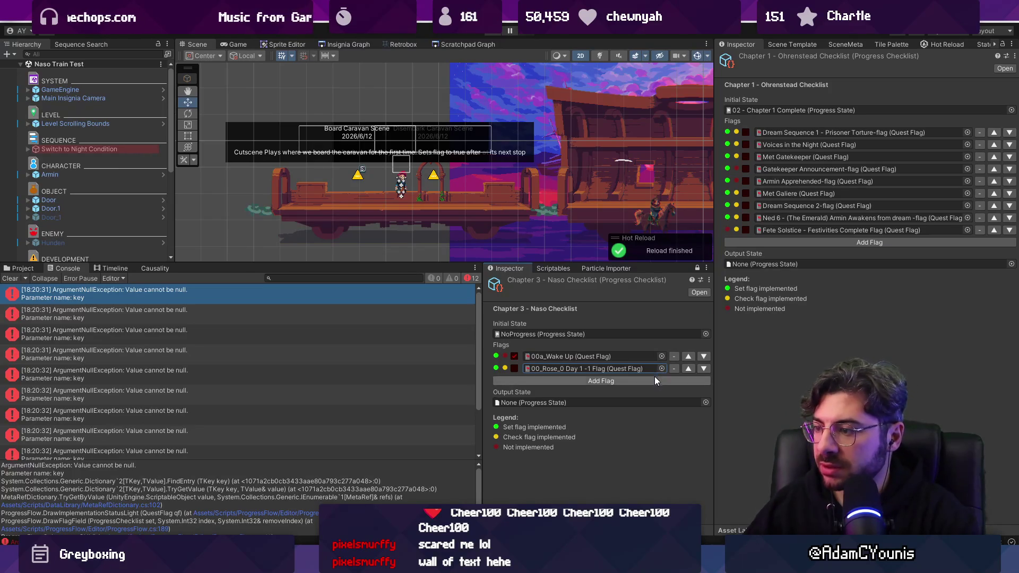
left_click(661, 380)
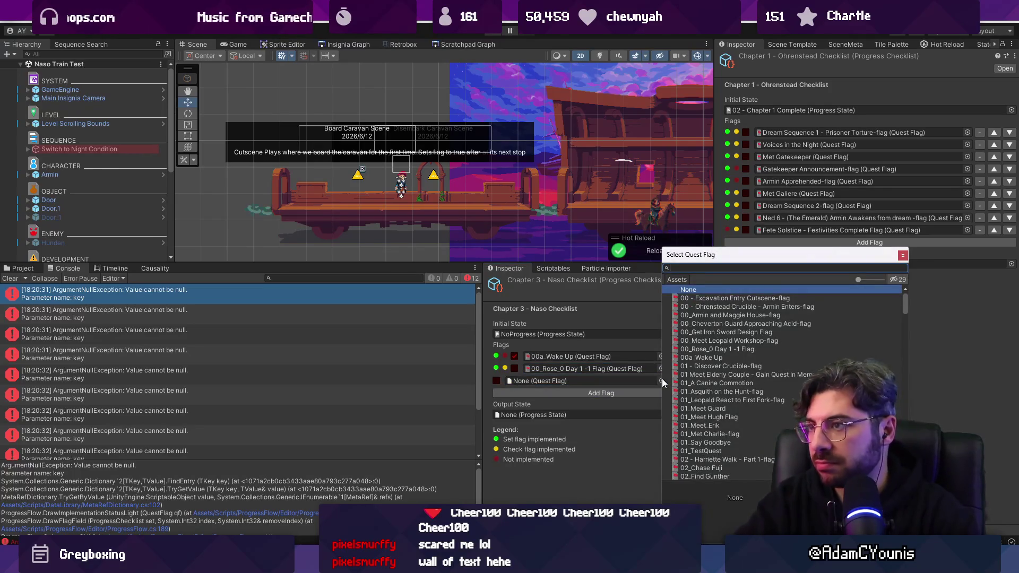
type("wa")
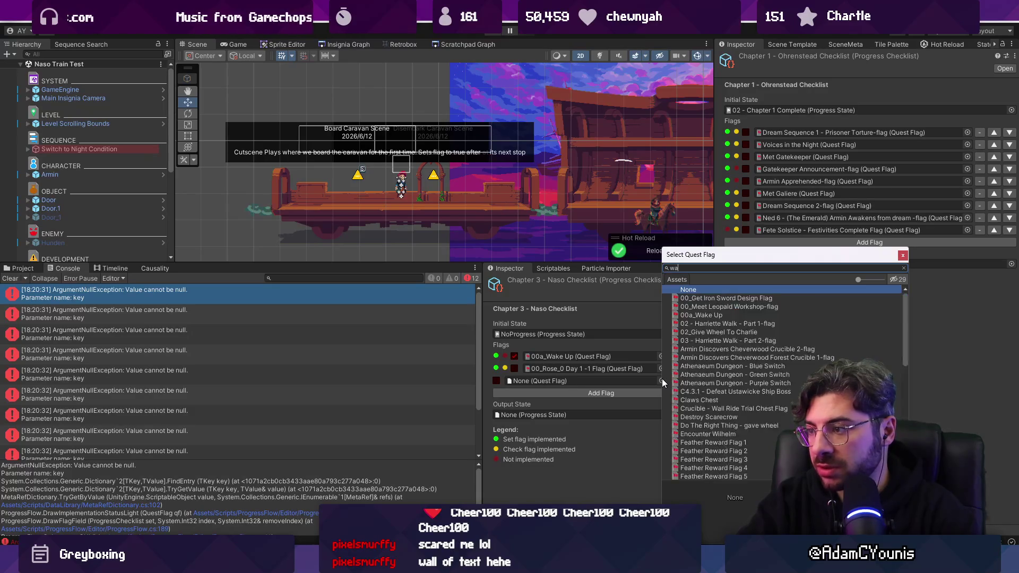
type("lter")
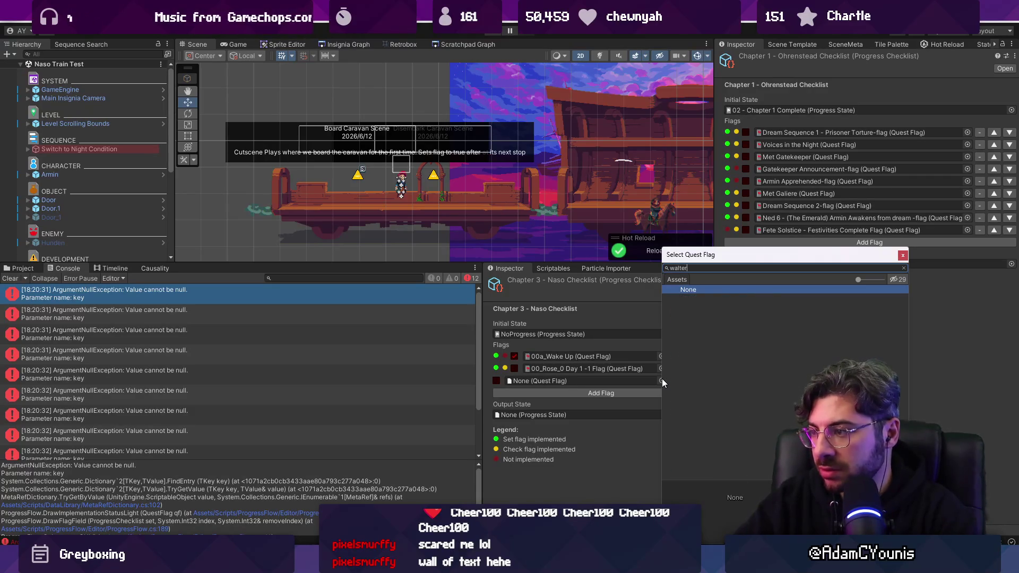
key("ctrl+a")
type("guard")
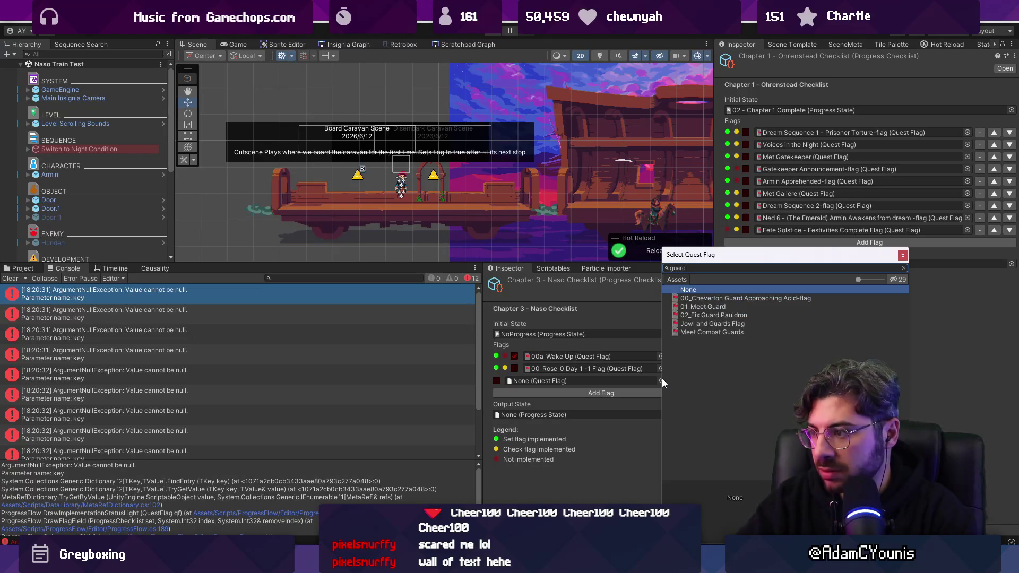
key("Down")
key("Down")
key("Return")
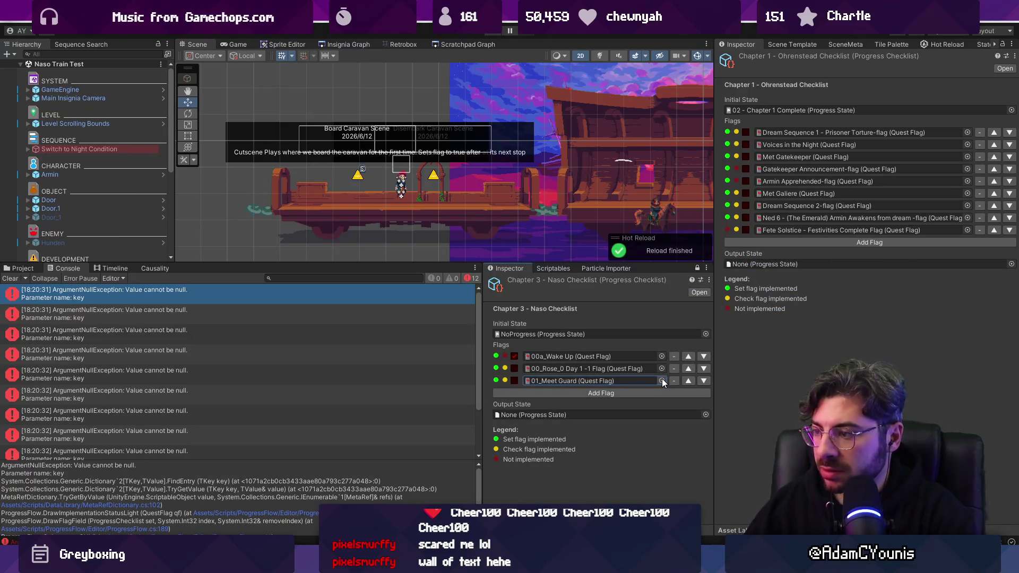
Add a third row and search flags for 'doggo', 'puppy', 'fetch' and 'chase'
left_click(663, 392)
left_click(663, 392)
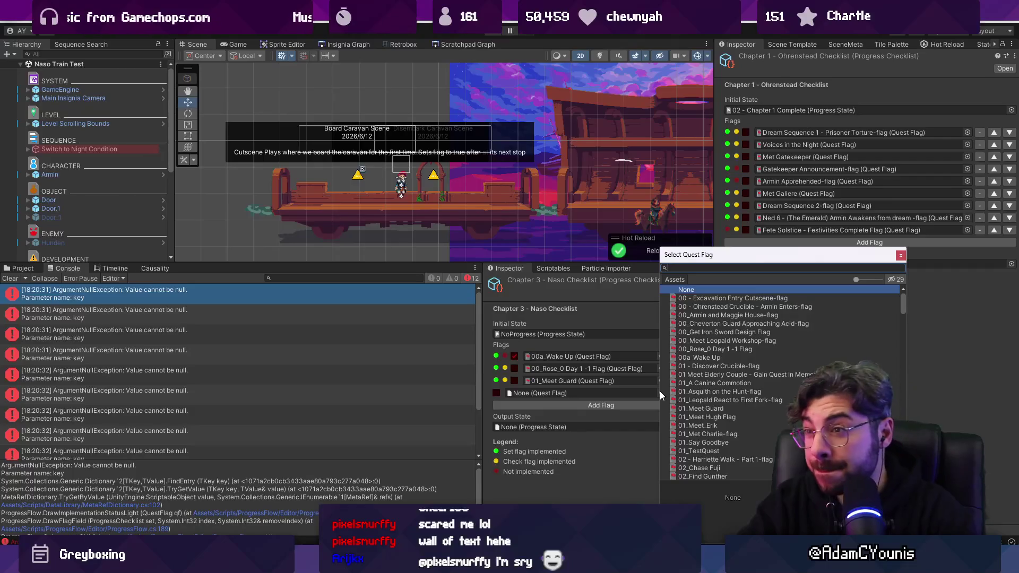
type("doggo")
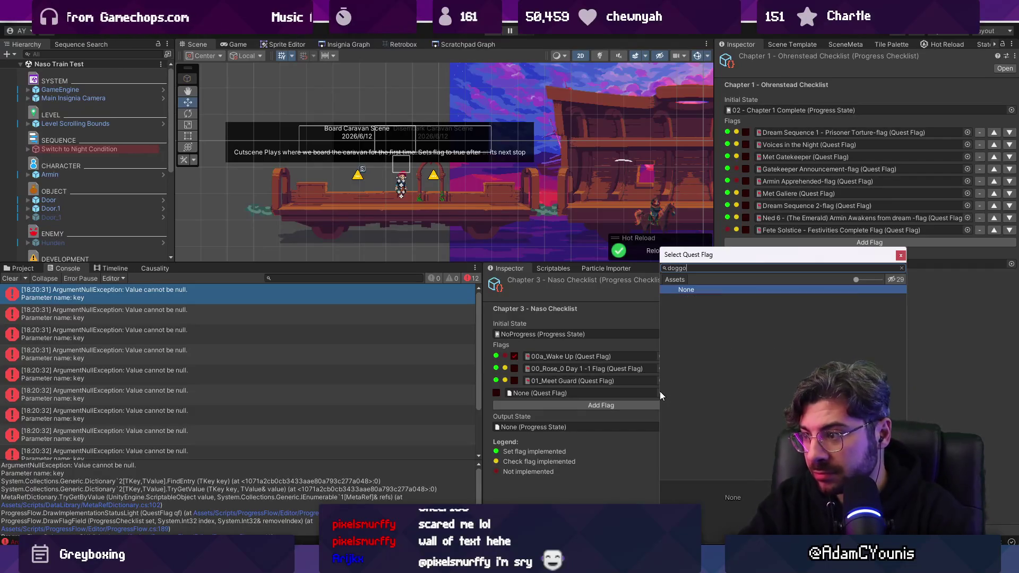
key("BackSpace")
key("BackSpace")
key("BackSpace")
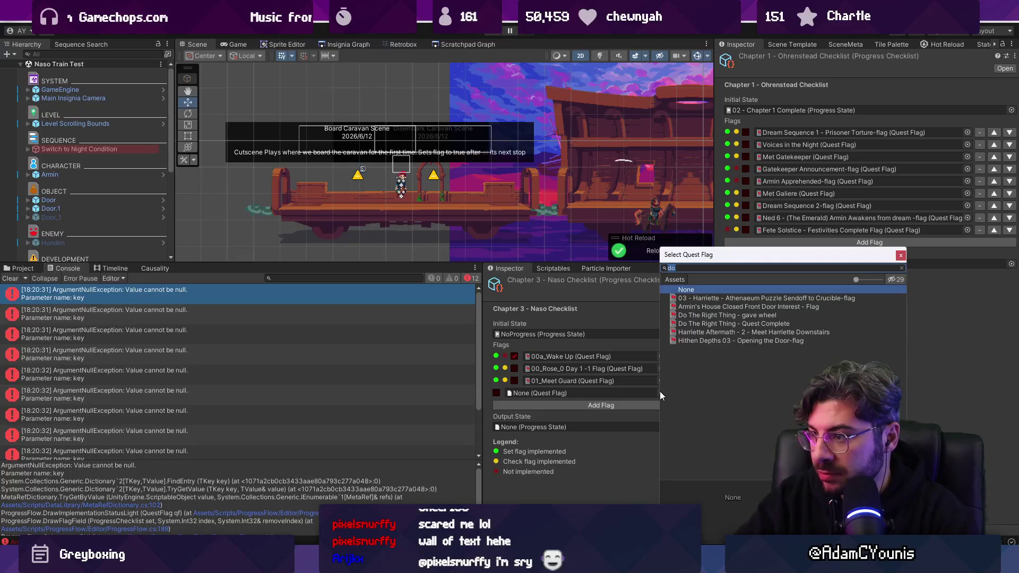
key("BackSpace")
key("BackSpace")
type("puppy")
key("Down")
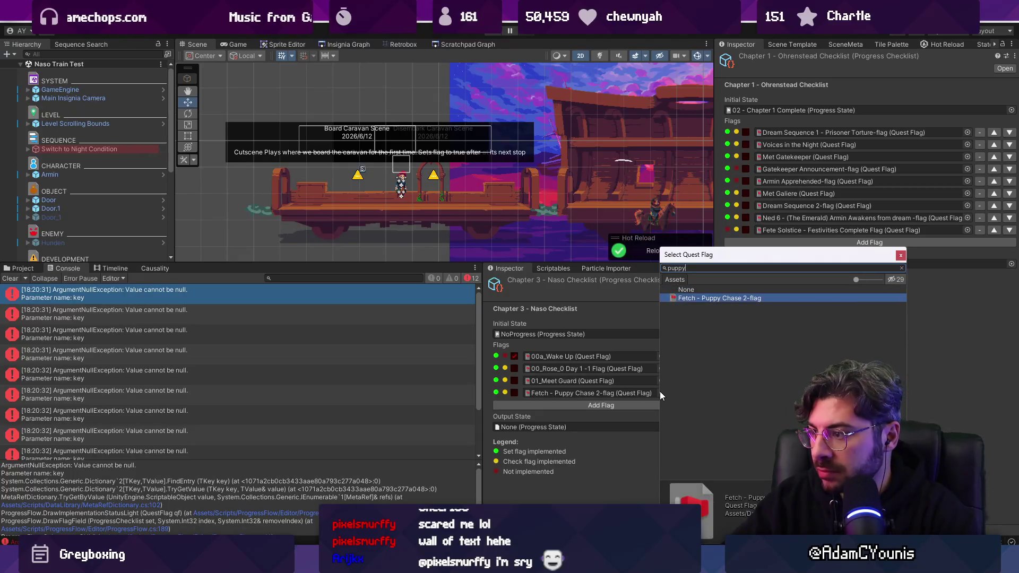
key("ctrl+a")
type("g")
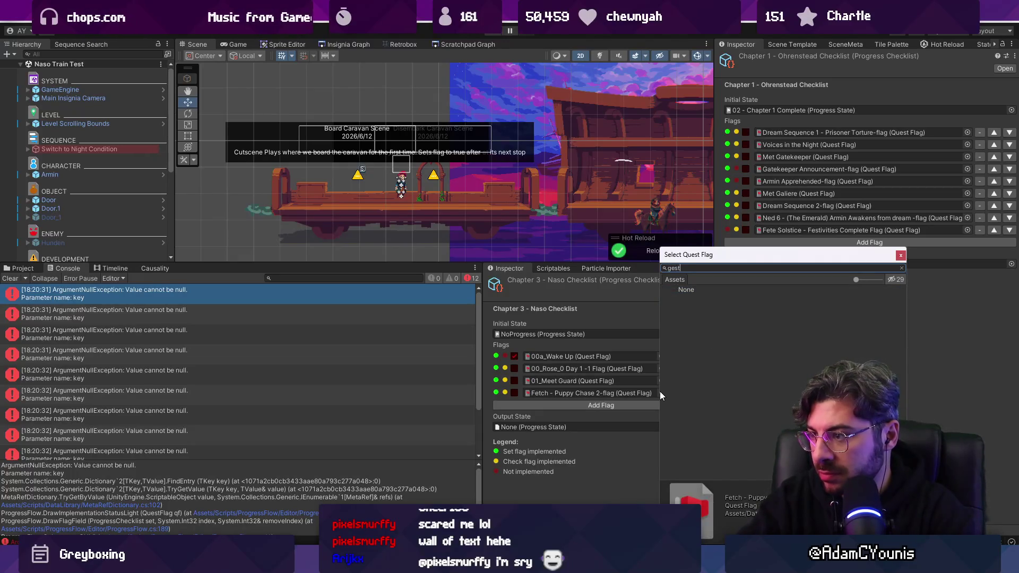
key("BackSpace")
type("fetch")
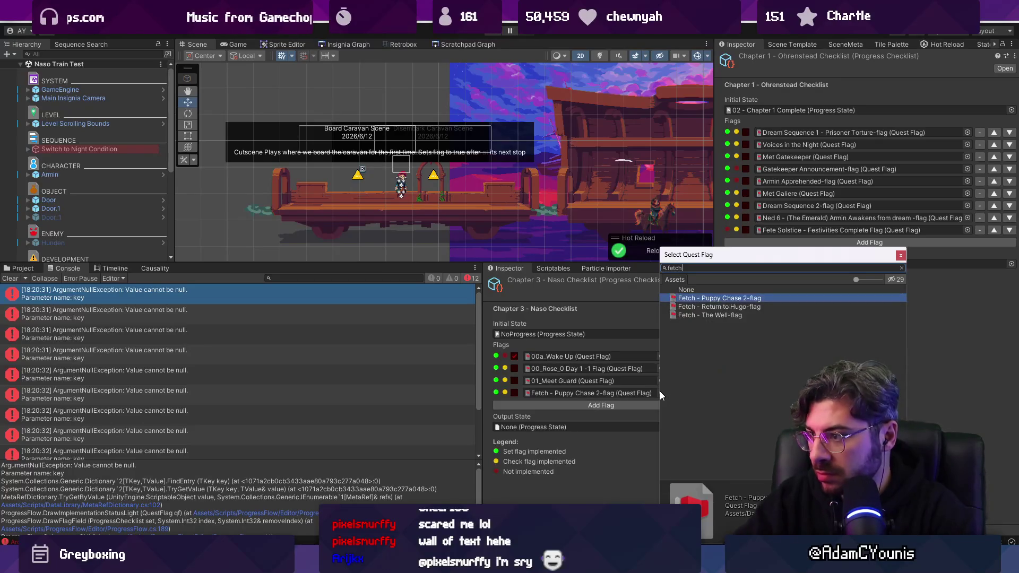
key("ctrl+a")
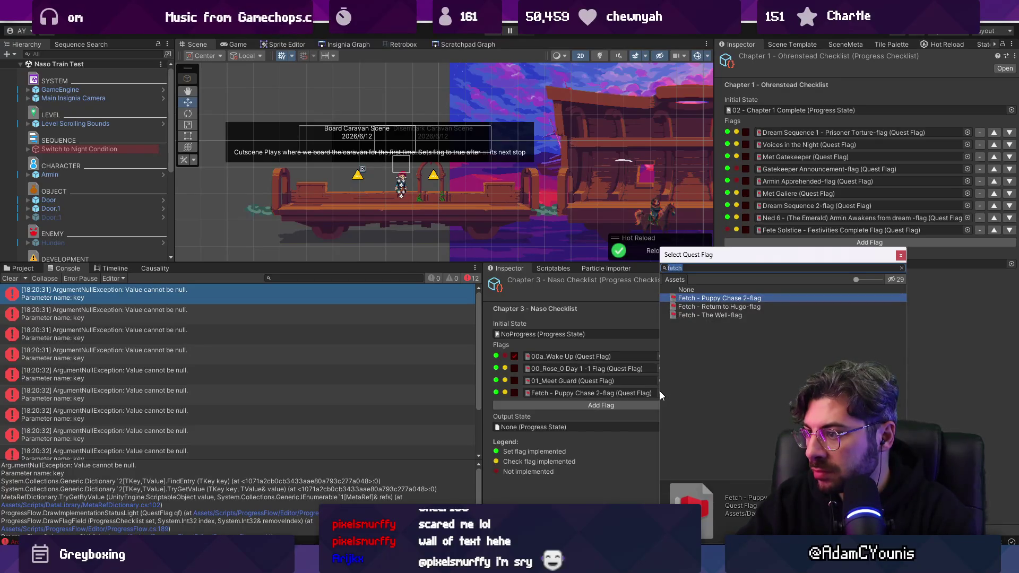
type("chase")
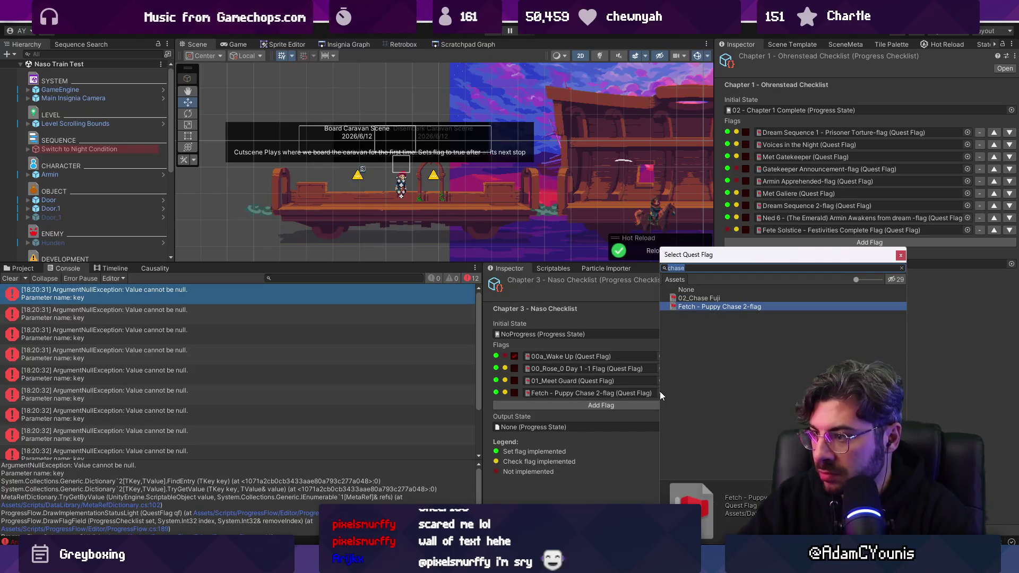
Set the fourth flag to 02_Chase Fuji and view its asset in the Inspector
key("ctrl+a")
type("pu")
key("BackSpace")
key("BackSpace")
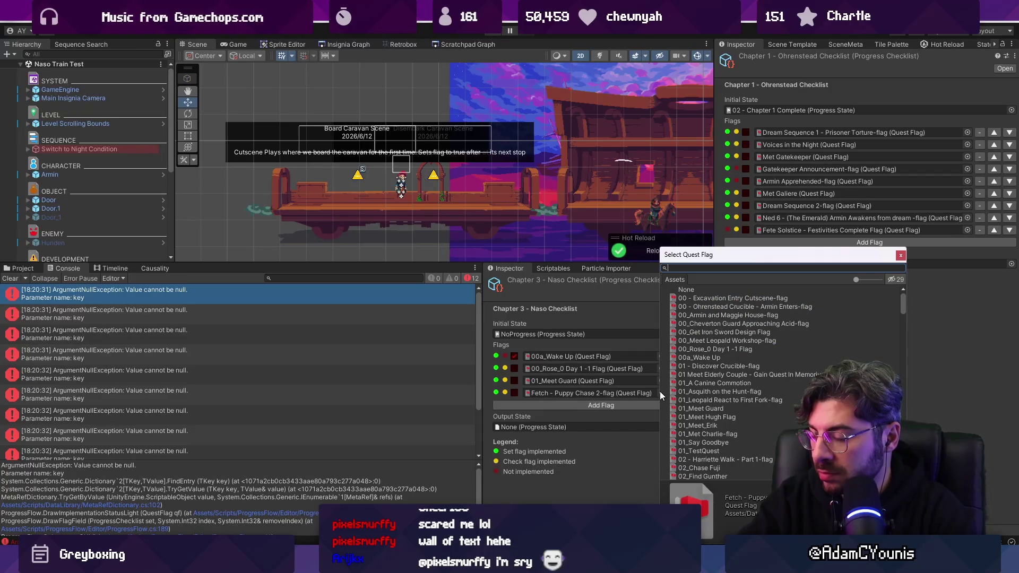
type("dog")
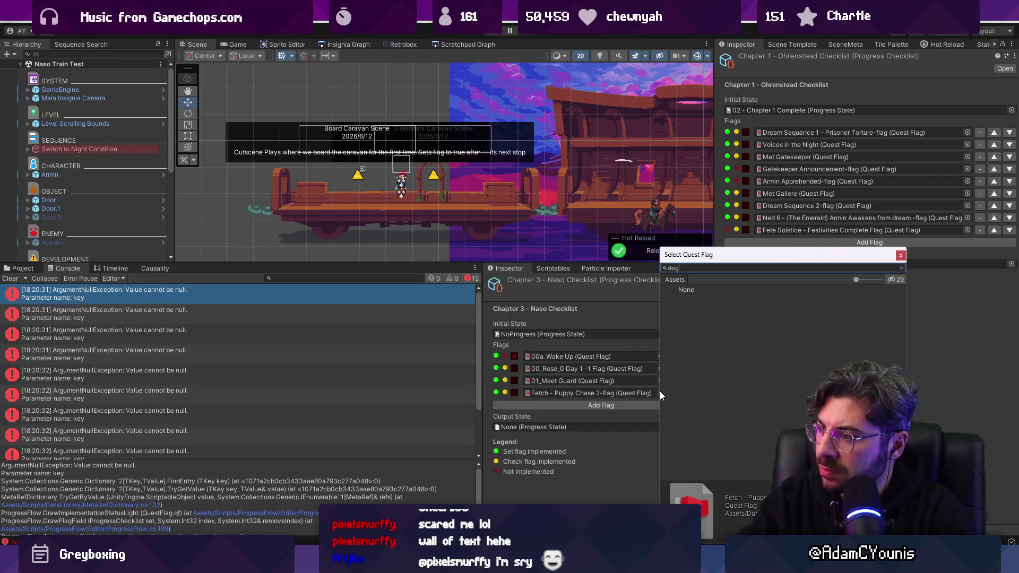
key("BackSpace")
key("BackSpace")
key("BackSpace")
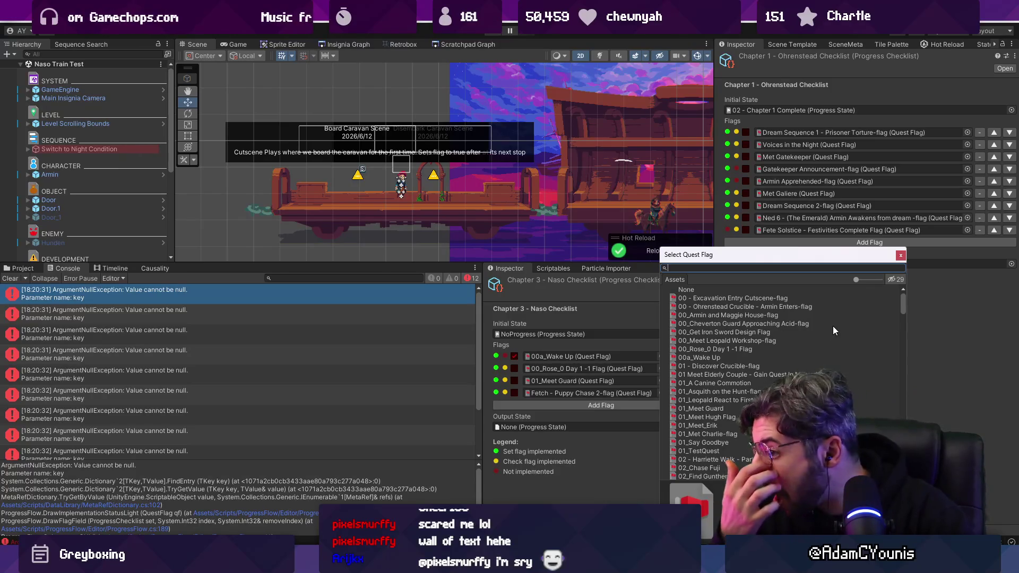
scroll(786, 324, "down", 3)
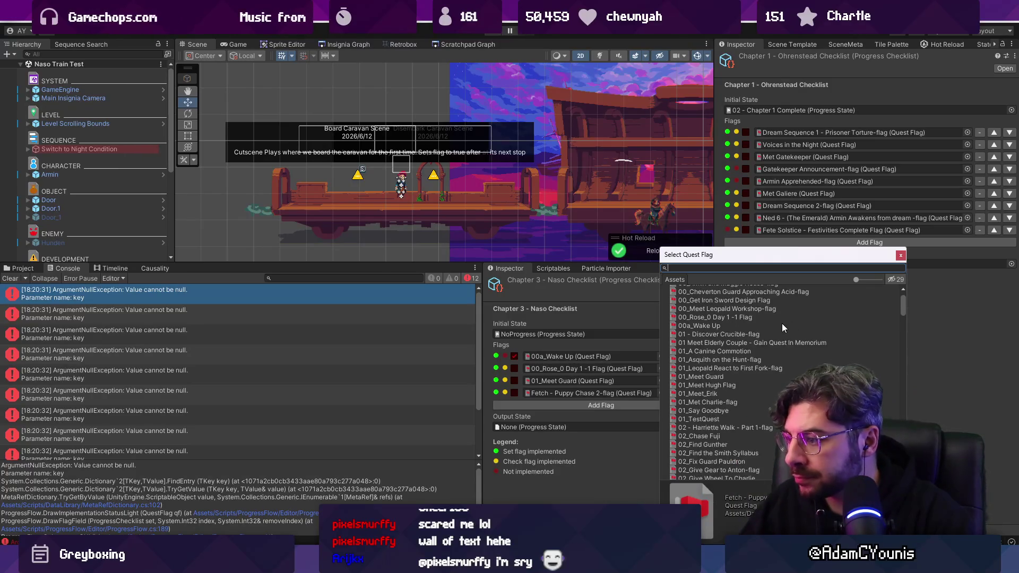
scroll(754, 325, "down", 5)
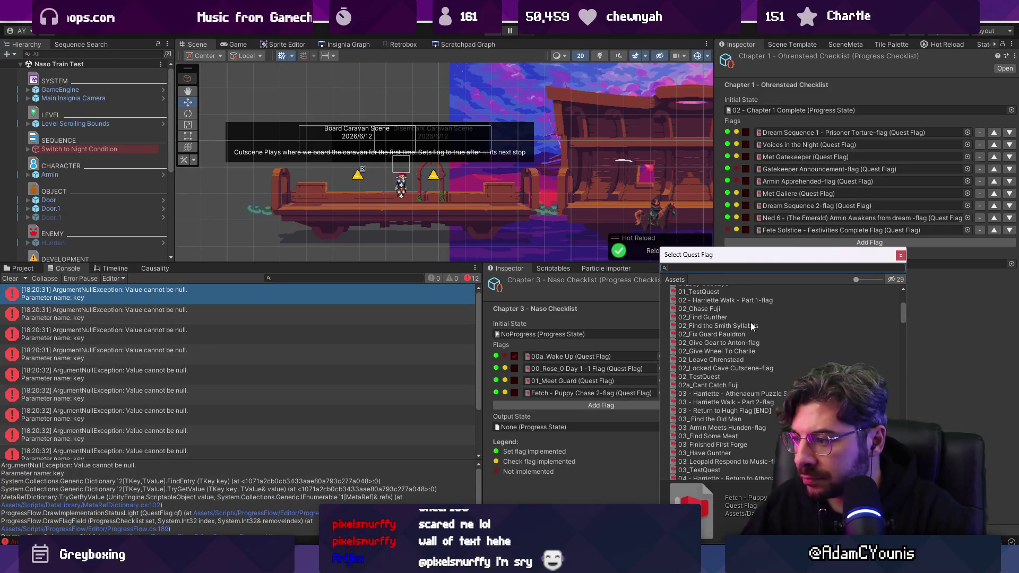
scroll(752, 325, "down", 2)
type("fuji")
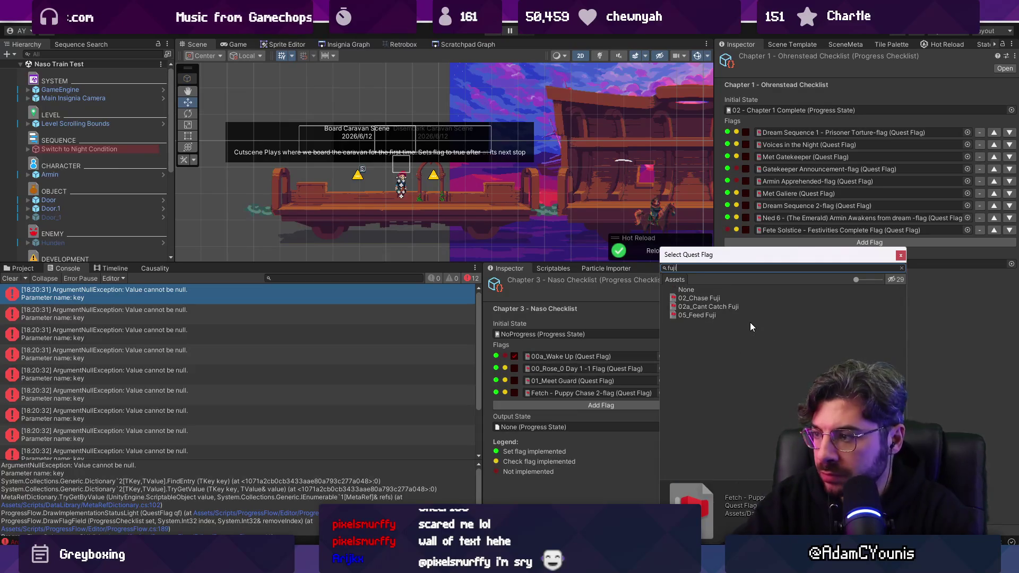
key("Down")
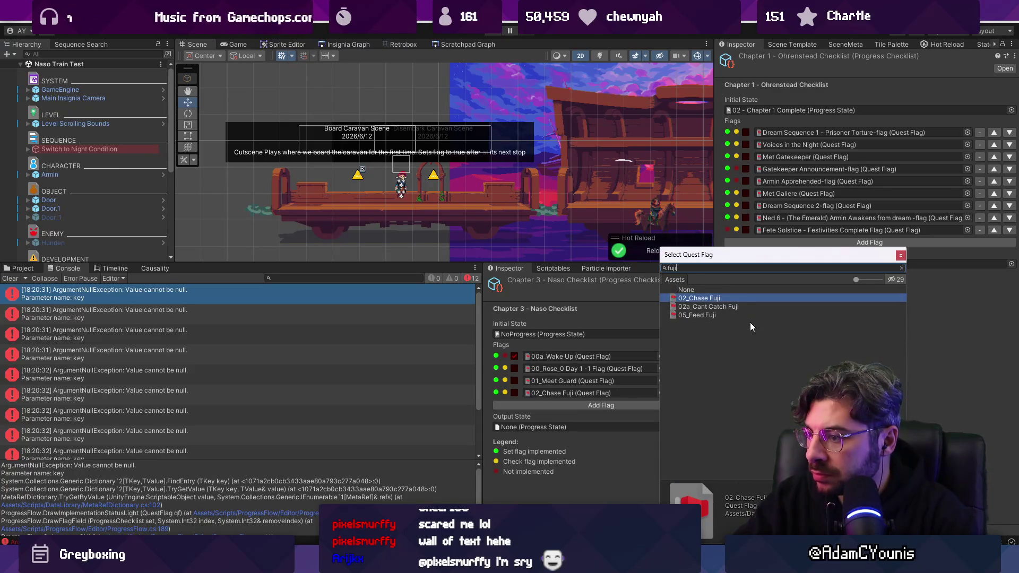
key("Return")
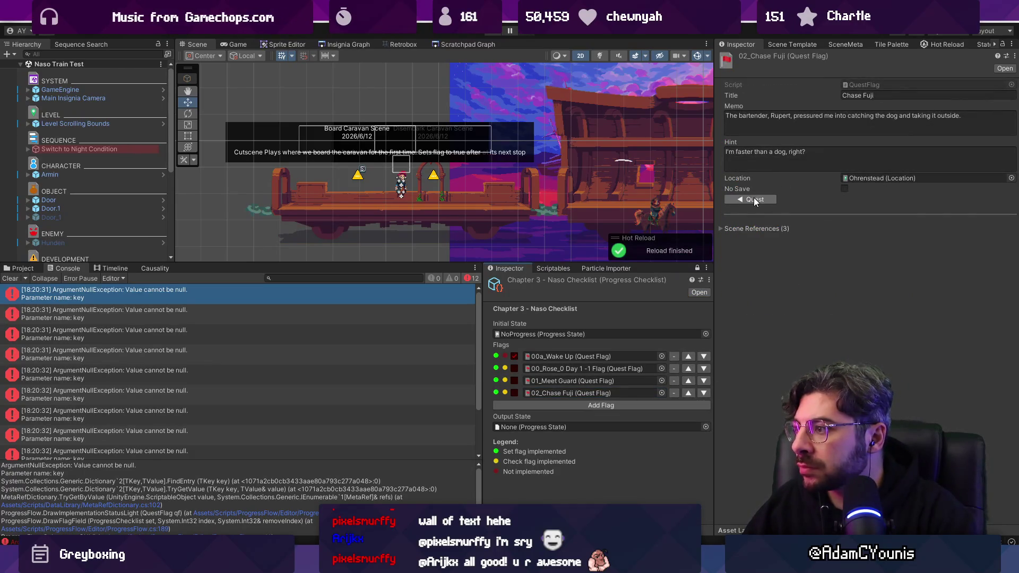
Change the fourth checklist flag to 01_A Canine Commotion
left_click(754, 198)
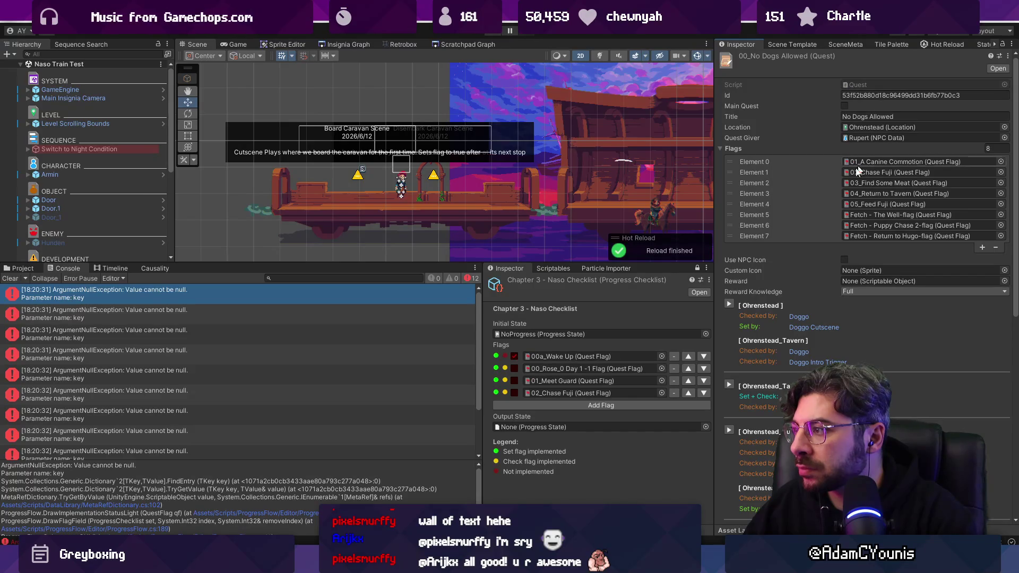
left_click(662, 392)
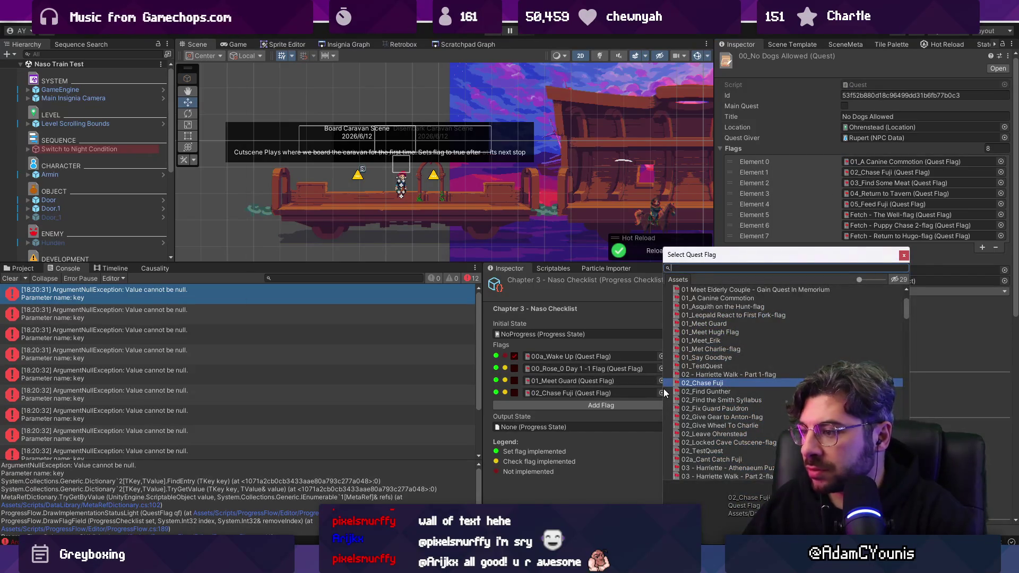
type("a canine")
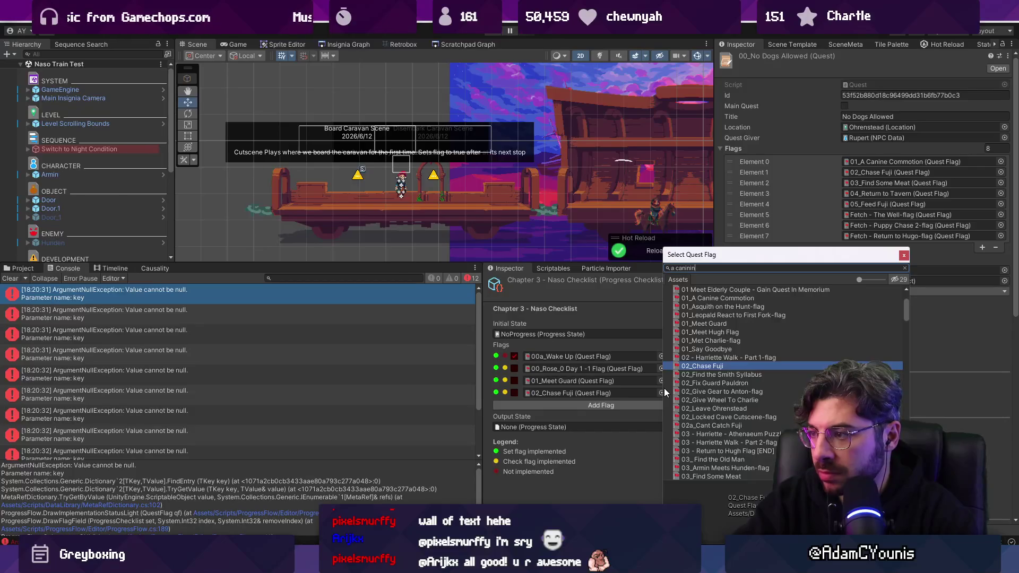
key("Return")
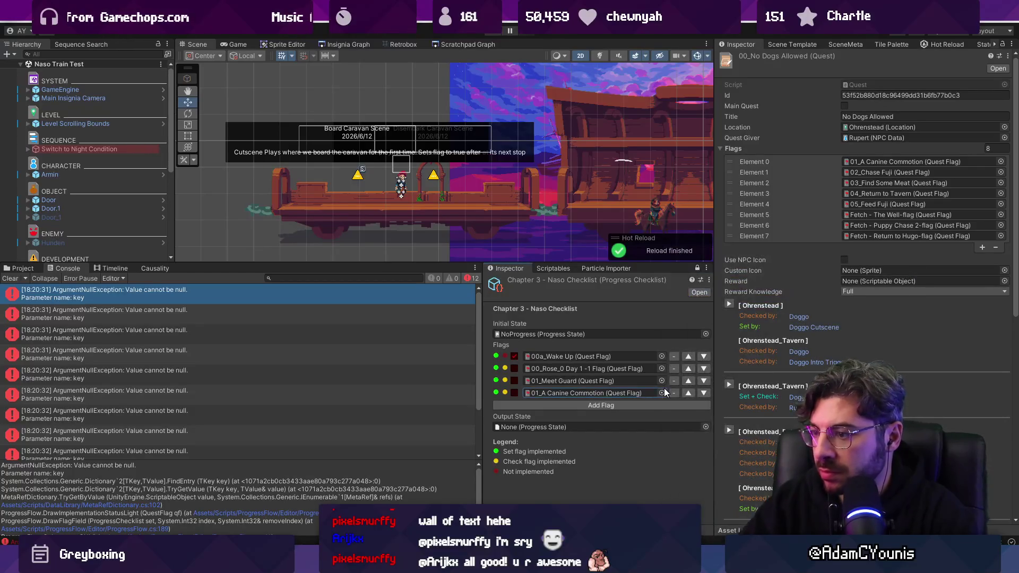
Add flag rows for 02_Chase Fuji and 03_Find Some Meat
left_click(681, 406)
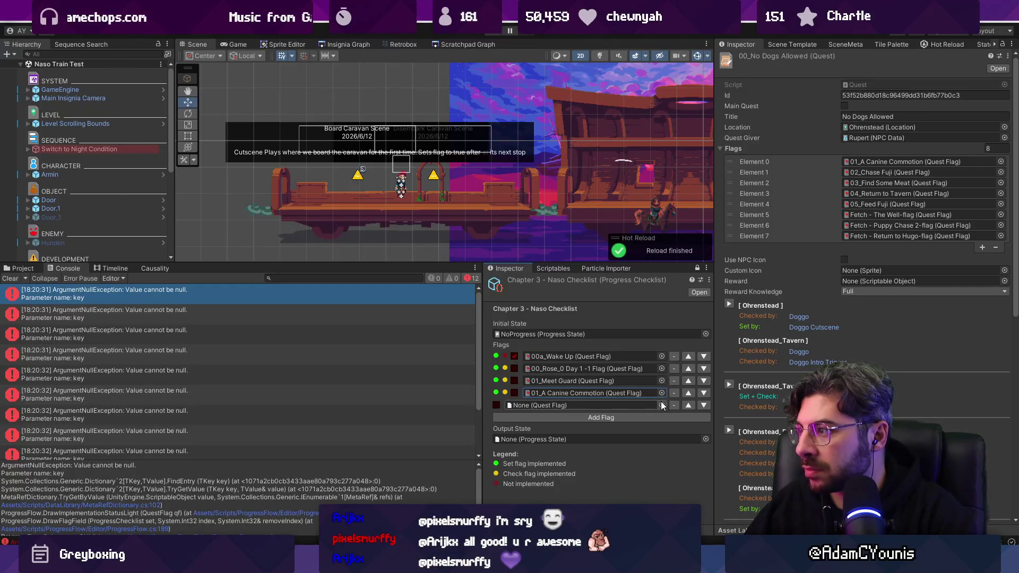
left_click(662, 405)
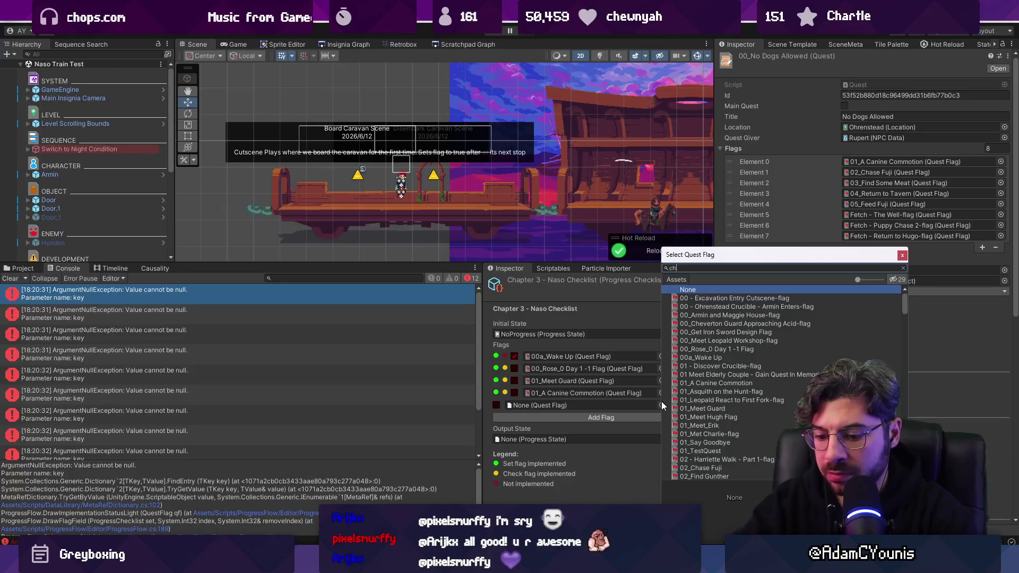
type("chase")
key("Down")
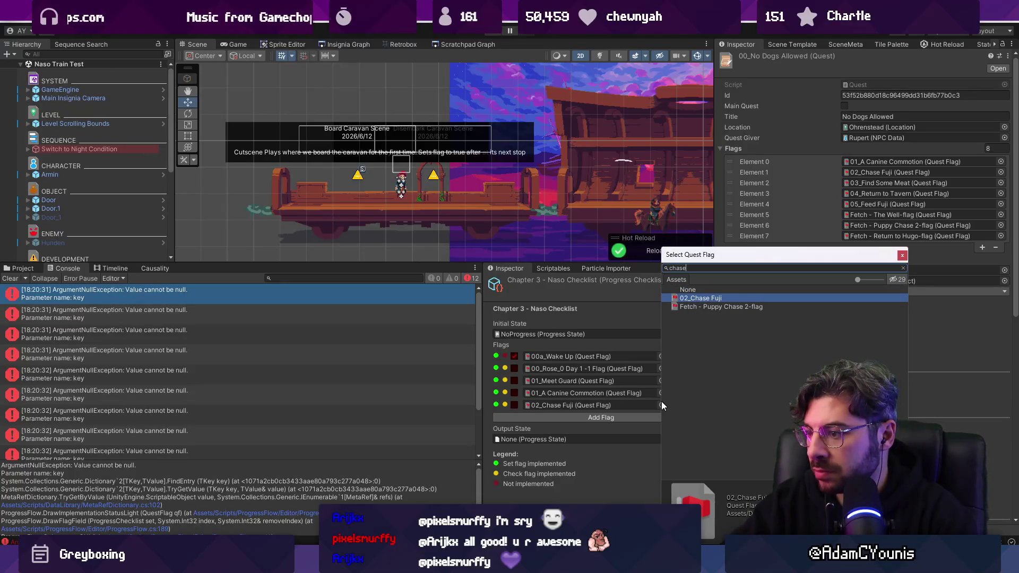
key("Return")
left_click(658, 417)
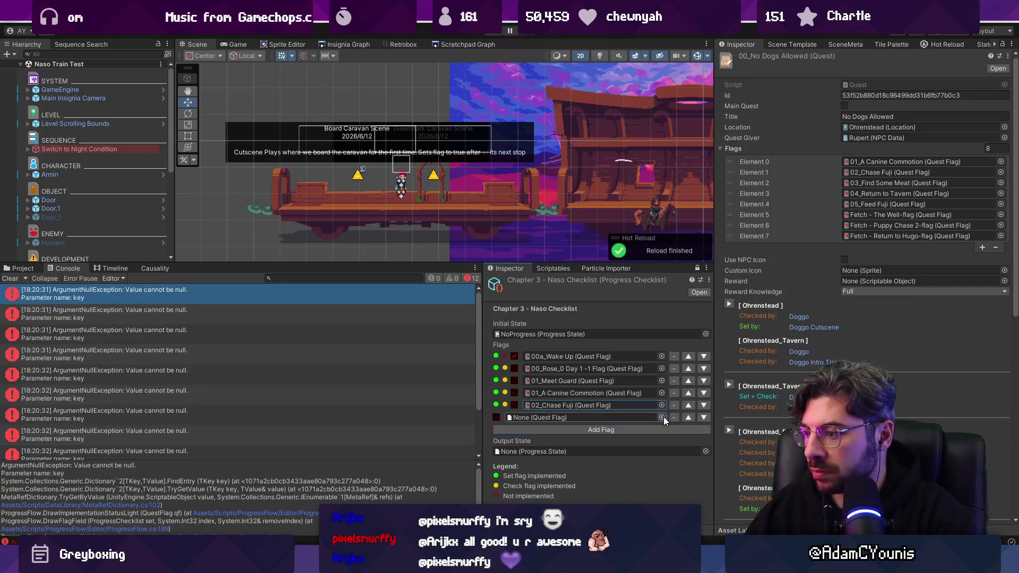
left_click(662, 418)
type("fubd sine nee")
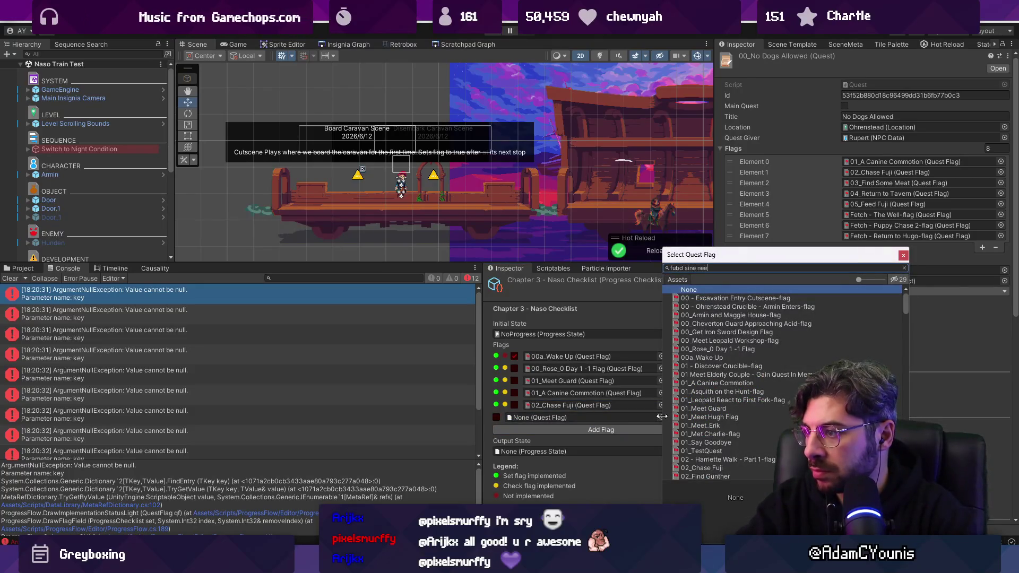
key("ctrl+a")
type("find some mee")
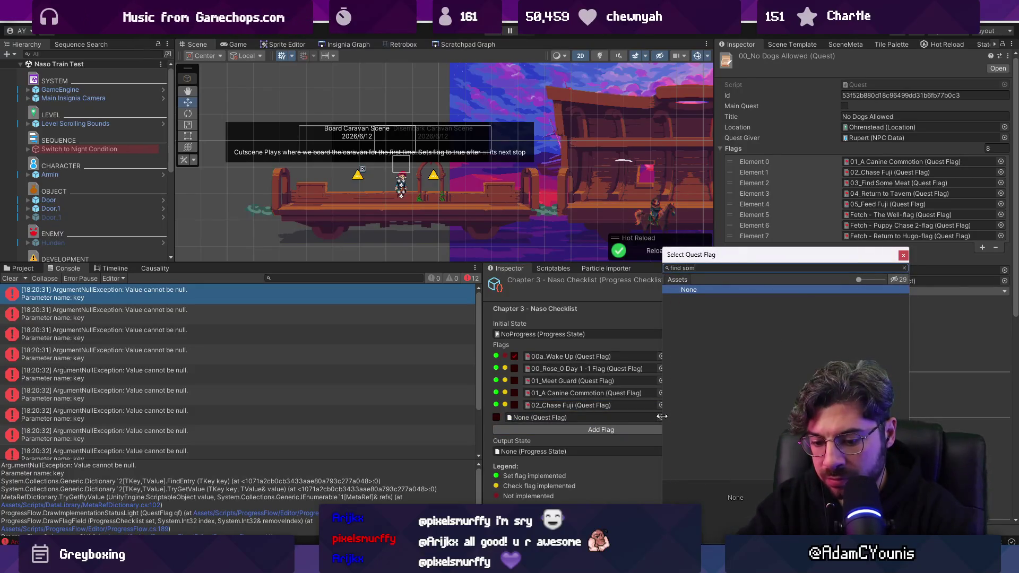
key("Return")
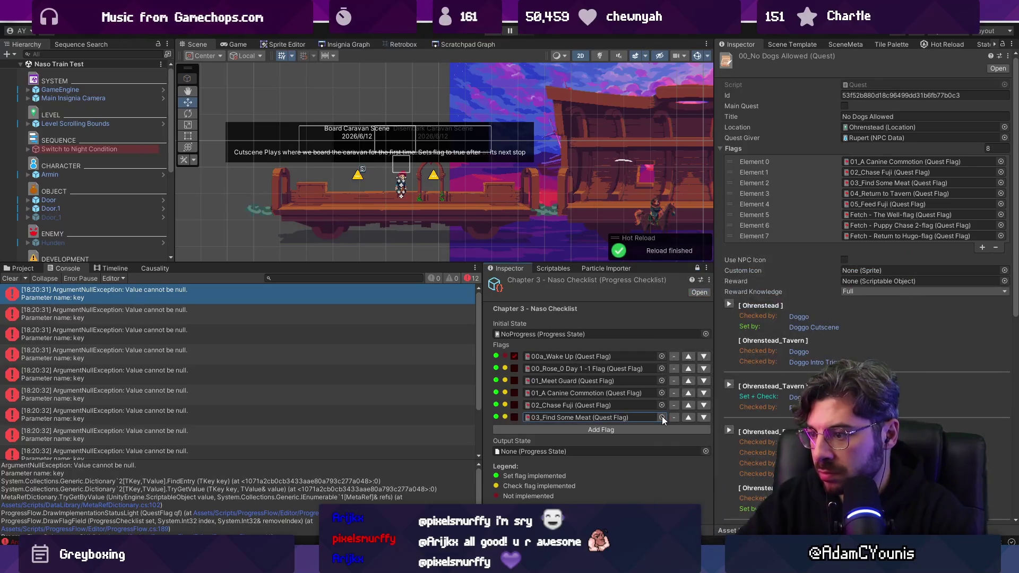
Fill the next rows with 04_Return to Tavern, 05_Feed Fuji and Fetch - The Well-flag
left_click(661, 429)
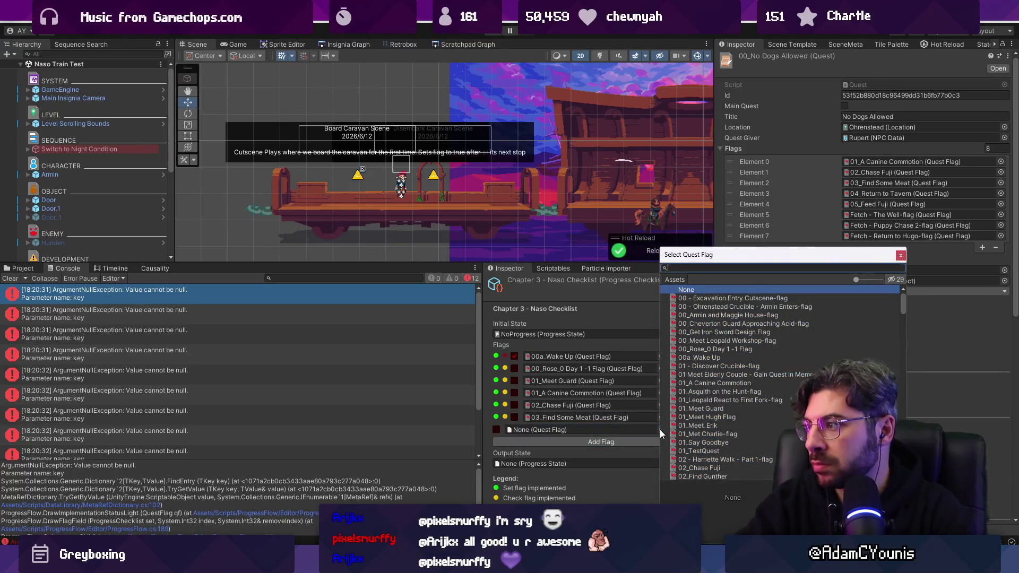
type("return to tavern")
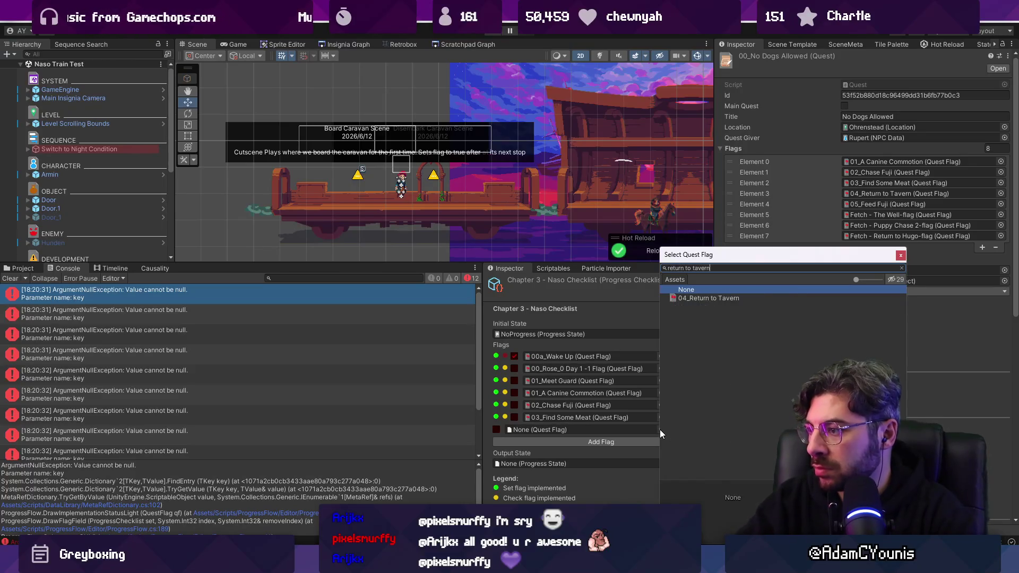
key("Return")
left_click(661, 439)
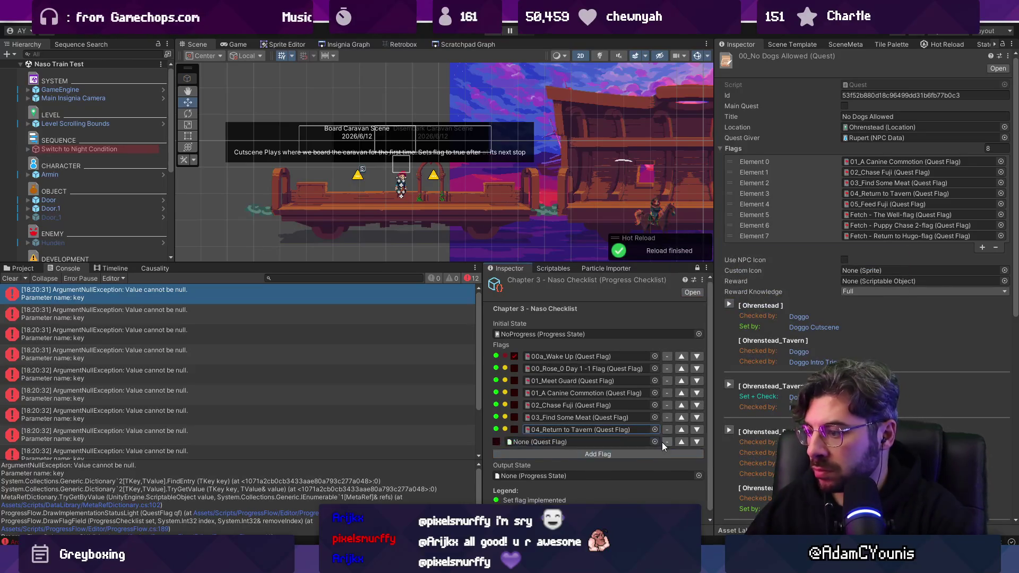
left_click(661, 442)
type("feed du")
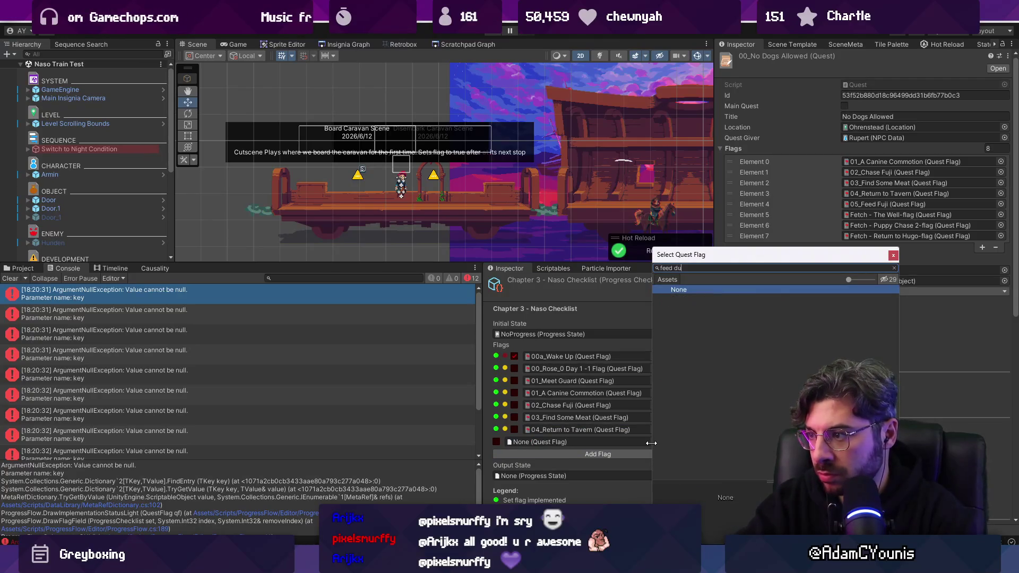
key("Return")
left_click(637, 454)
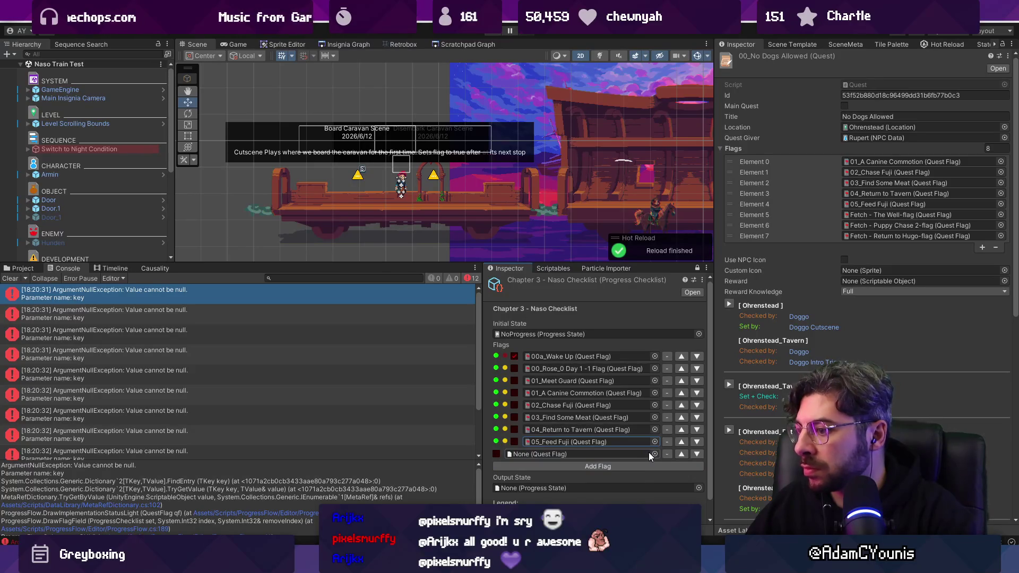
left_click(654, 452)
type("the weel")
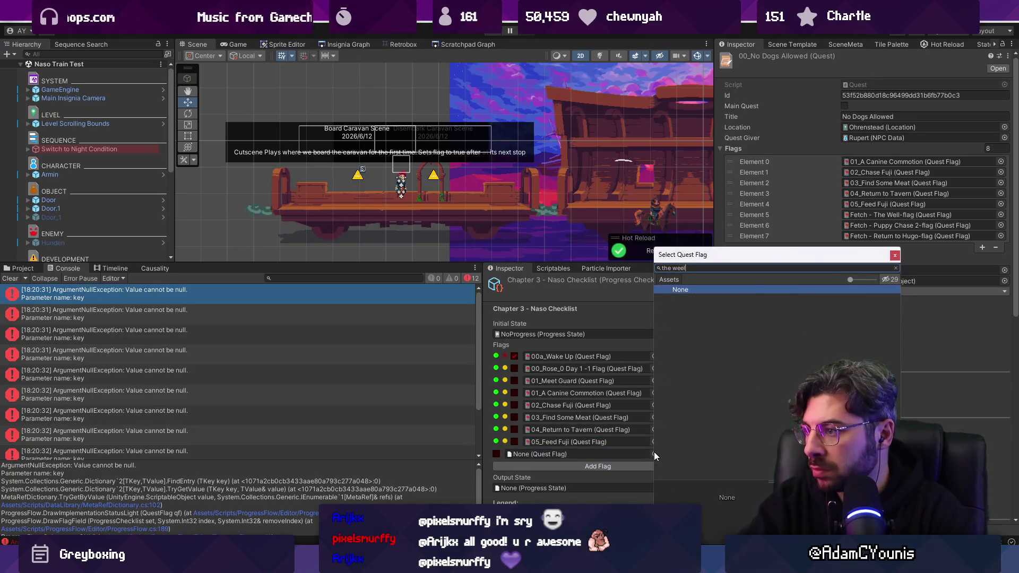
key("BackSpace")
key("Down")
key("Return")
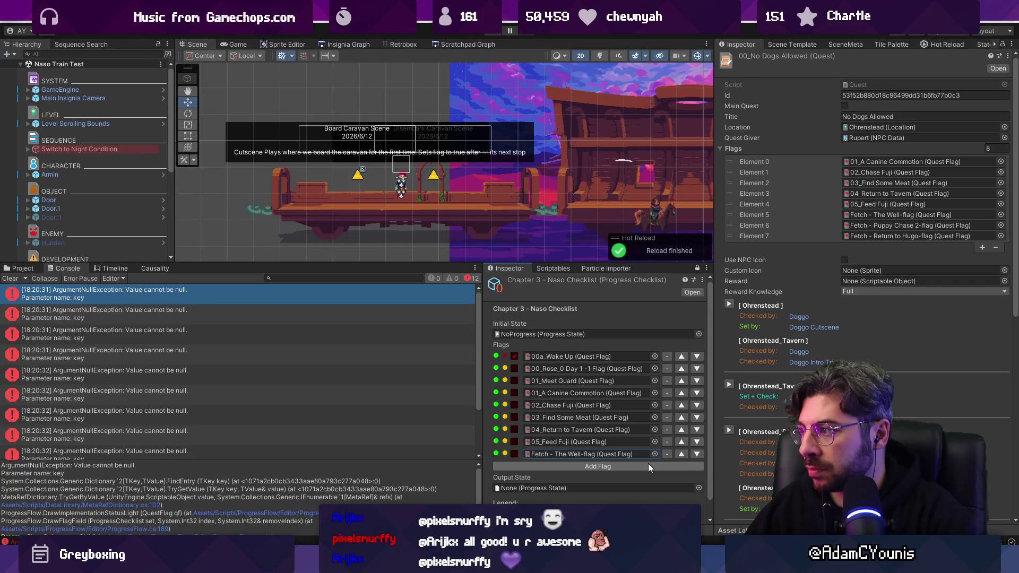
Add a Meet Old Man flag row to the checklist
left_click(648, 464)
left_click(656, 465)
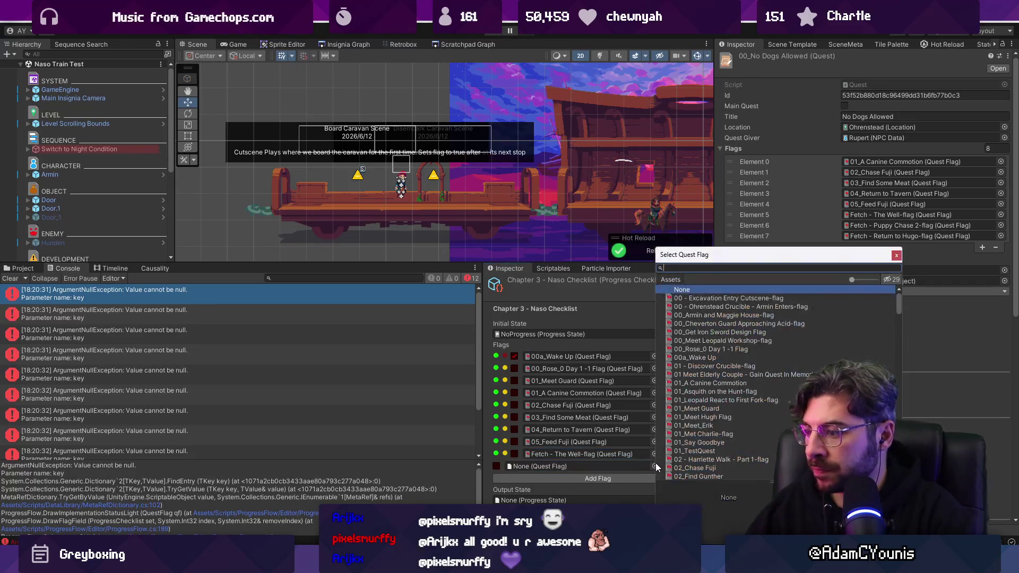
type("old man")
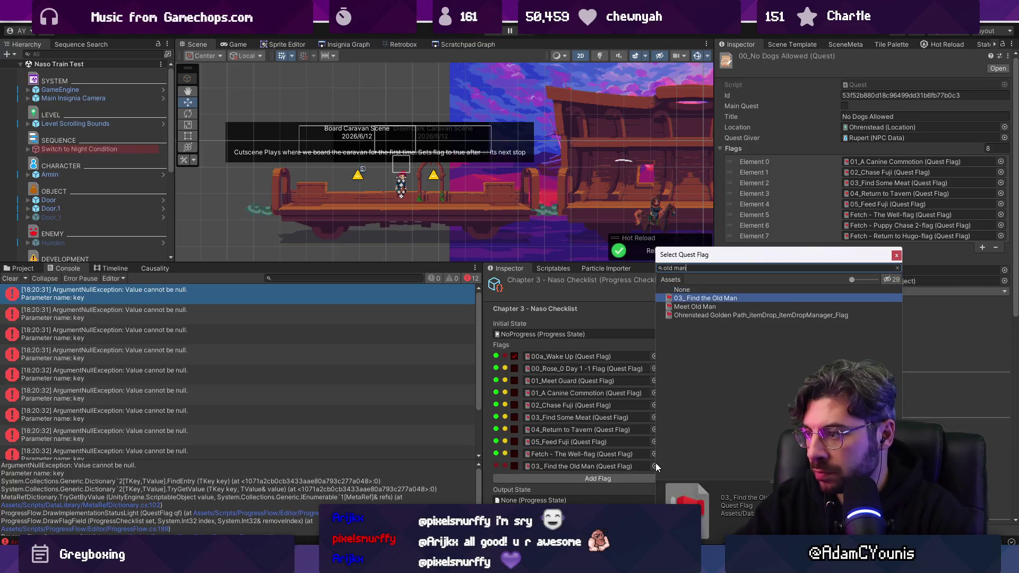
key("Down")
key("Return")
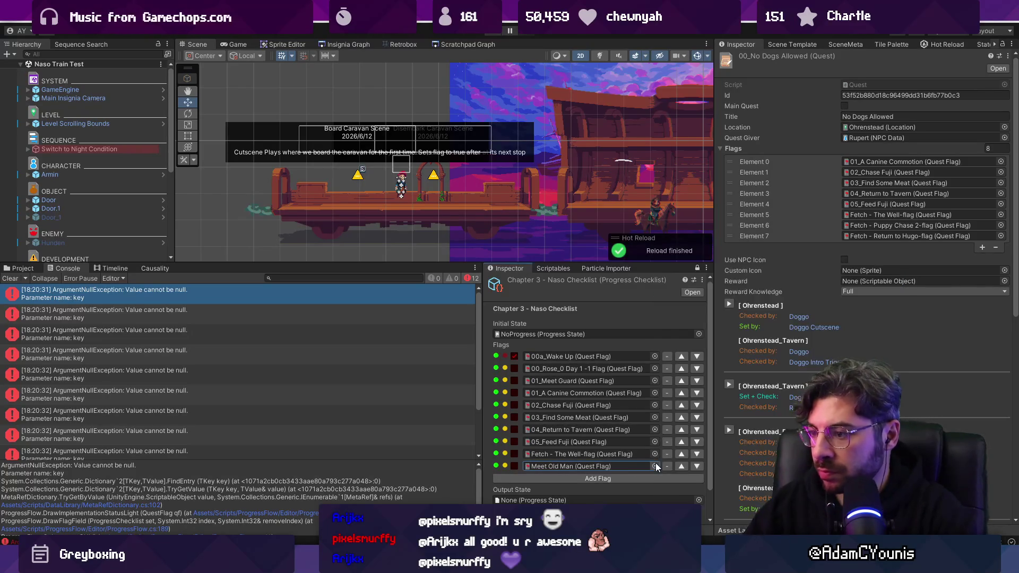
scroll(654, 458, "down", 1)
Add Fetch - Puppy Chase 2-flag and move it just above Meet Old Man
left_click(656, 450)
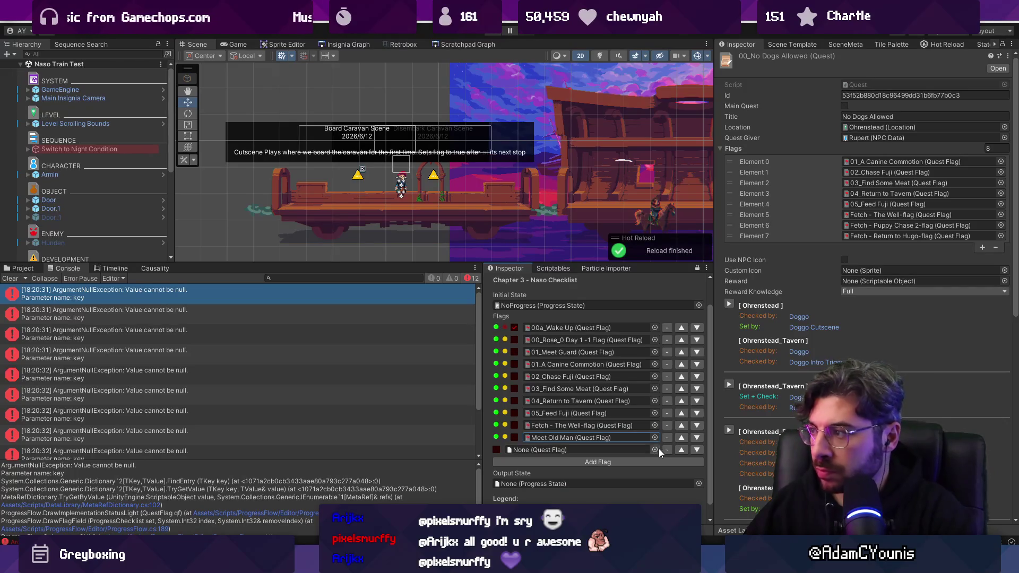
left_click(654, 450)
type("chase")
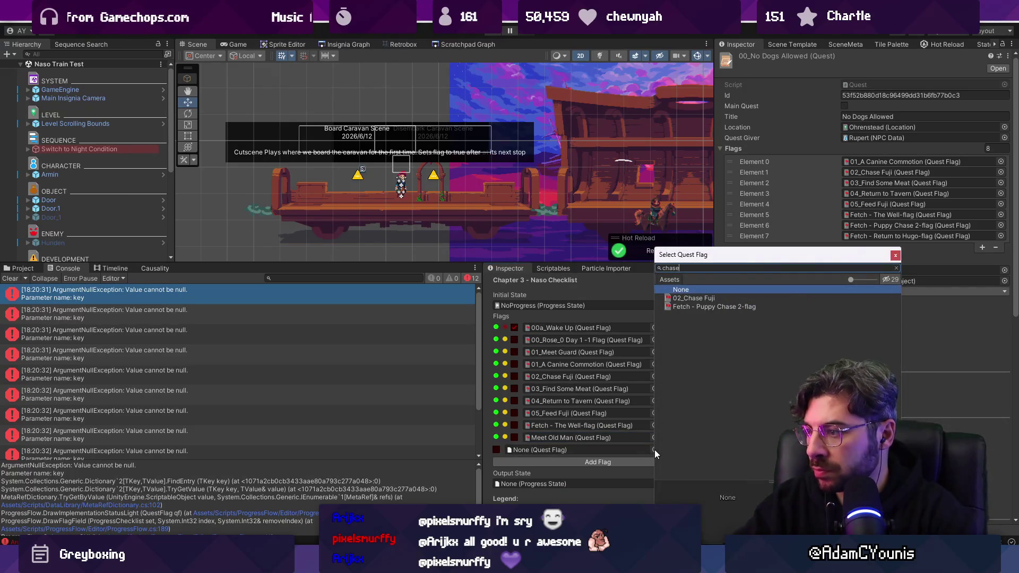
key("Down")
key("Down")
key("Return")
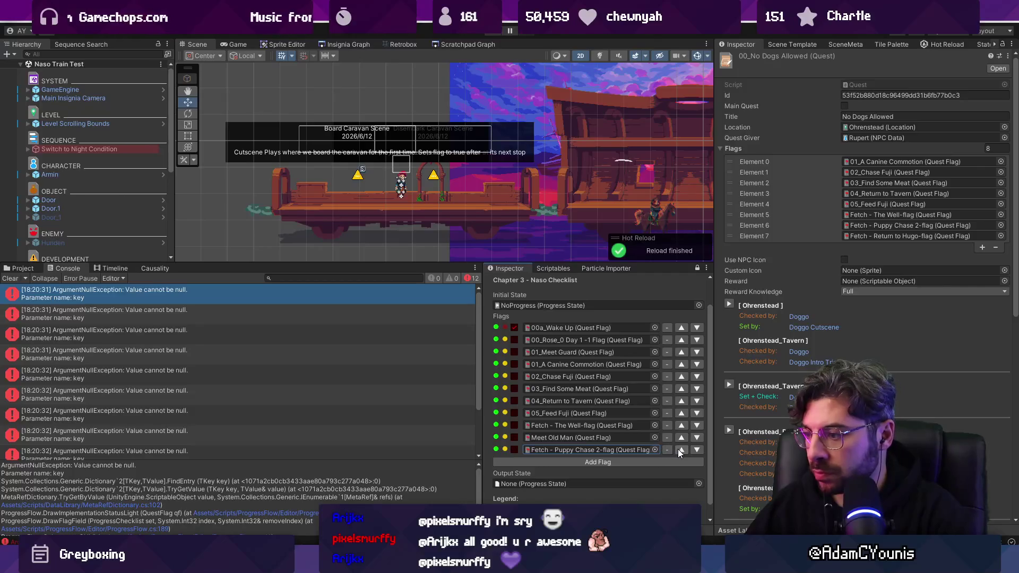
left_click(680, 450)
scroll(610, 438, "down", 1)
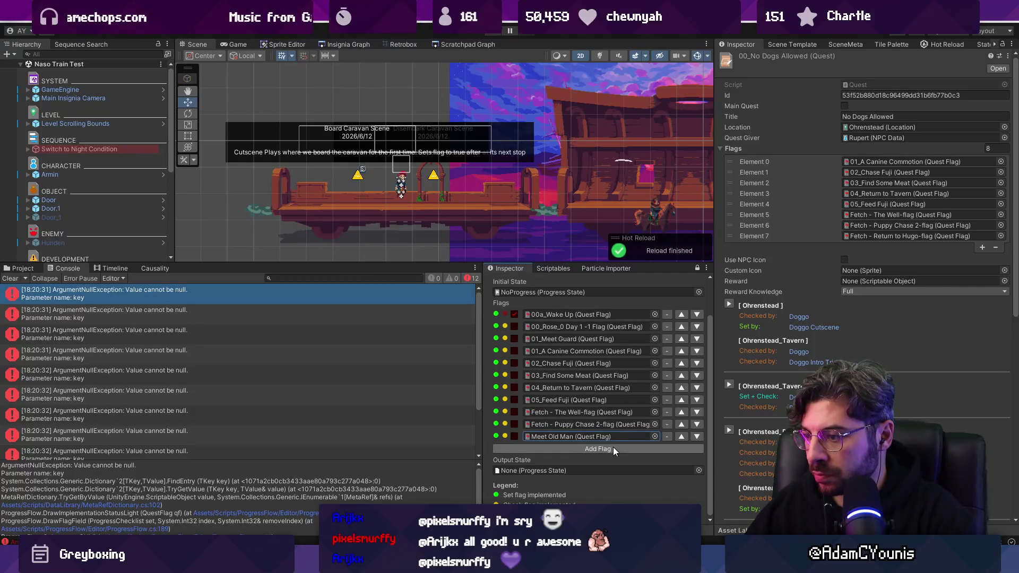
Check the Well and Puppy Chase 2 flags' scene references, then open Fetch Puppy Chase 2 Sequence, saving first
double_click(604, 412)
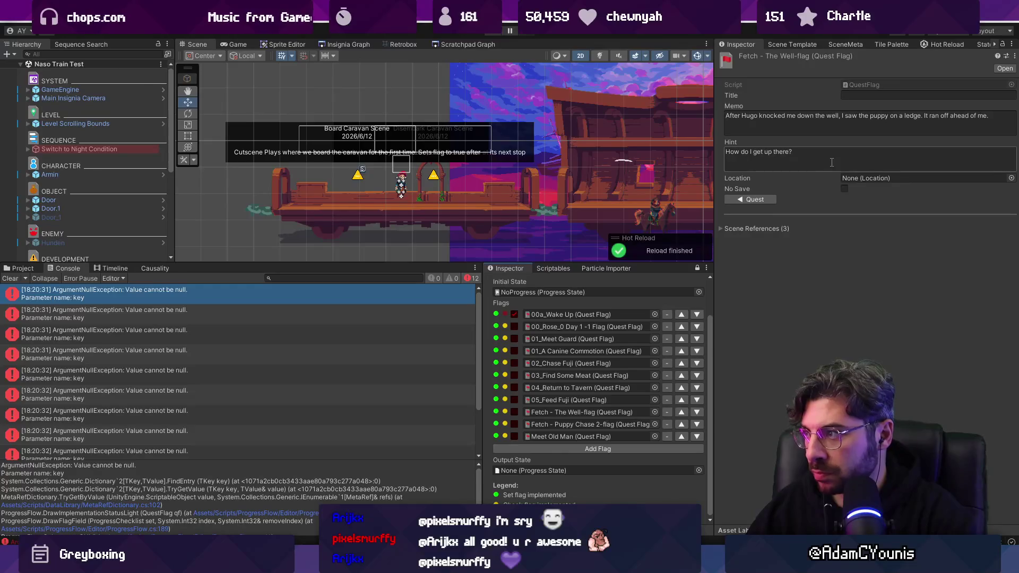
left_click(723, 229)
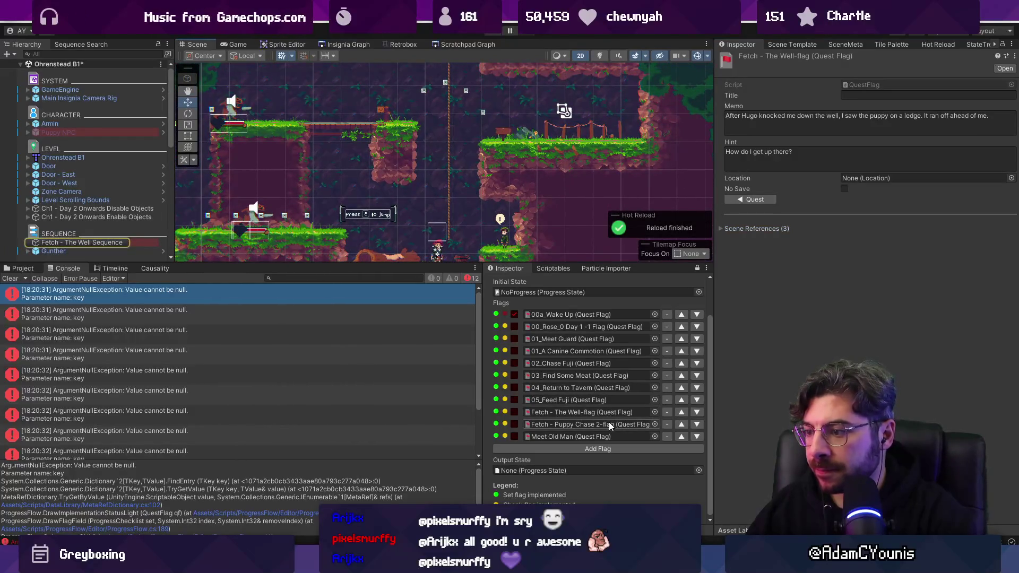
double_click(610, 424)
left_click(756, 229)
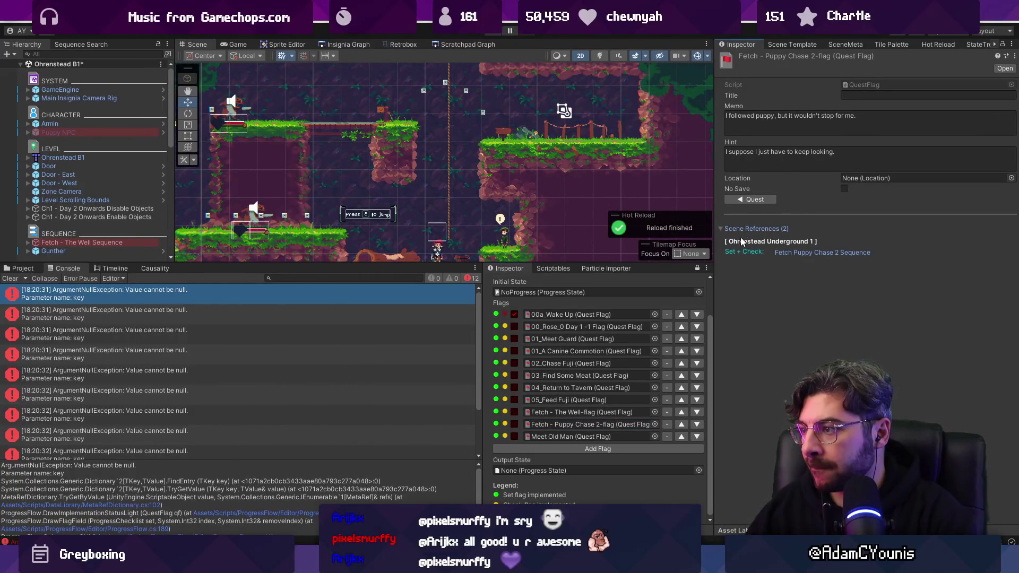
left_click(785, 256)
left_click(538, 297)
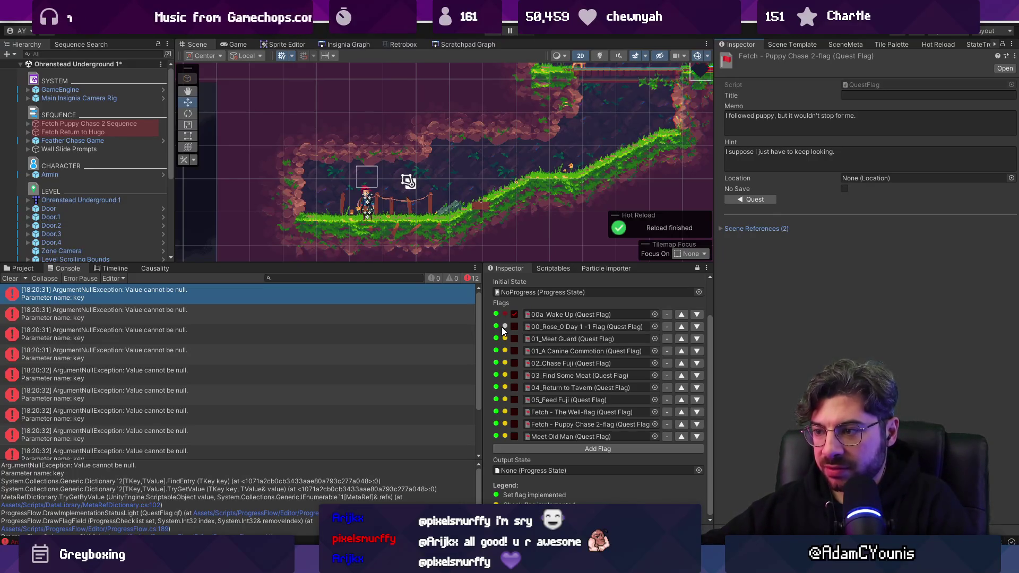
Add 'bool both = set && check;' after the set line in DrawImplementationStatusLight and save
key("alt+Tab")
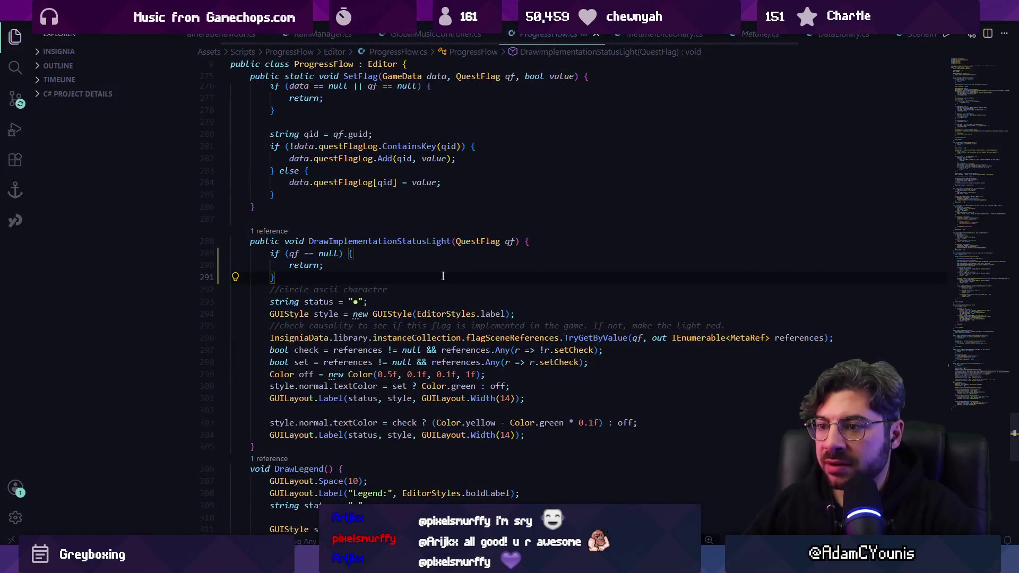
scroll(413, 273, "down", 5)
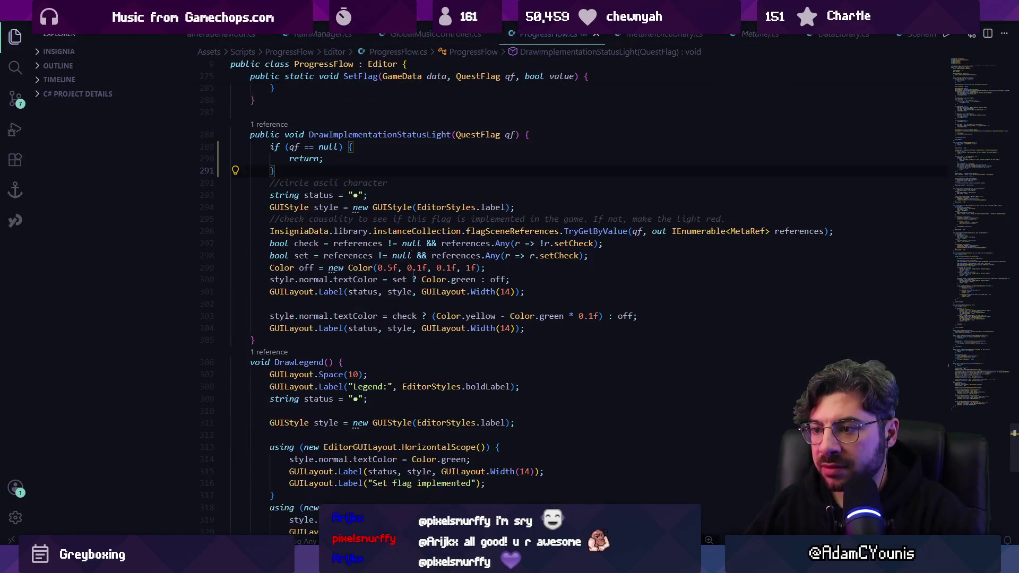
left_click(509, 285)
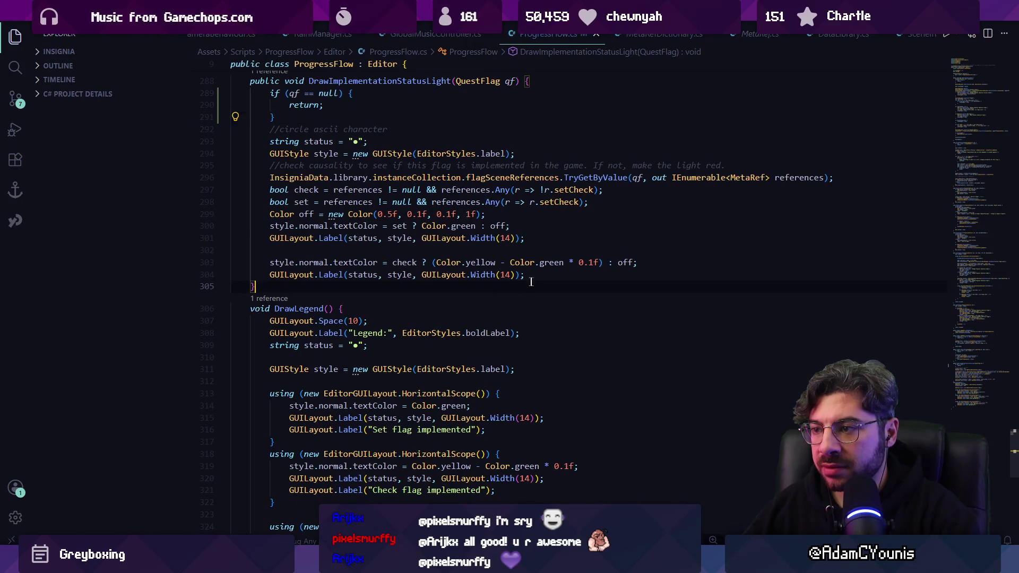
scroll(534, 281, "down", 3)
scroll(536, 280, "up", 4)
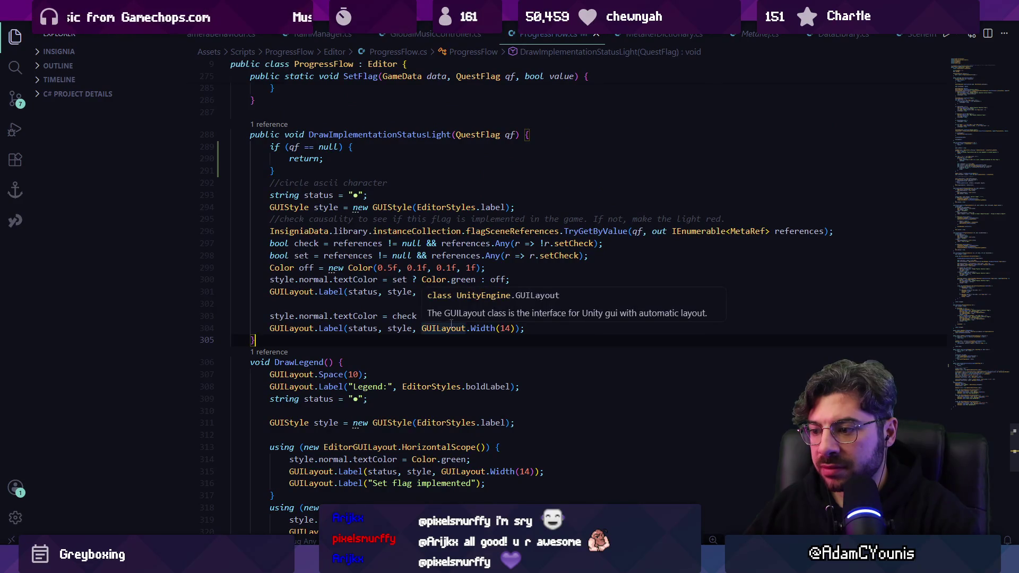
key("alt+Tab")
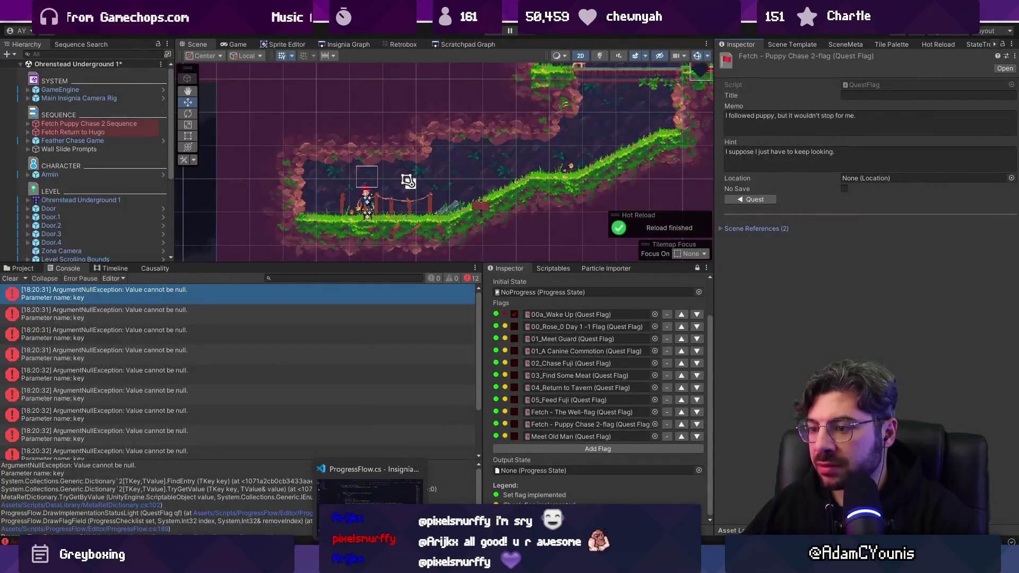
key("alt+Tab")
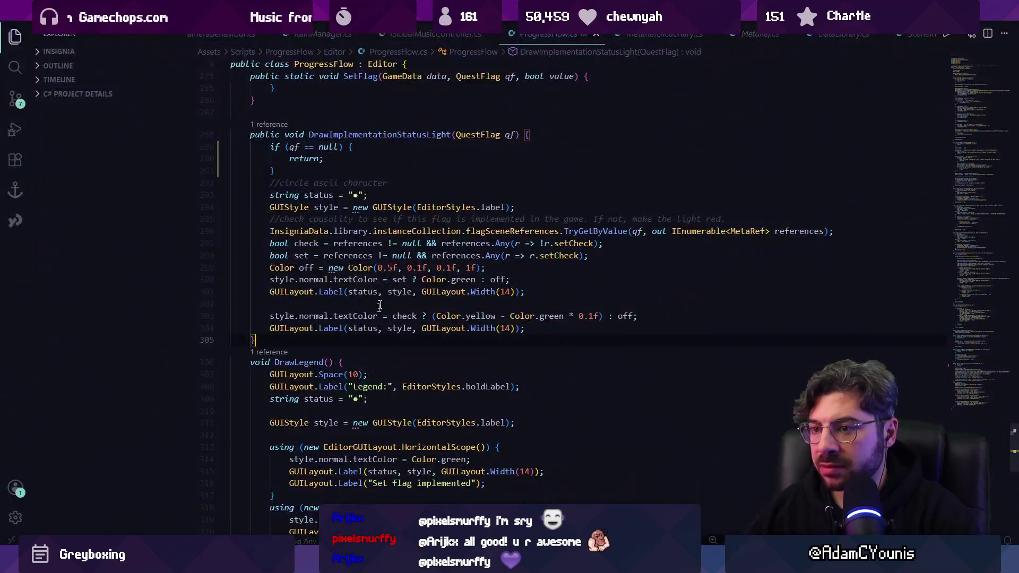
left_click(336, 293)
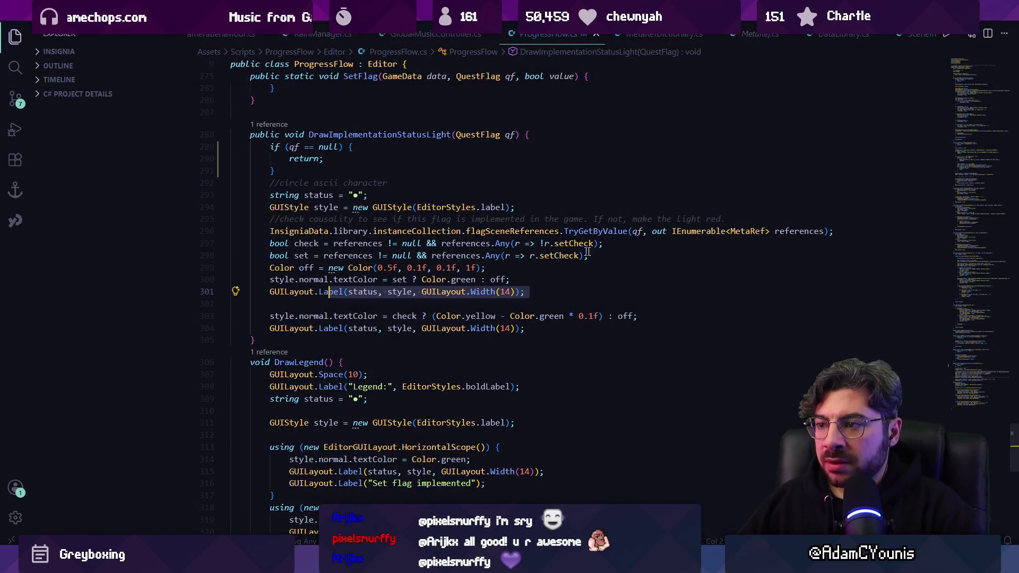
left_click(628, 254)
key("Return")
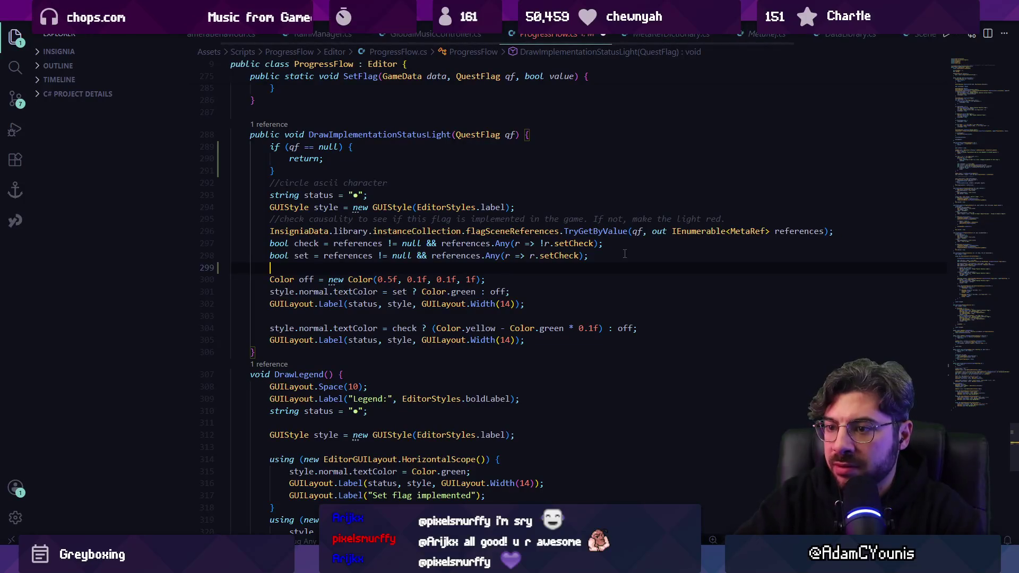
type("bool both = set && check;")
key("ctrl+s")
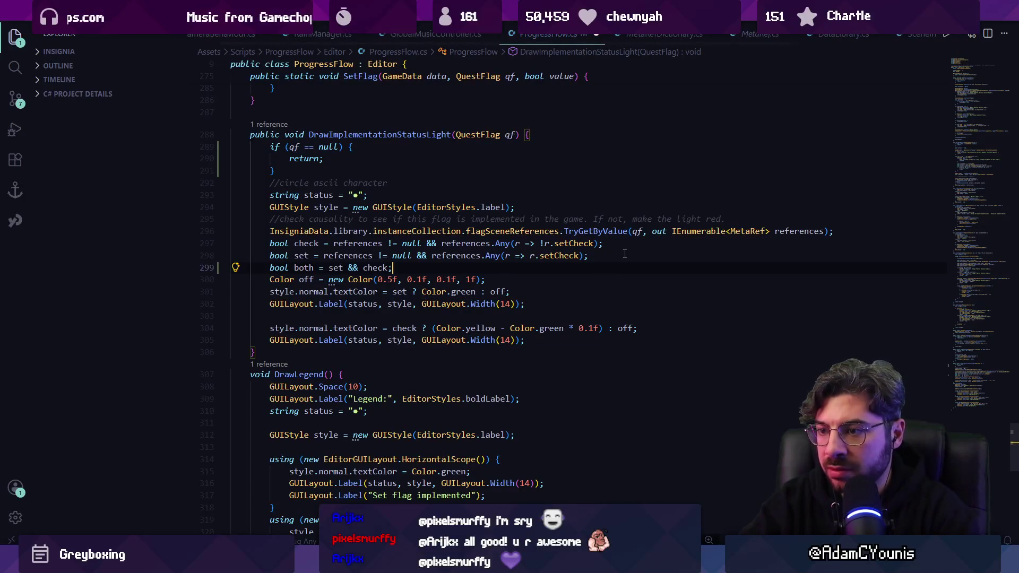
key("Down")
key("Down")
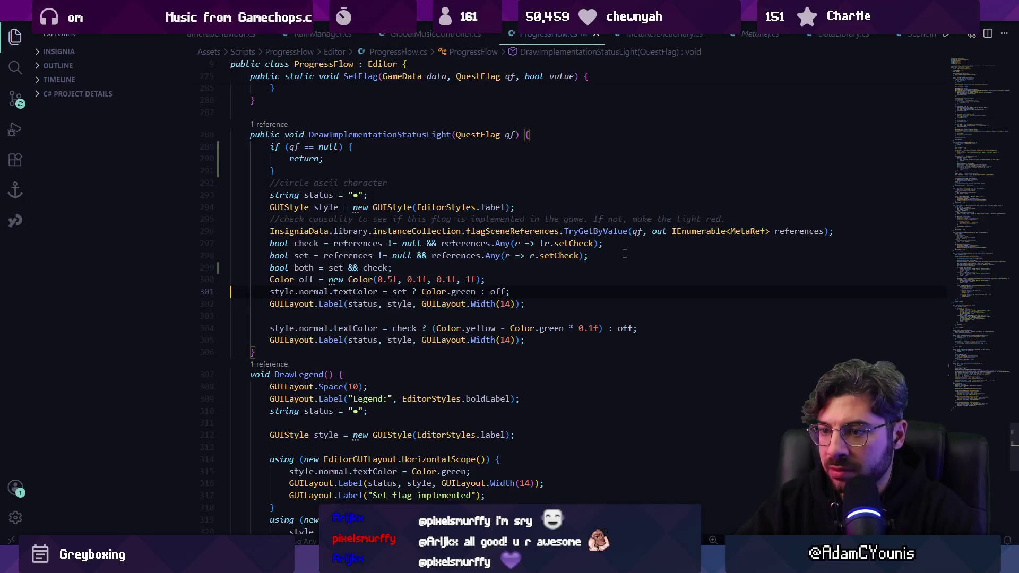
Insert the suggested setColour line from MetaRef, then search the workspace for 'set + check'
key("Down")
key("Down")
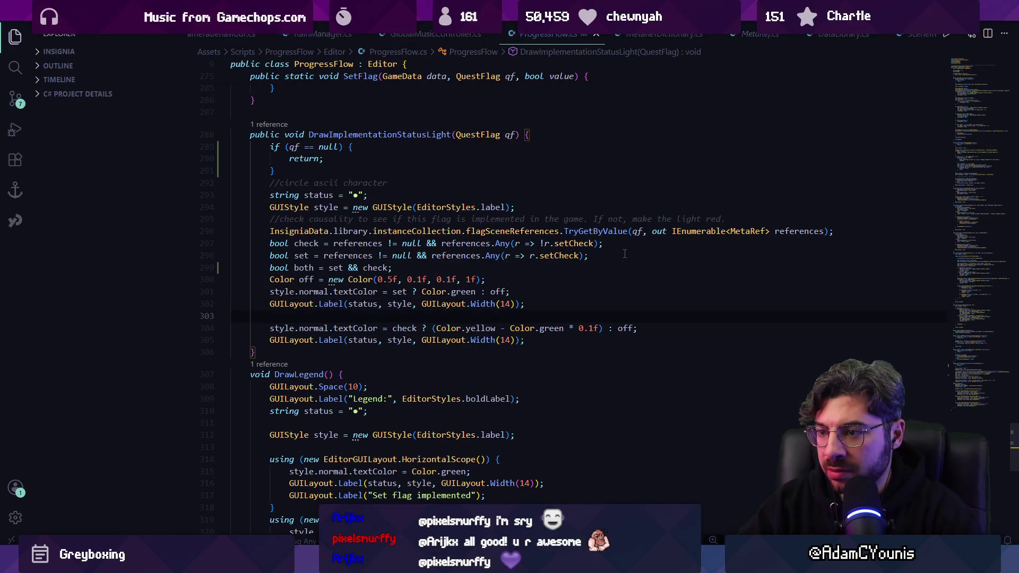
key("Up")
key("Up")
key("Up")
key("Return")
key("Return")
key("Return")
key("Up")
key("Up")
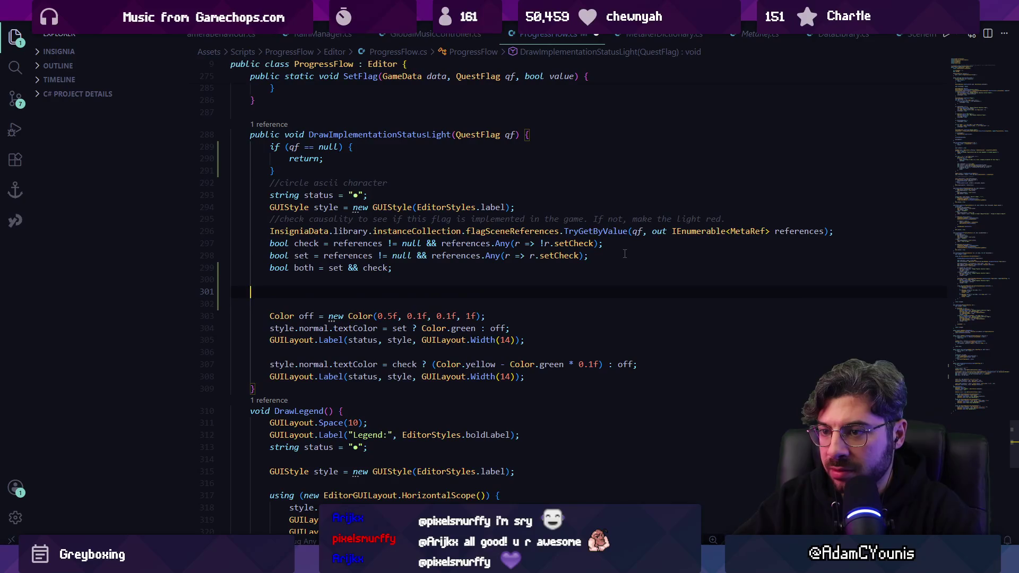
type("Colo")
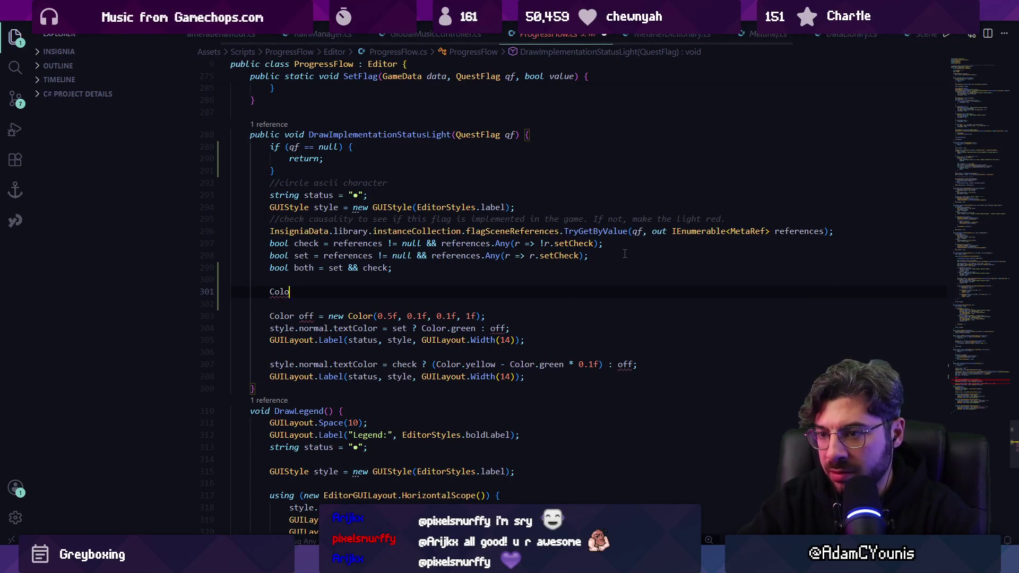
type("r setColour = MetaRef.setColour;")
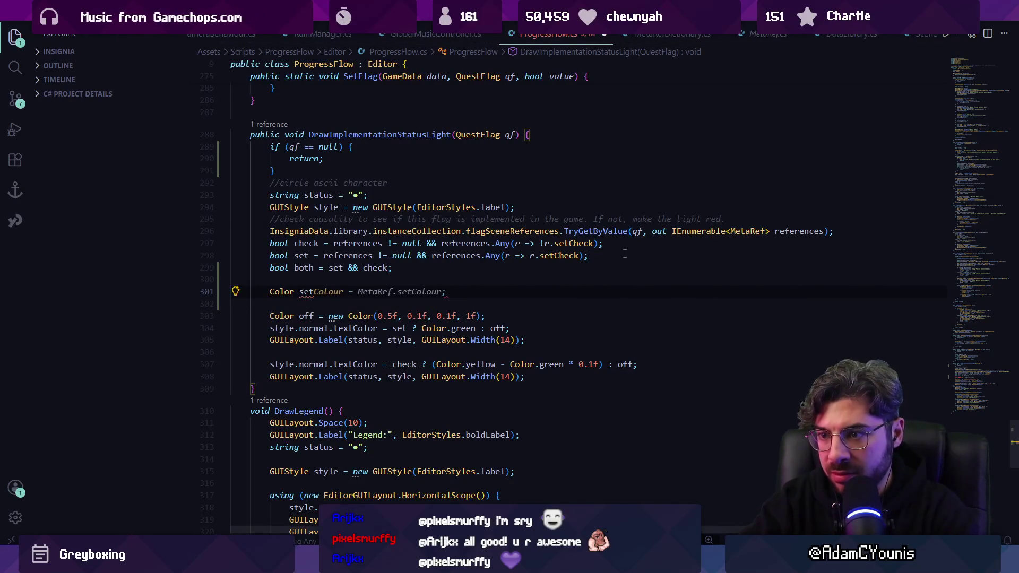
key("Tab")
key("Tab")
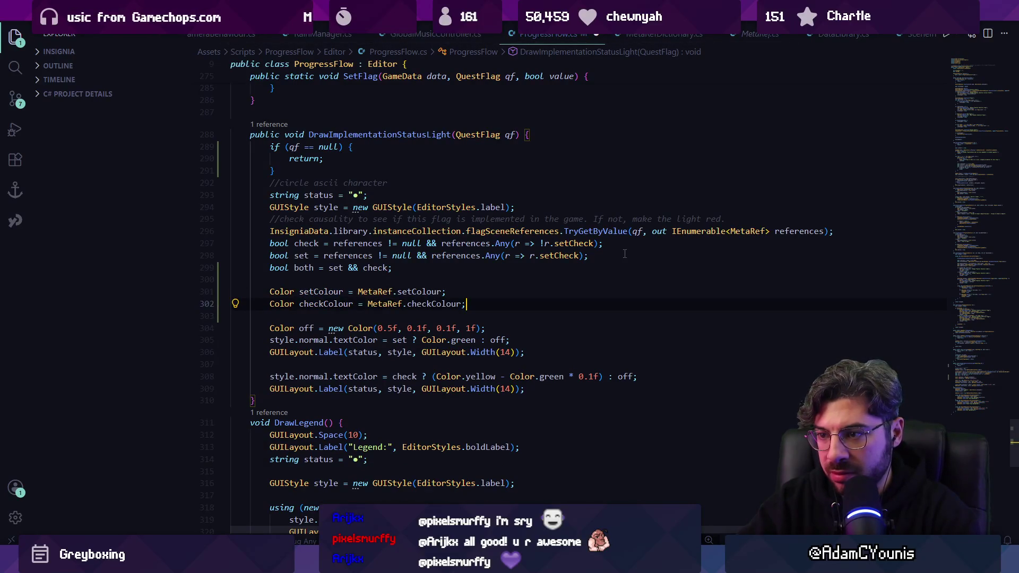
left_click(428, 292, "ctrl")
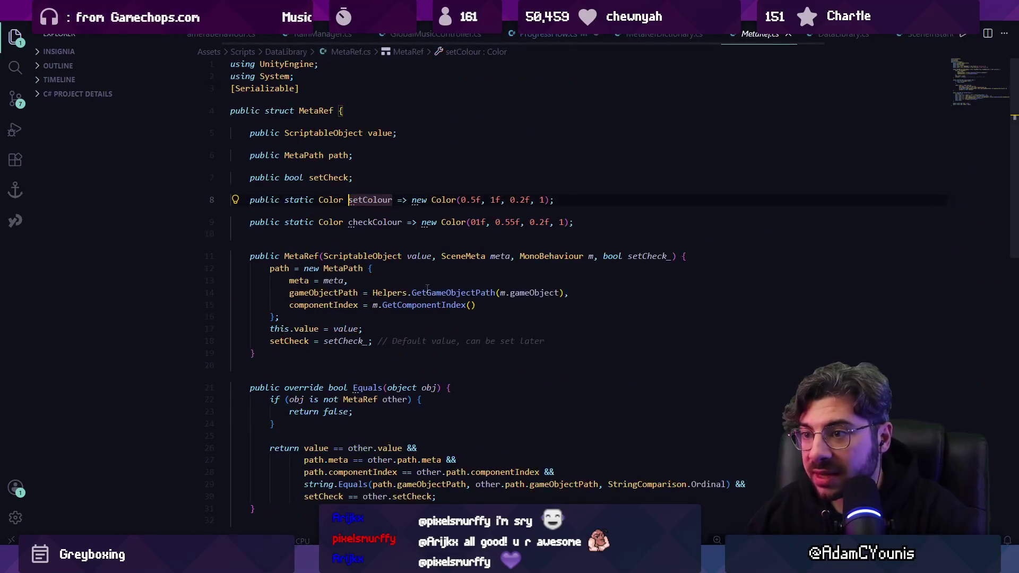
key("alt+Left")
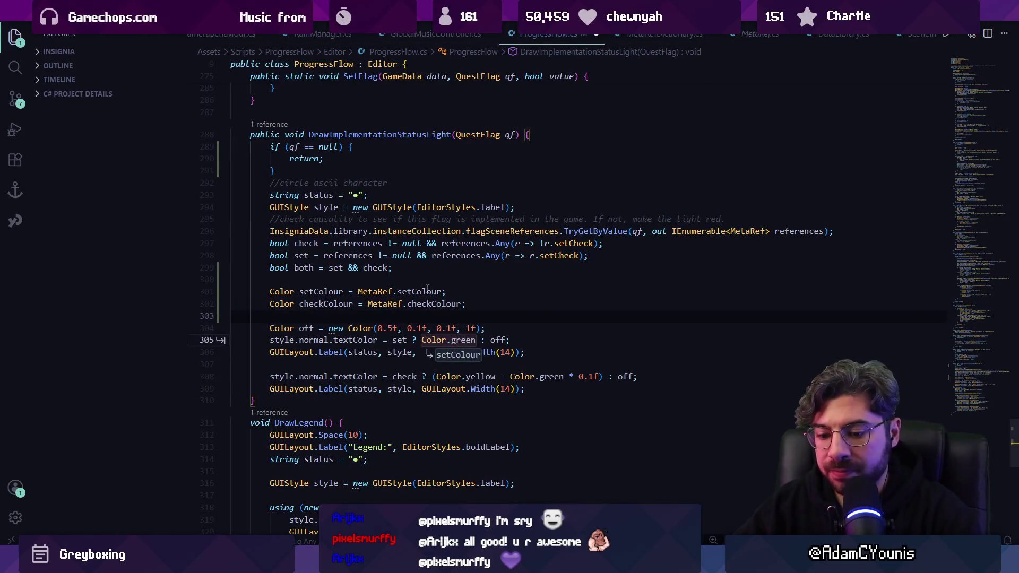
key("ctrl+shift+f")
type("set + check")
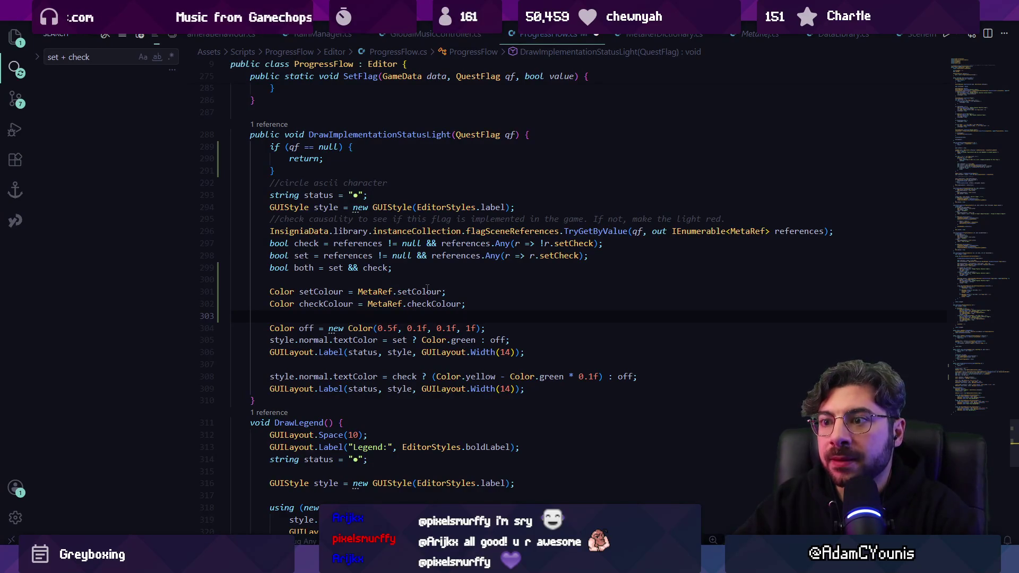
Refine the search to 'set + ch' and open the Set + Check match in QuestFlagEditor.cs
key("BackSpace")
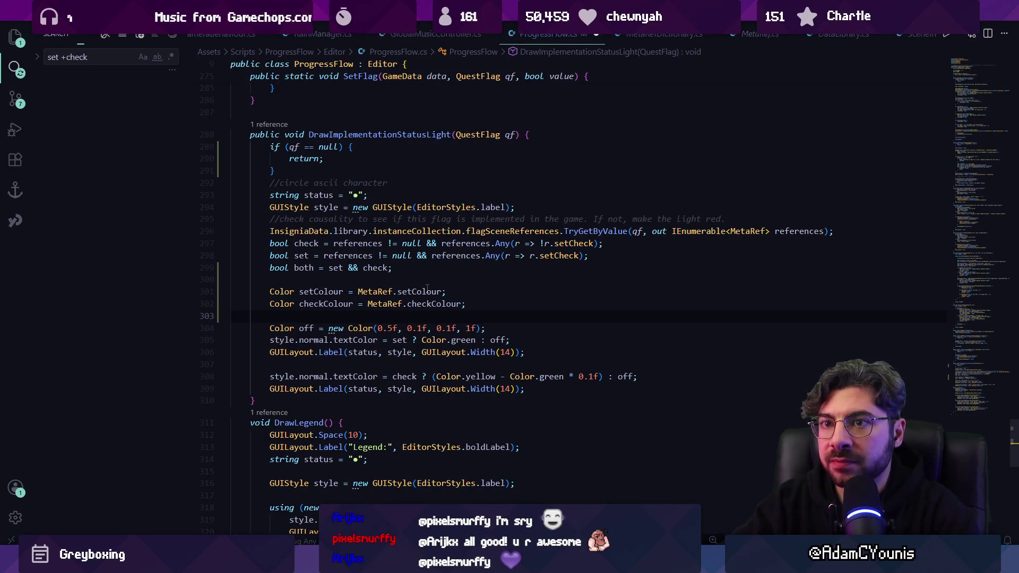
key("Left")
key("BackSpace")
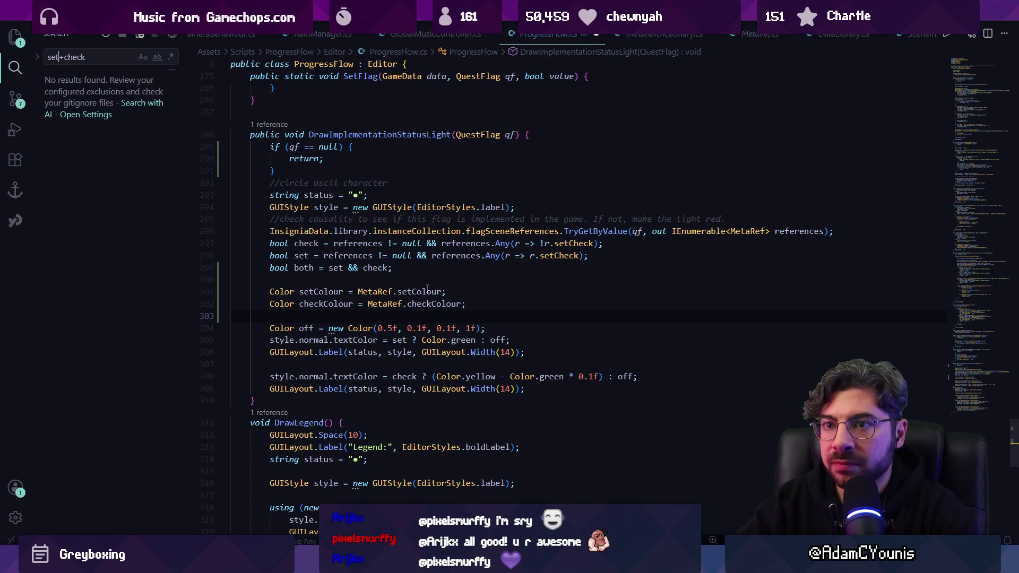
key("End")
key("BackSpace")
key("BackSpace")
key("BackSpace")
key("Left")
type("+")
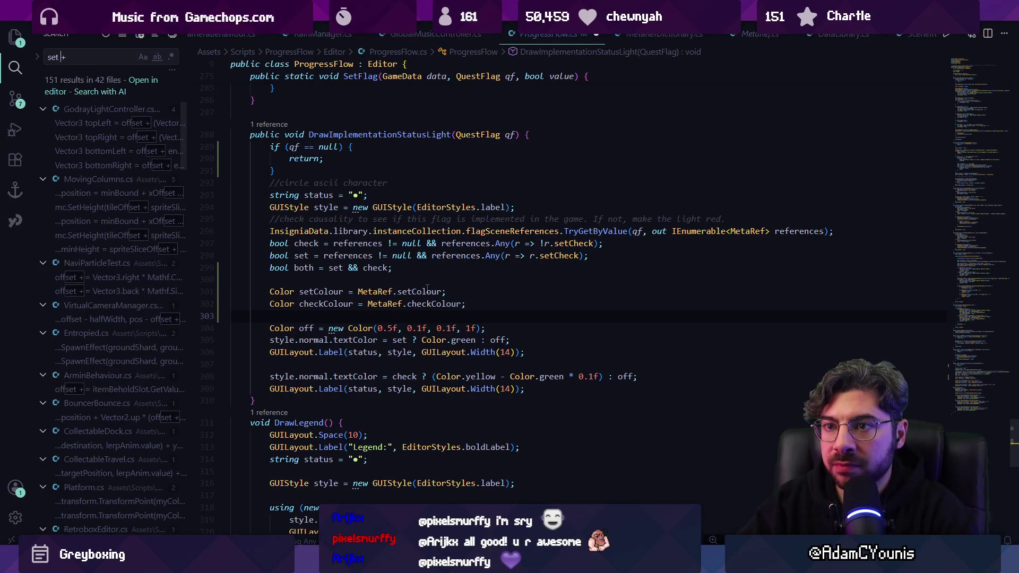
type(" ch")
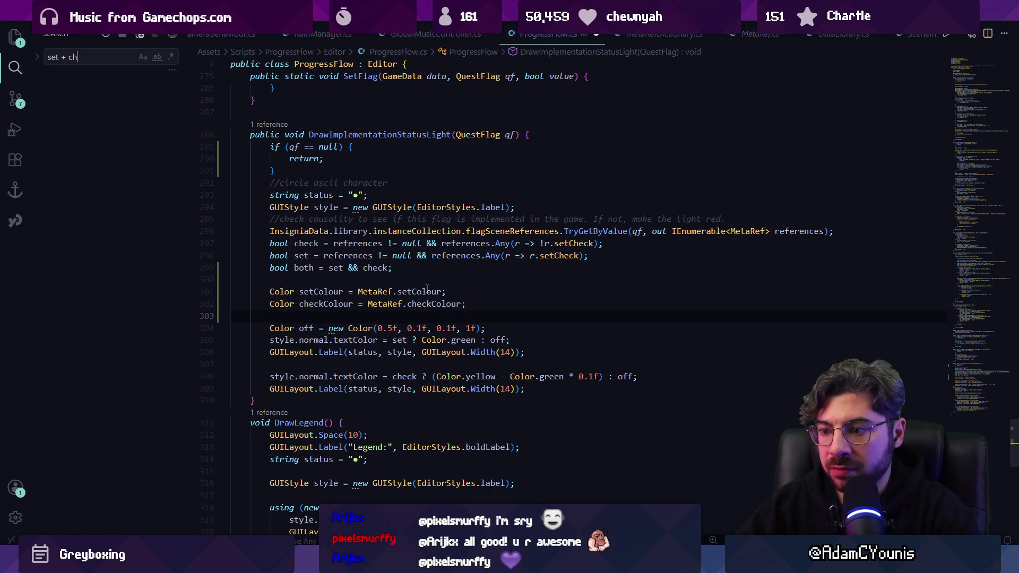
left_click(96, 123)
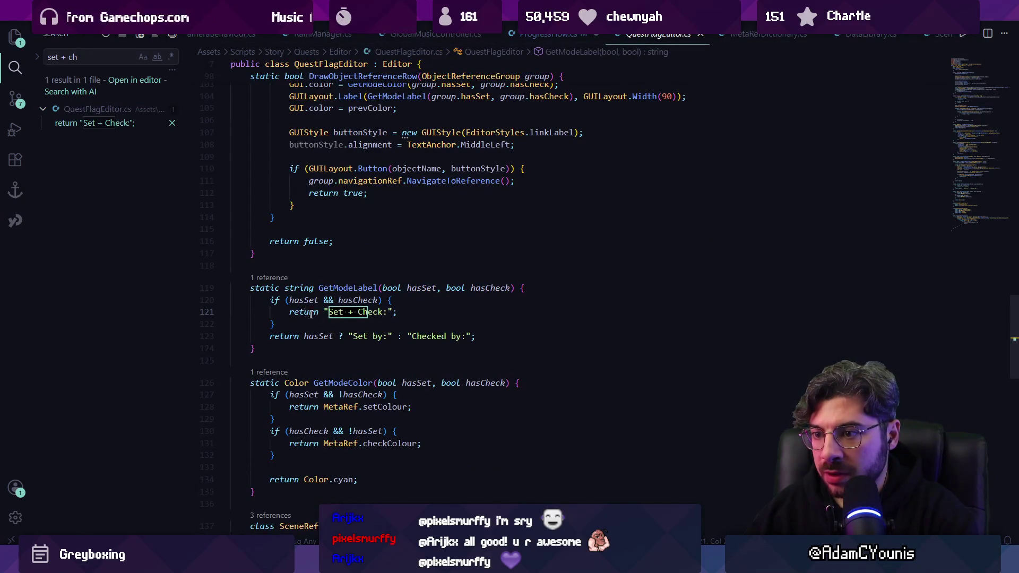
Trace GetModeLabel usages to the GetModeColor call in DrawObjectReferenceRow
left_click(278, 277)
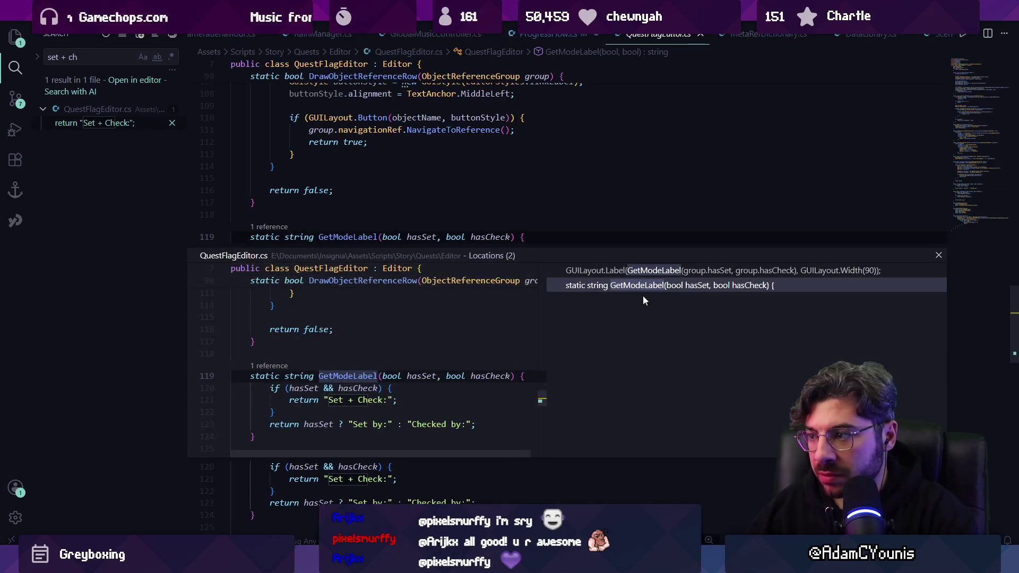
key("Escape")
left_click(412, 263)
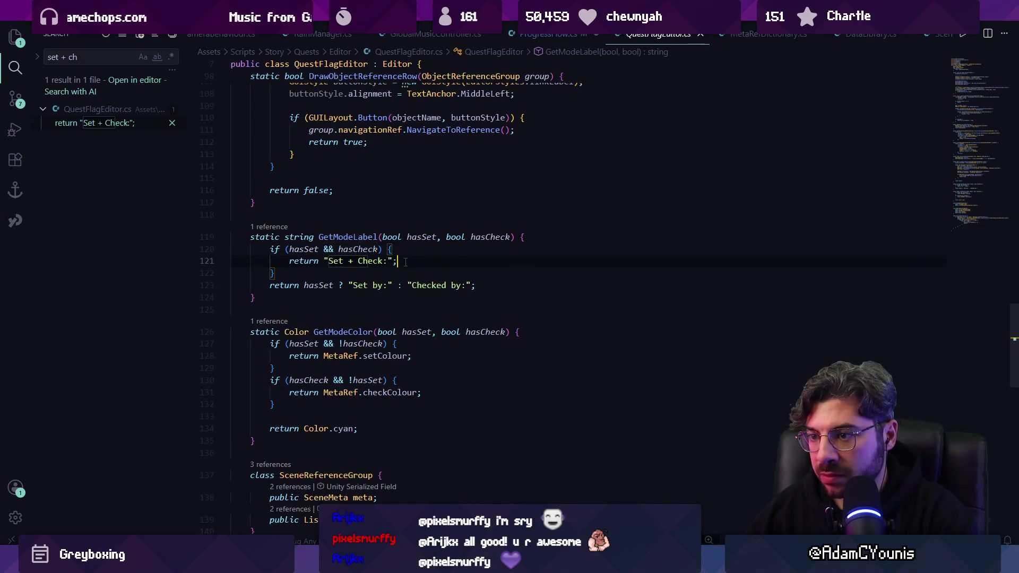
scroll(409, 264, "down", 1)
left_click(271, 200)
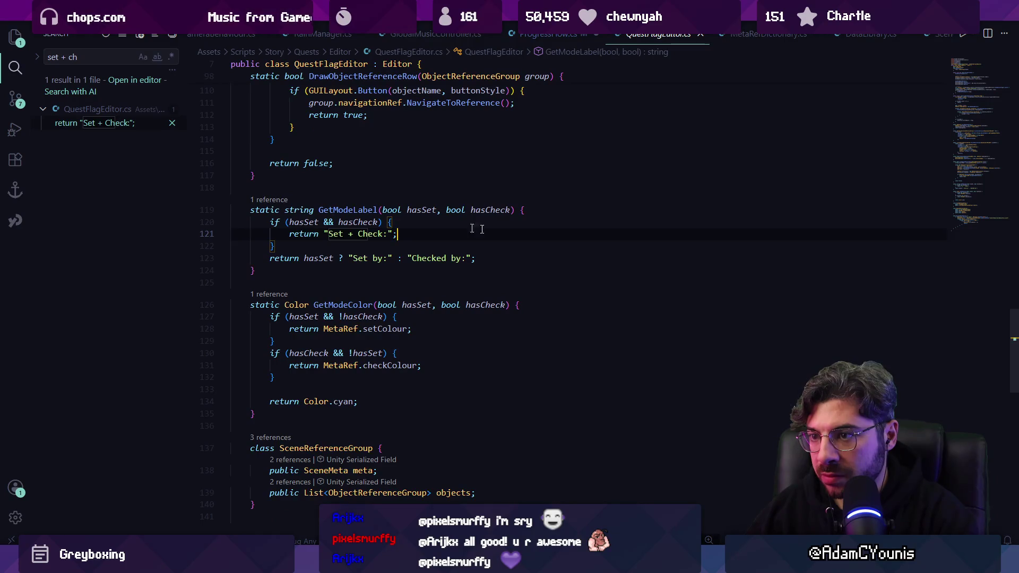
double_click(407, 306)
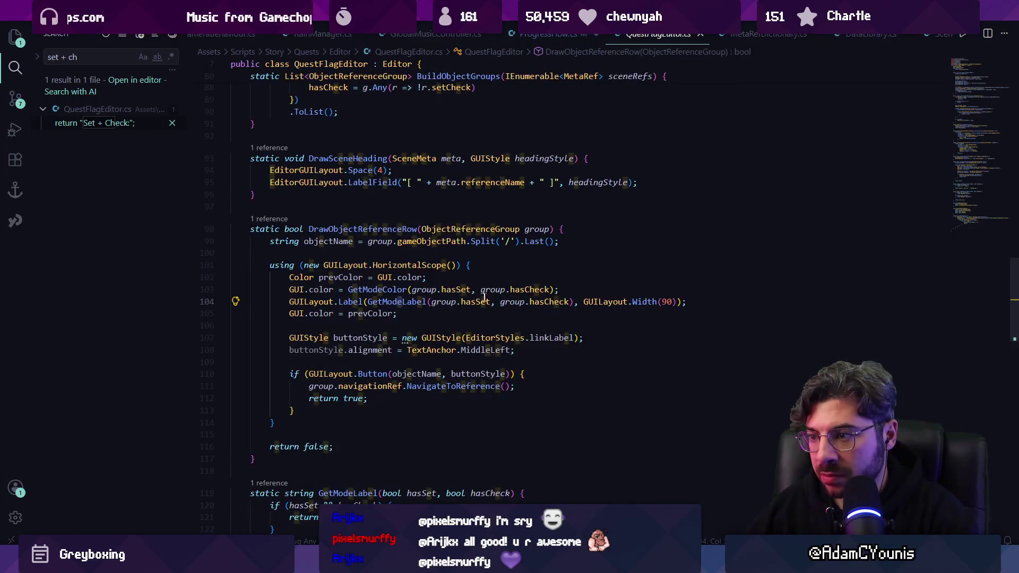
double_click(550, 301)
key("Left")
key("Right")
key("Right")
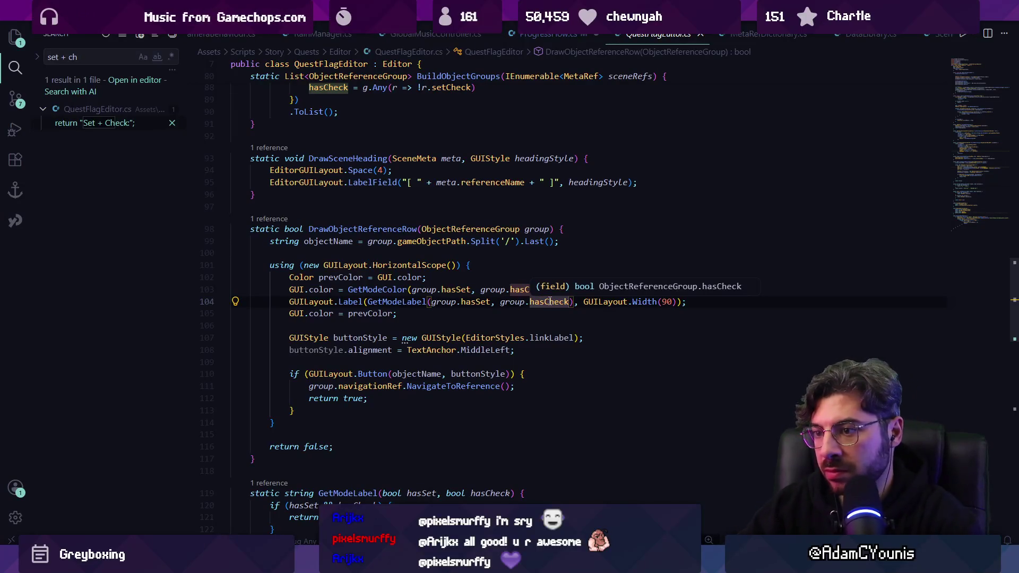
left_click(399, 289)
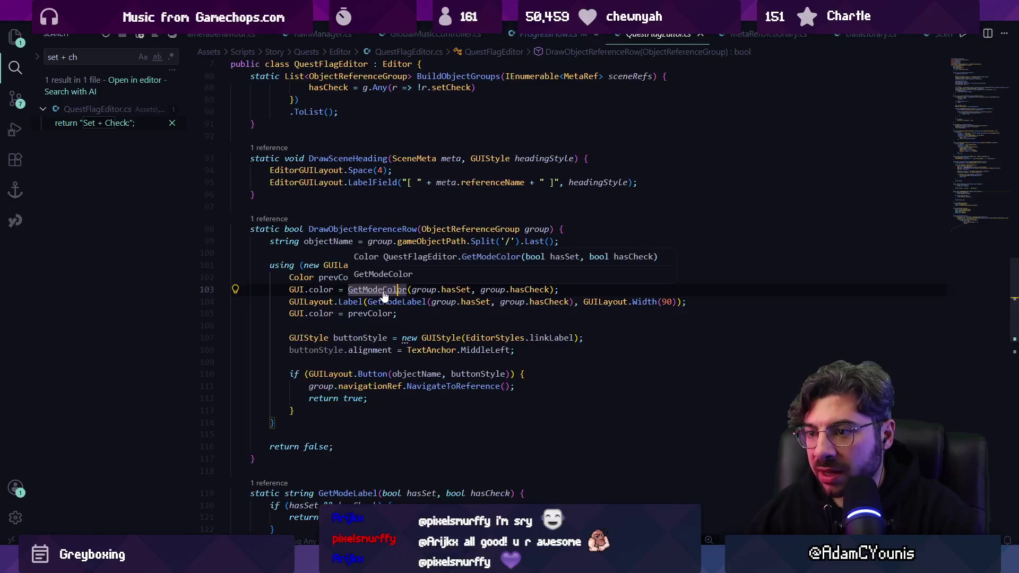
Make GetModeColor public in QuestFlagEditor.cs and save
key("F12")
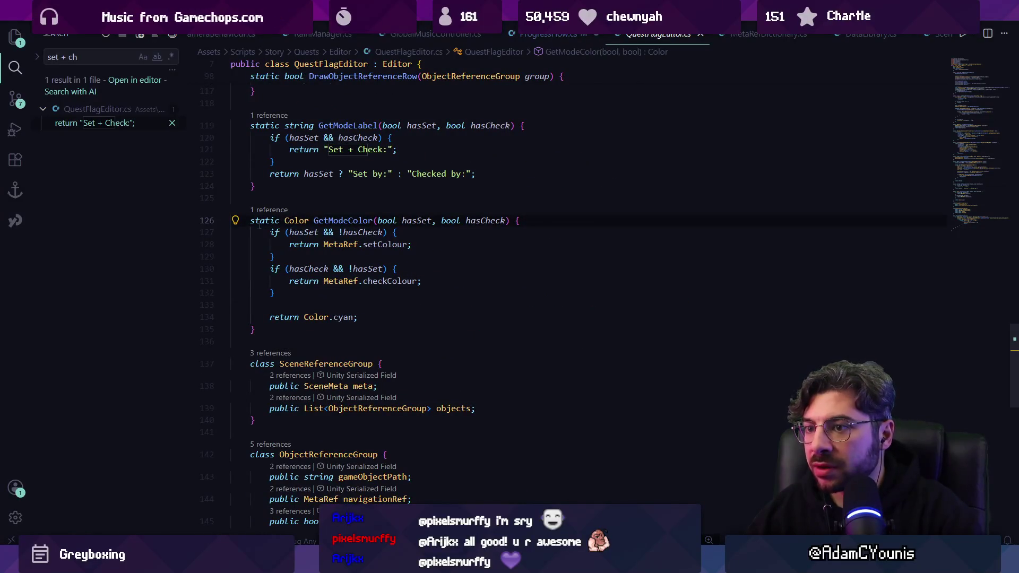
left_click(250, 221)
type("public")
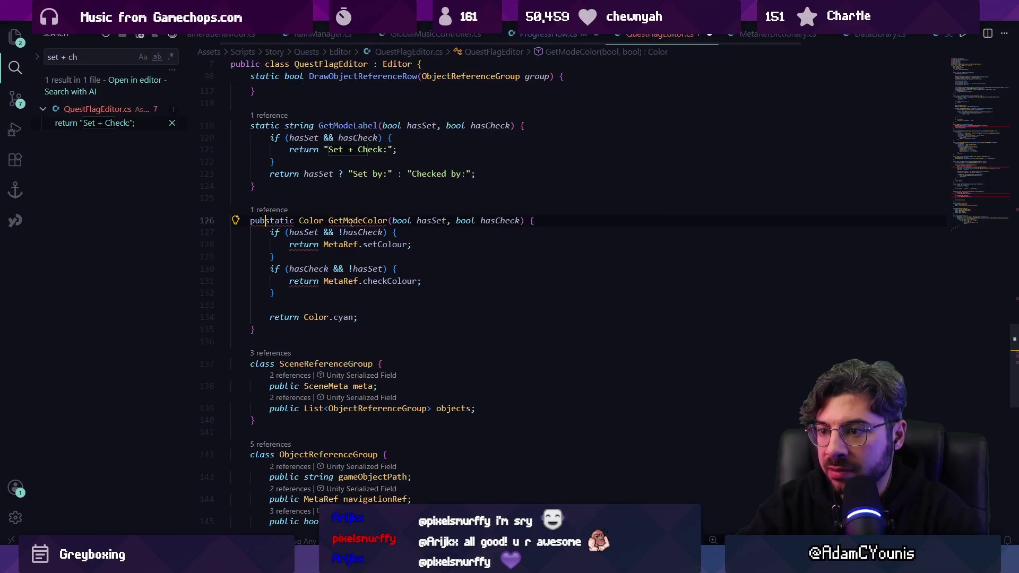
key("ctrl+s")
key("alt+Left")
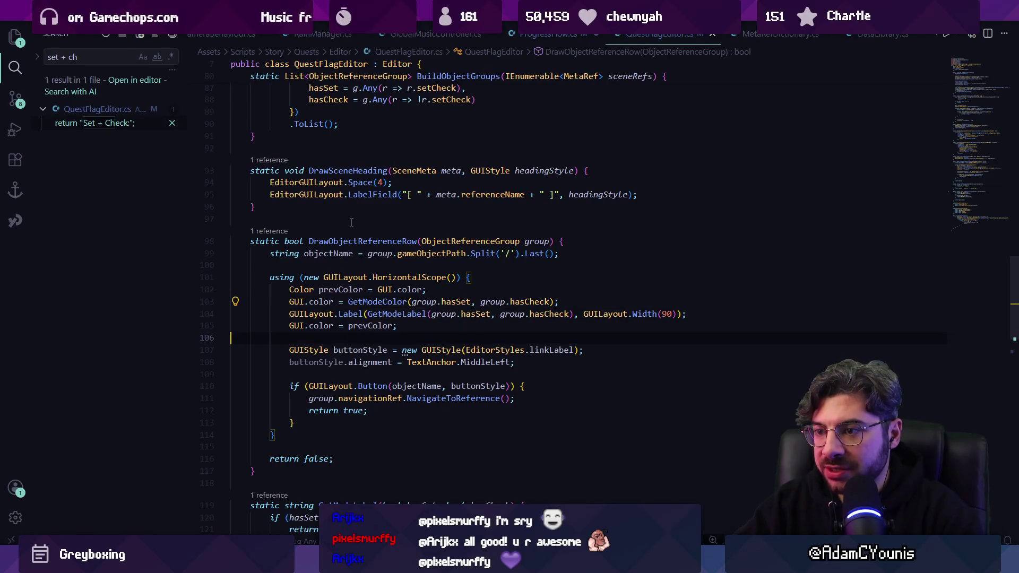
Add 'Color modeColour = QuestFlagEditor.GetModeColor(set, check)' in ProgressFlow.cs and save
key("F12")
key("alt+Left")
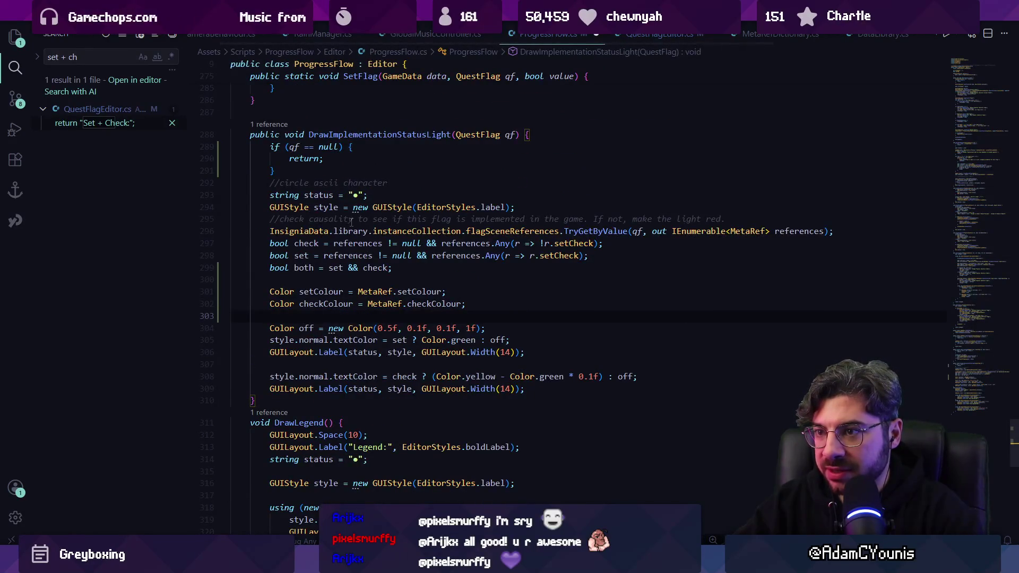
type("Color")
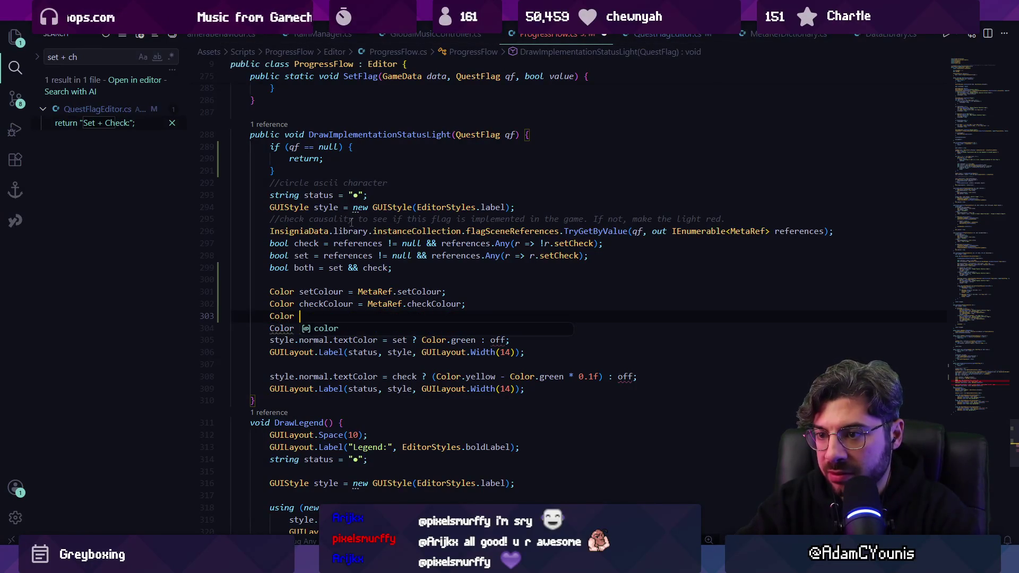
type(" modeCol")
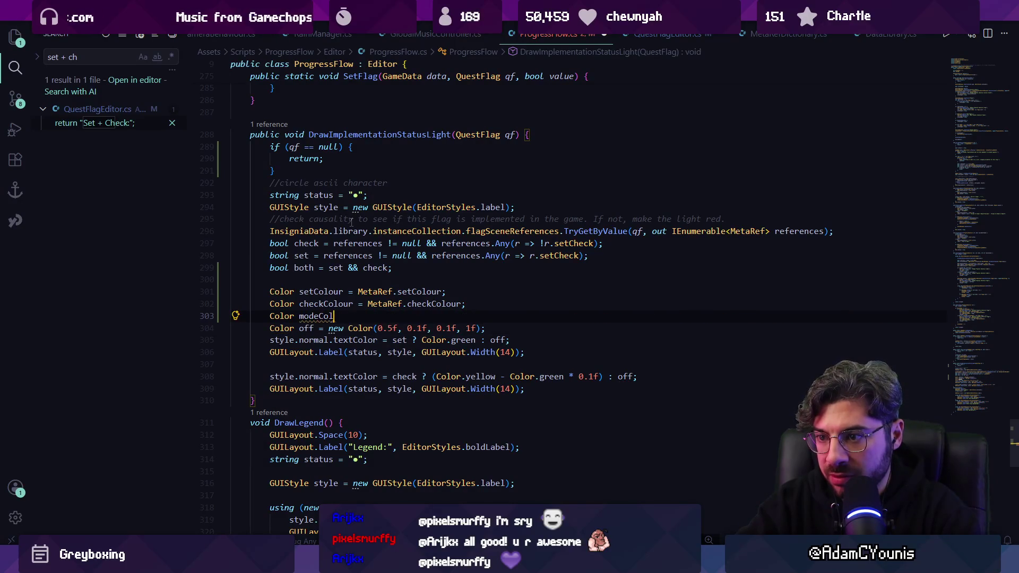
type("our = ")
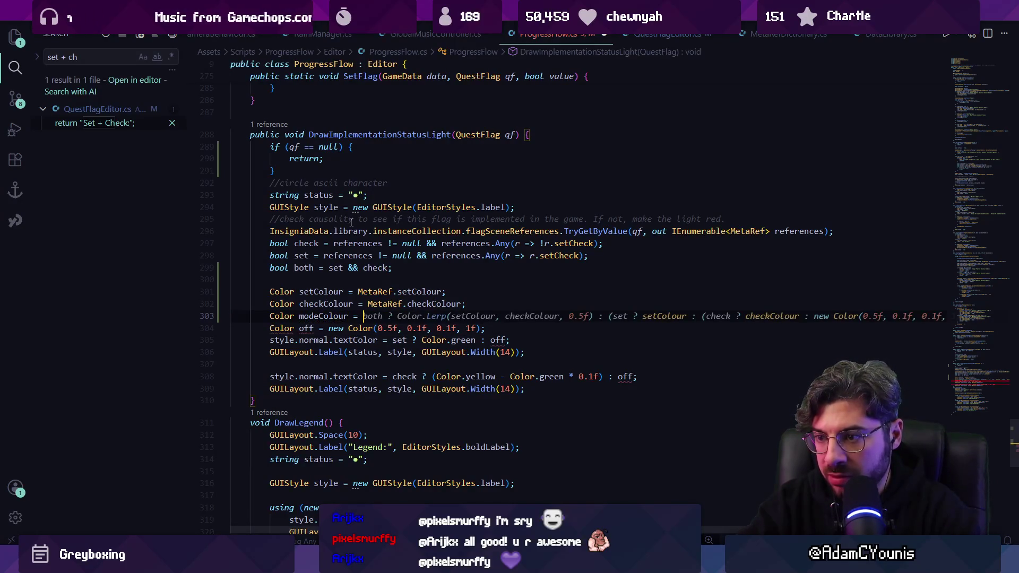
type("QuestI")
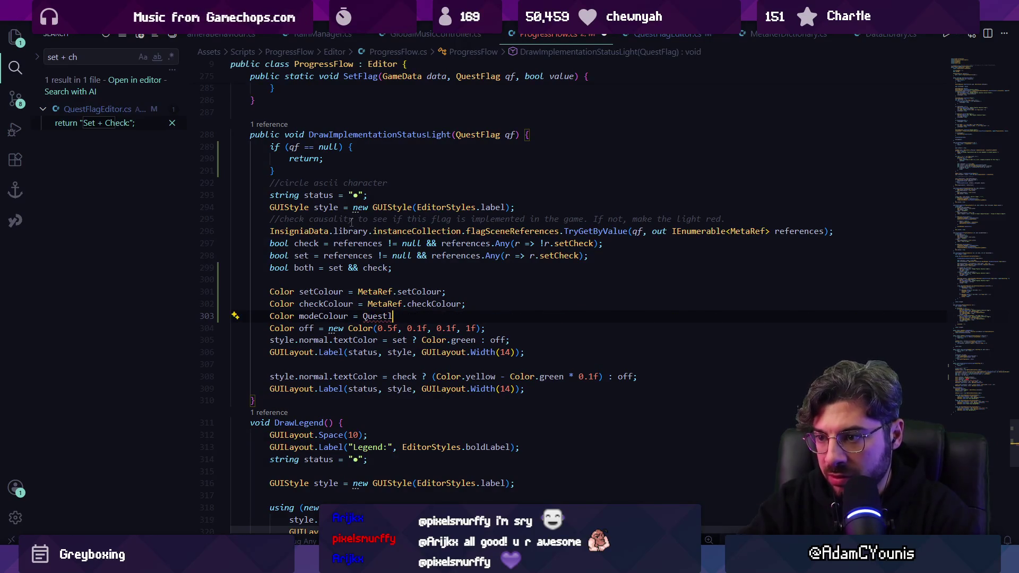
key("Tab")
key("ctrl+s")
Delete the old setColour and checkColour lines
key("Up")
key("shift+Home")
key("shift+Home")
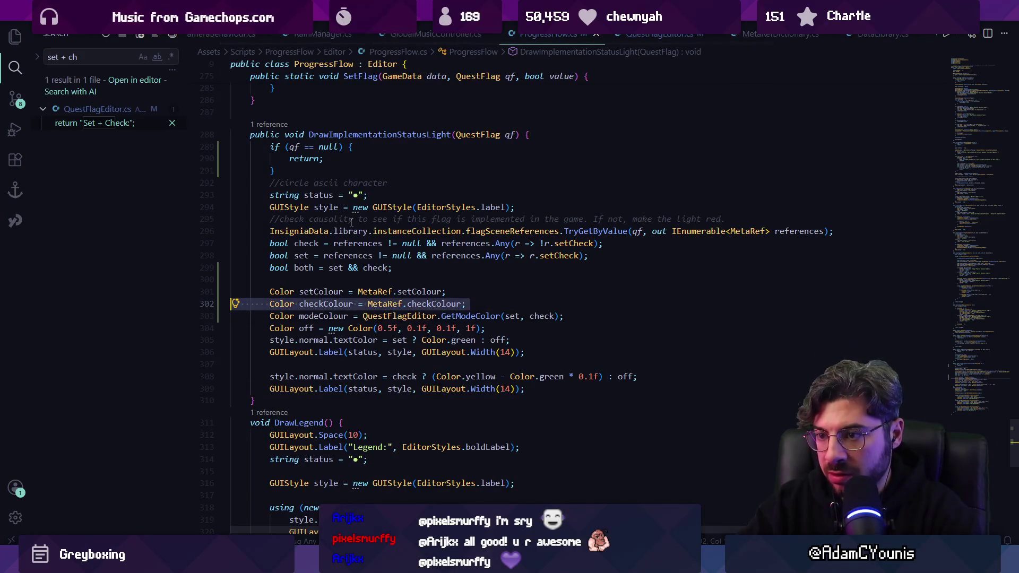
key("Delete")
key("Delete")
key("Up")
key("shift+End")
key("Delete")
key("Delete")
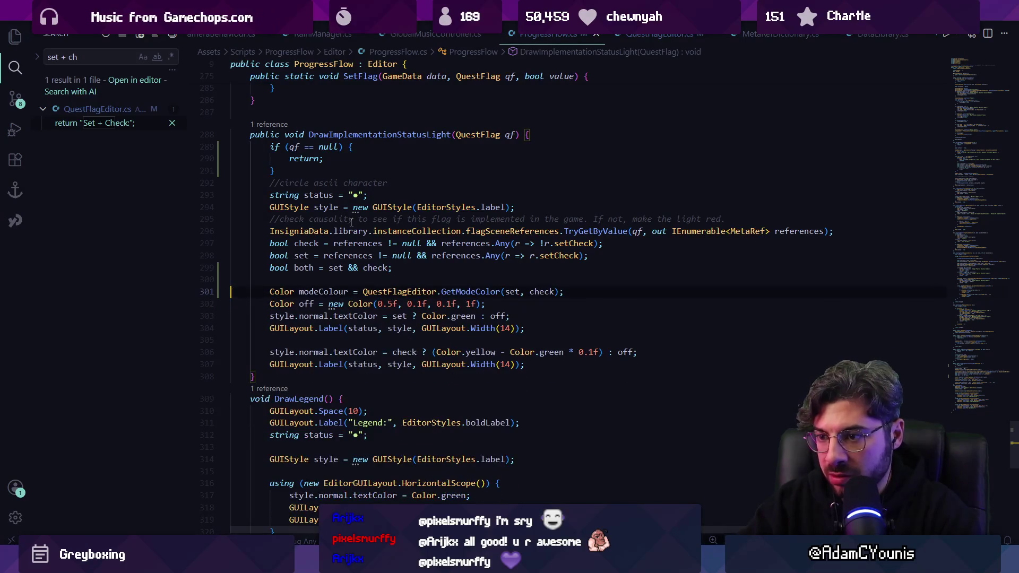
Colour the status light with modeColour instead of Color.green and remove the second light
key("Down")
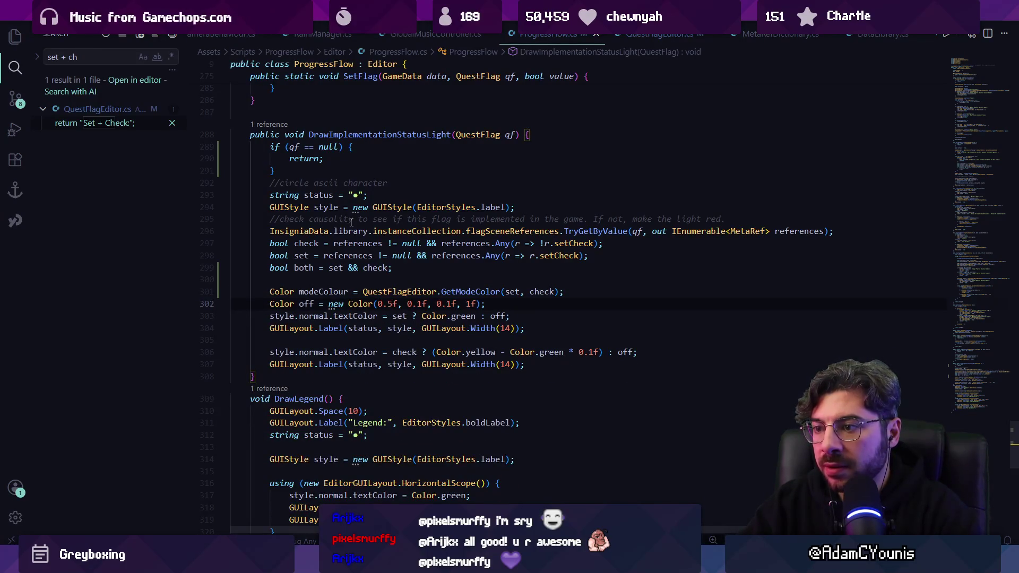
key("Down")
key("End")
key("ctrl+Left")
key("ctrl+Left")
key("ctrl+Left")
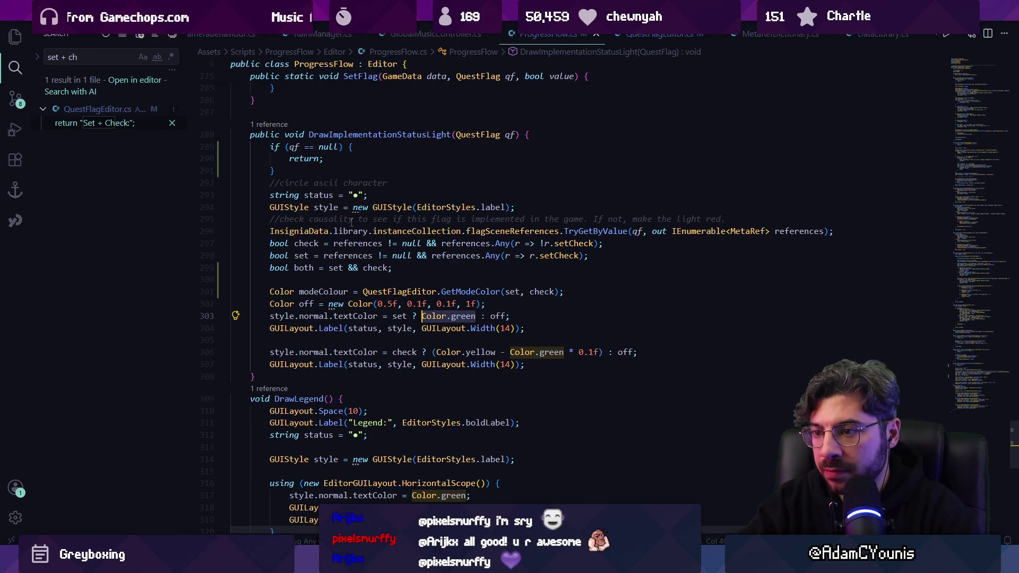
key("ctrl+shift+Right")
key("ctrl+shift+Right")
type("modeColour")
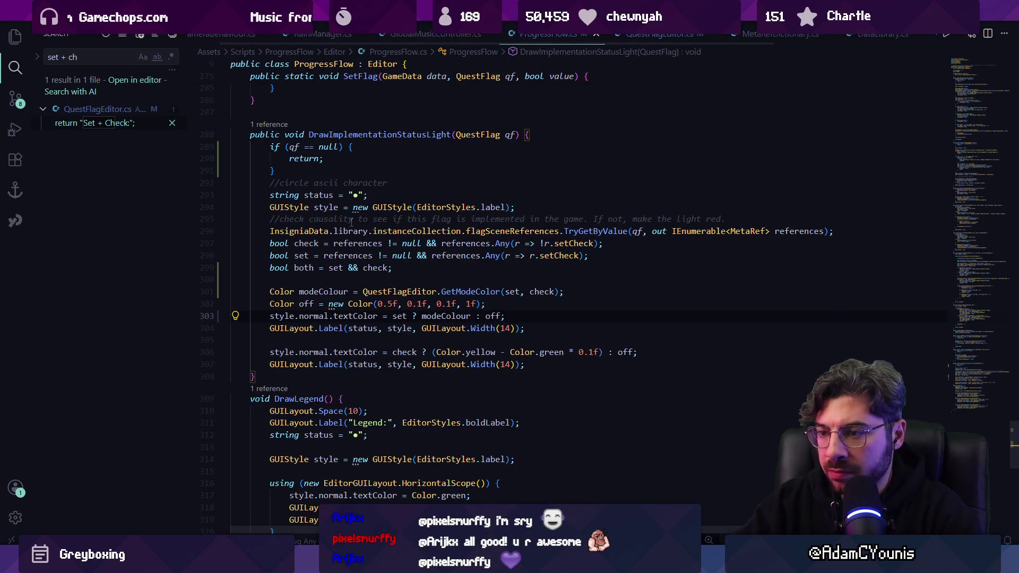
key("Tab")
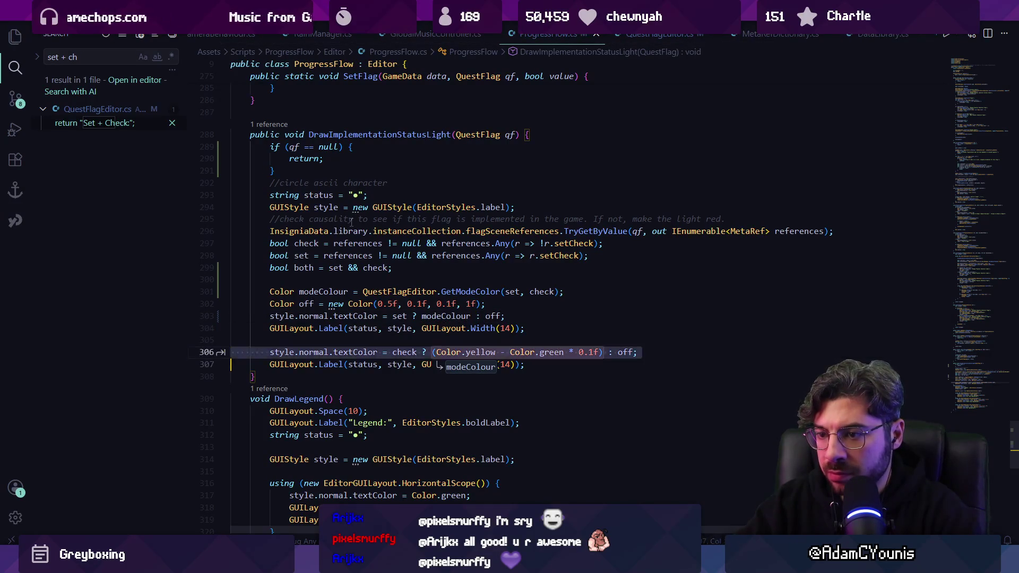
key("Tab")
Colour legend rows with GetModeColor(true, false), (false, true) and (false, false)
scroll(371, 283, "down", 4)
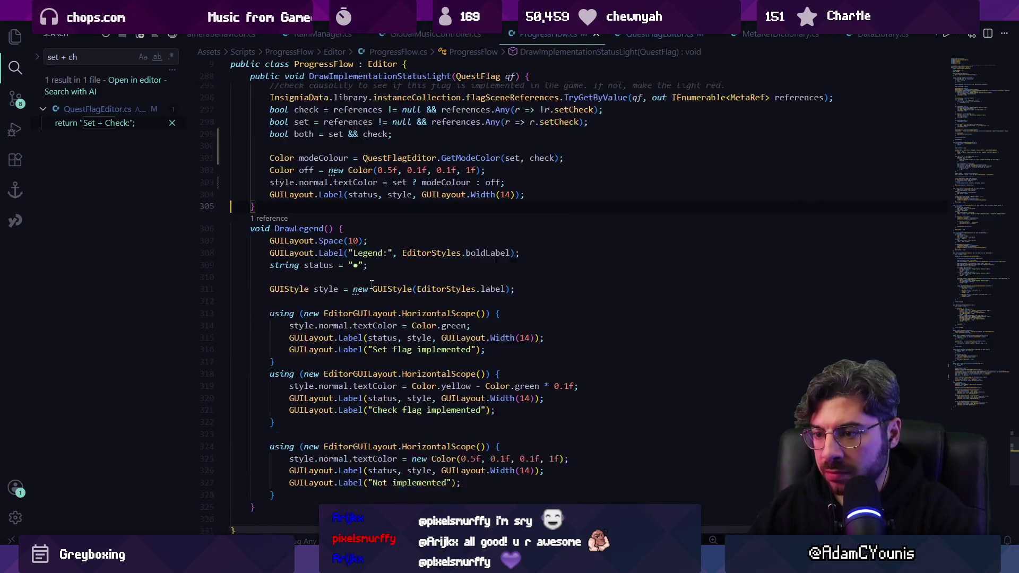
scroll(371, 283, "down", 1)
left_click(367, 323)
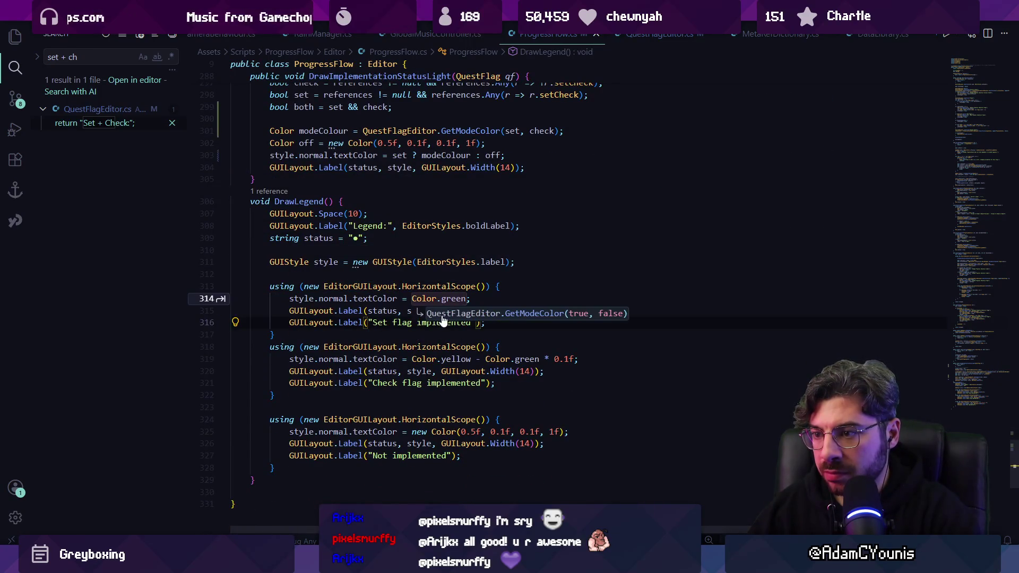
key("Tab")
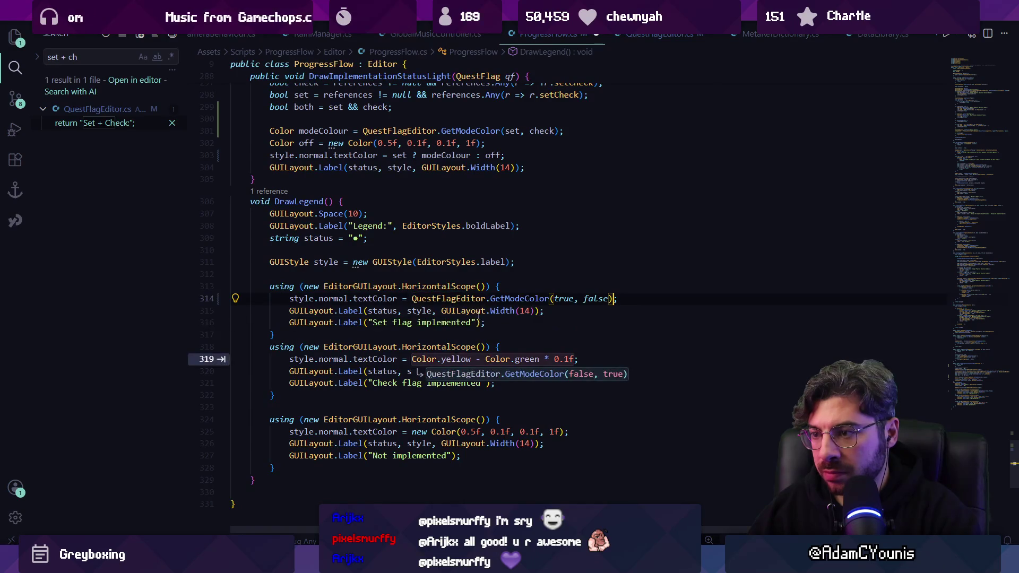
key("Tab")
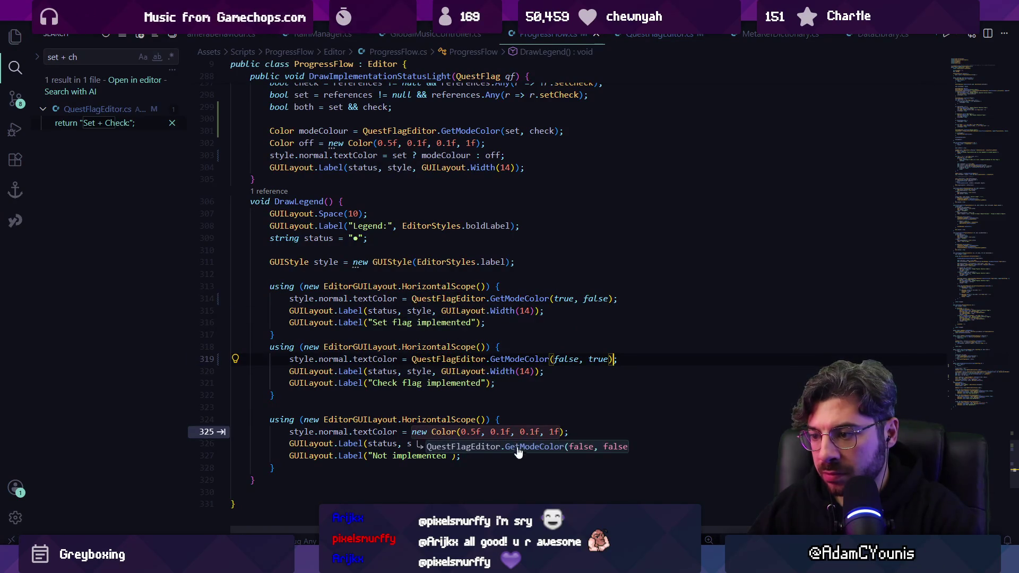
key("Tab")
Check the reloaded legend in Unity, then review the Not implemented row's GetModeColor call
key("alt+Tab")
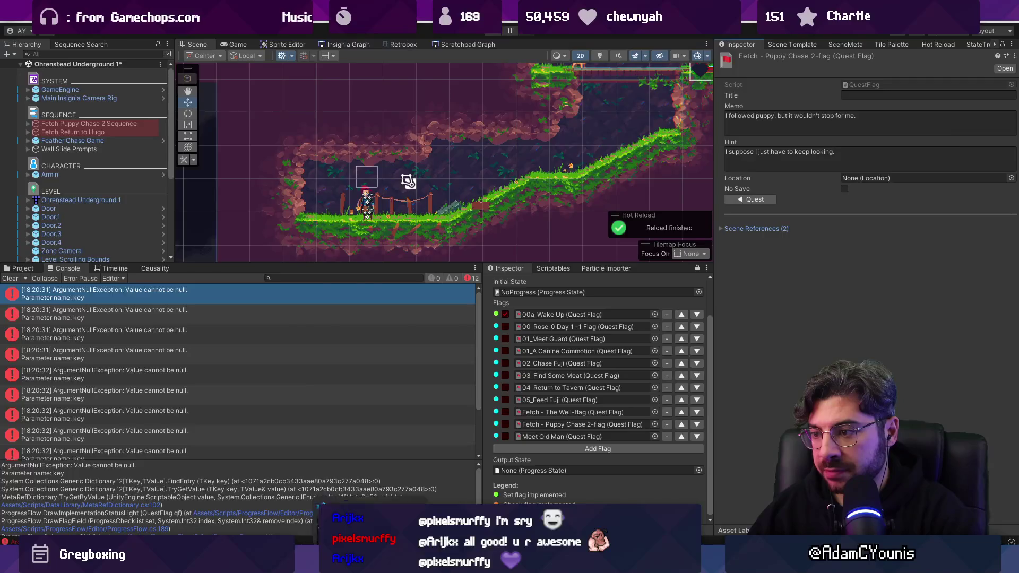
key("alt+Tab")
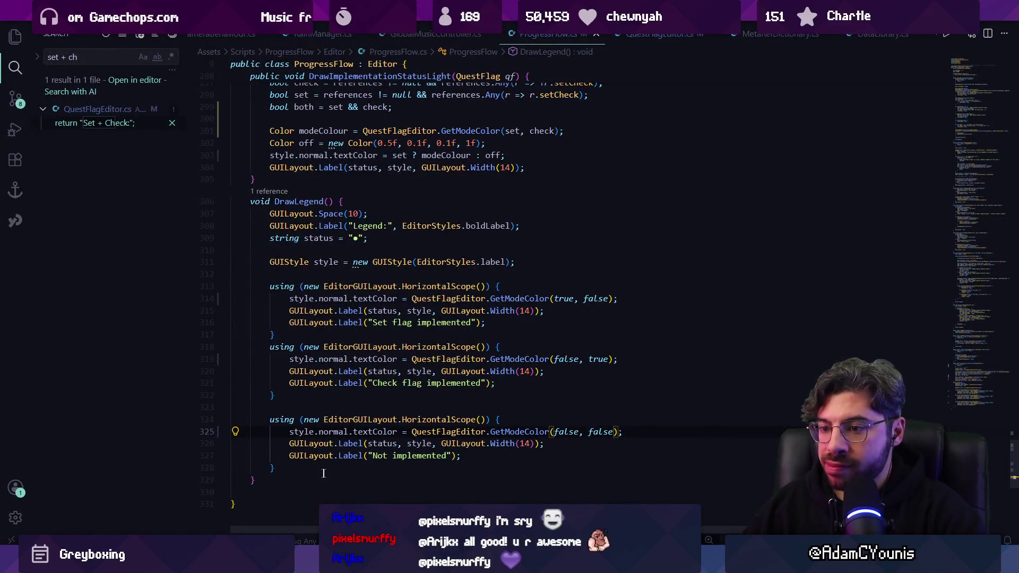
left_click_drag(323, 473, 247, 419)
left_click(382, 444)
left_click(388, 456)
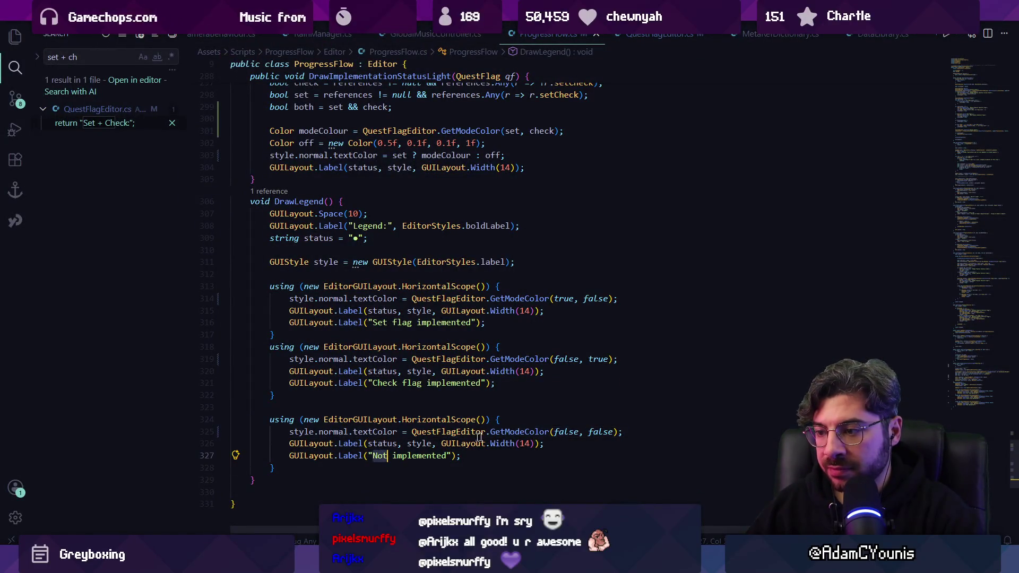
left_click(552, 432)
left_click(525, 432)
In GetModeColor, add a branch after the checkColour case that tests both hasSet and hasCheck
key("F12")
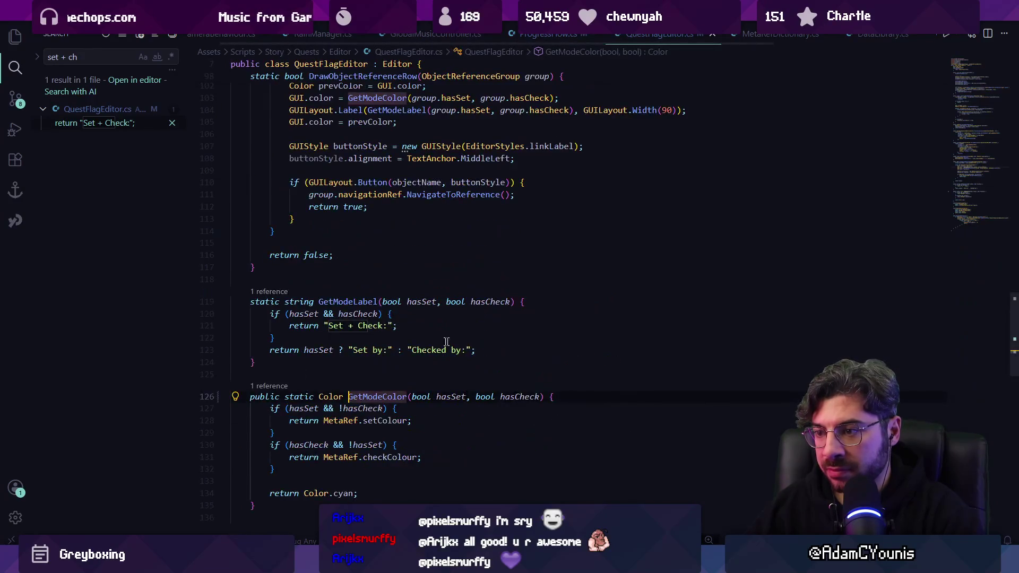
left_click(346, 417)
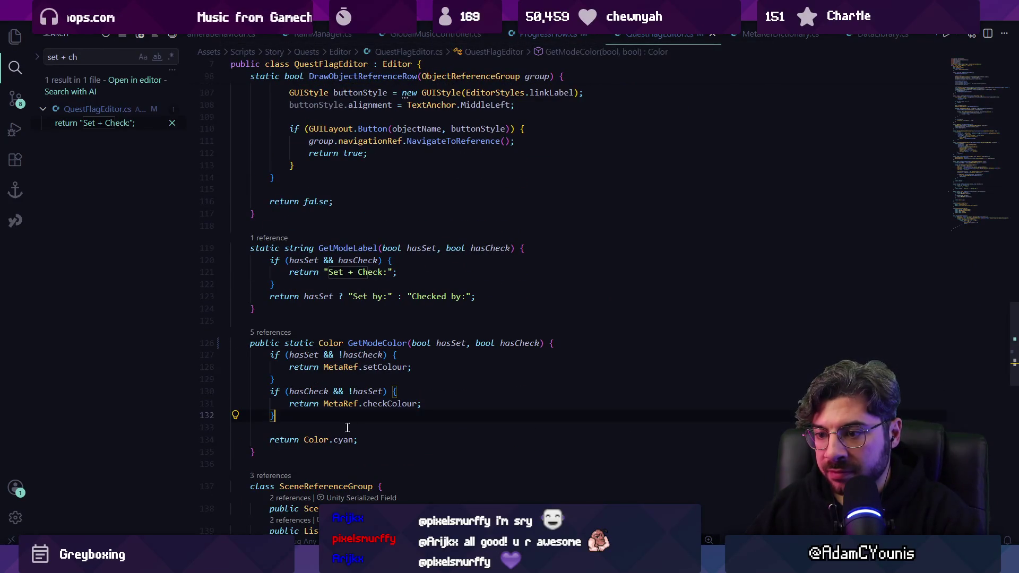
type("f")
key("Return")
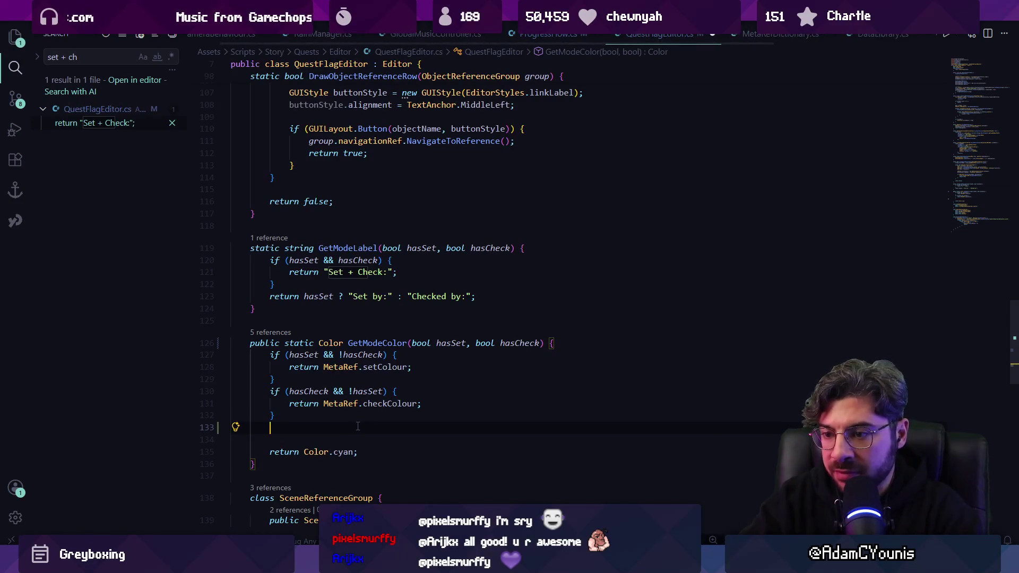
type("if(")
key("Tab")
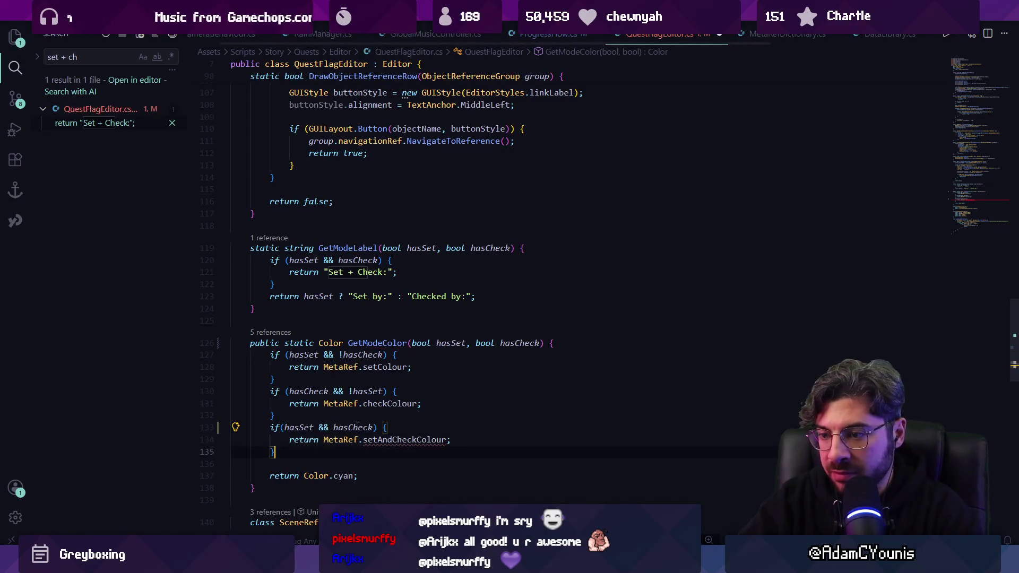
type("!")
key("ctrl+shift+Right")
key("ctrl+shift+Right")
key("ctrl+Right")
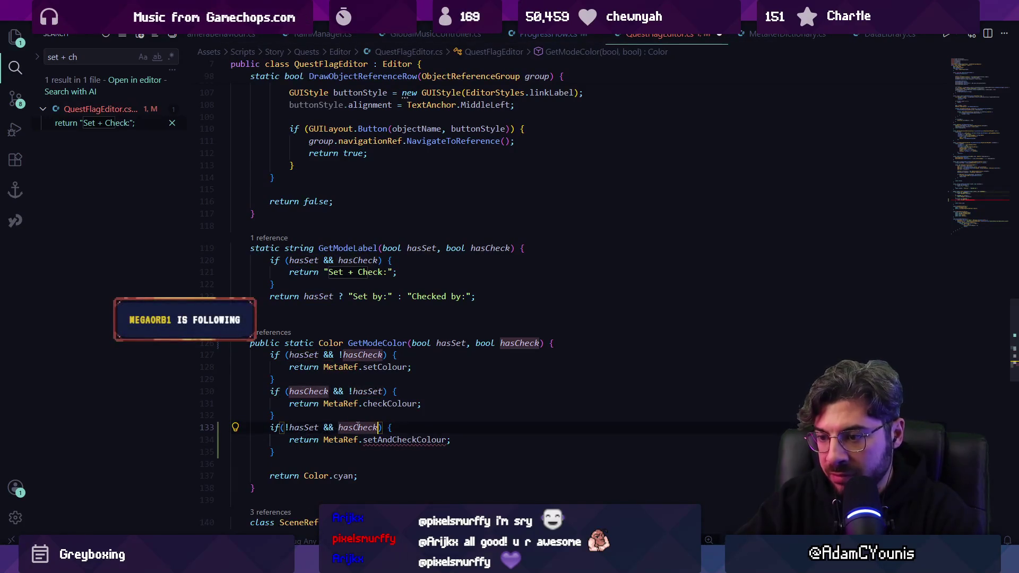
key("ctrl+Left")
key("ctrl+Left")
key("BackSpace")
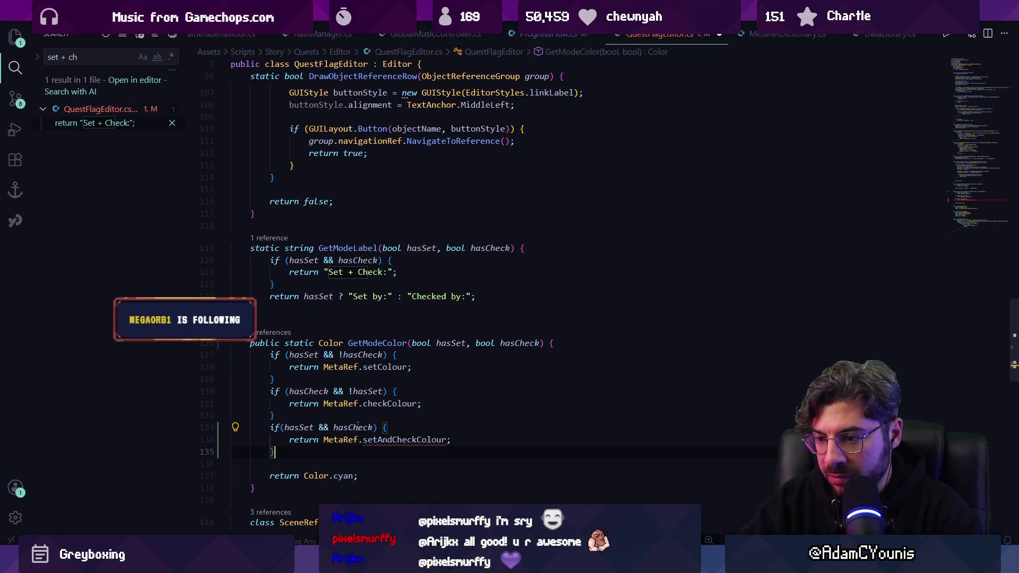
key("Down")
key("Down")
key("Down")
Make the set-and-check branch return Color.cyan, then switch back to ProgressFlow.cs
key("ctrl+Right")
key("ctrl+Right")
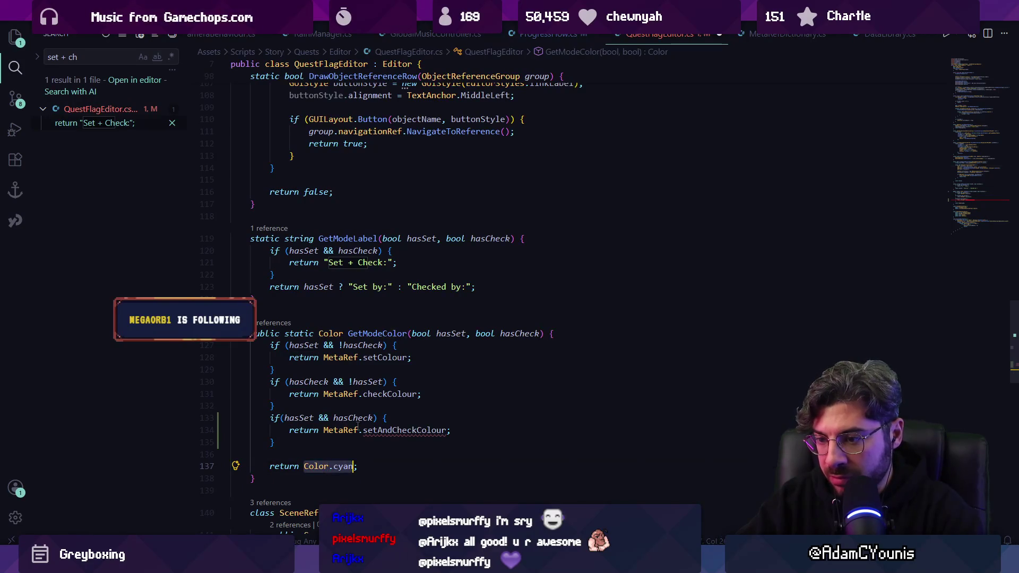
key("Up")
key("Up")
key("Home")
key("shift+Up")
type("Color.cyan")
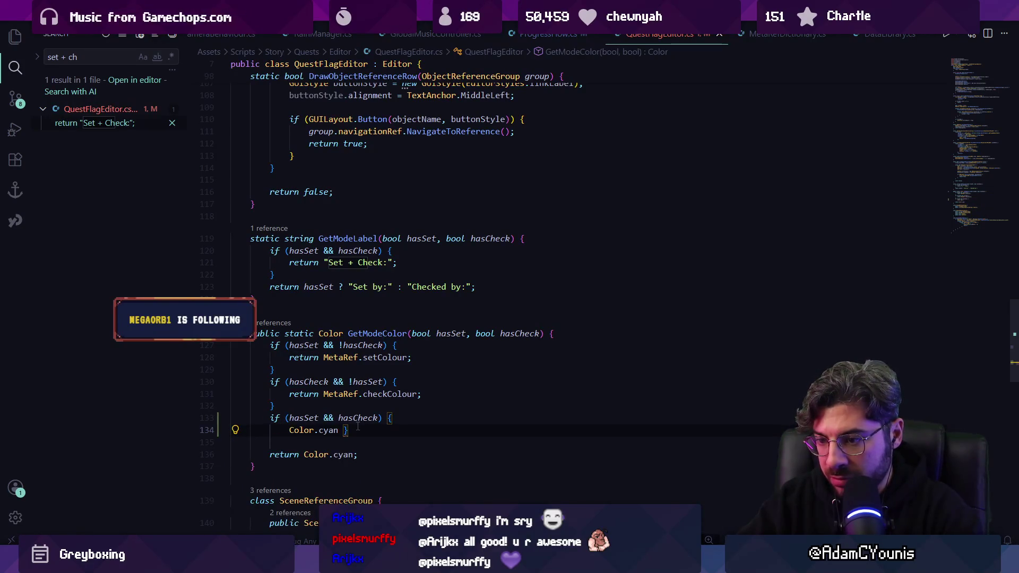
type("return")
key("Return")
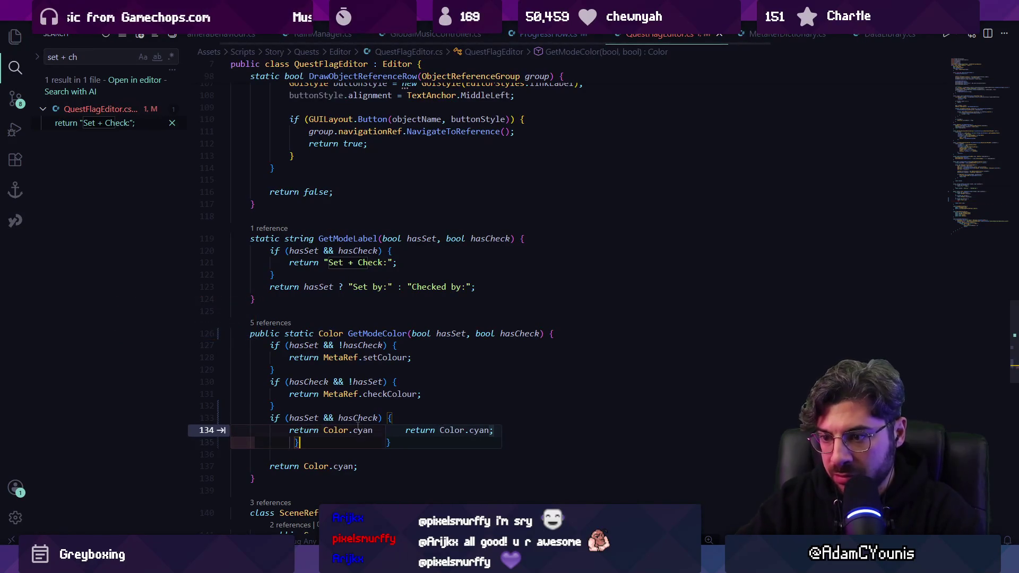
key("Escape")
key("Down")
key("Down")
key("Up")
key("Up")
key("Home")
key("Home")
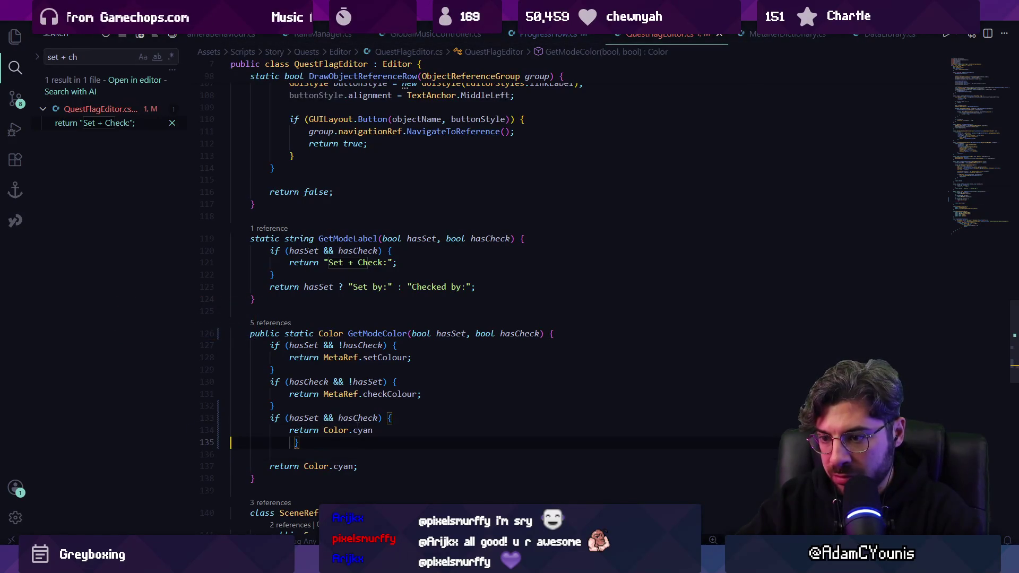
key("Return")
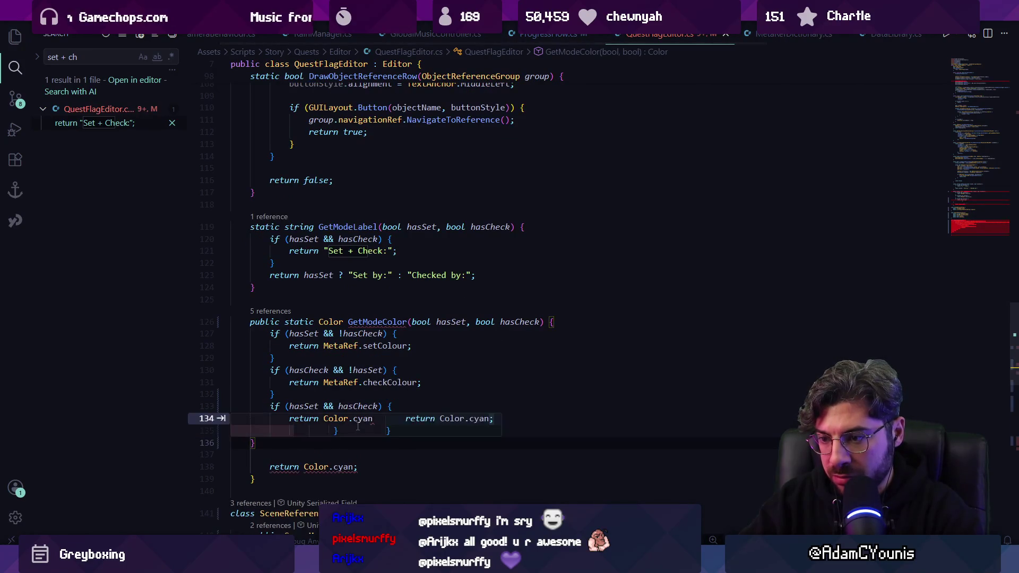
key("Tab")
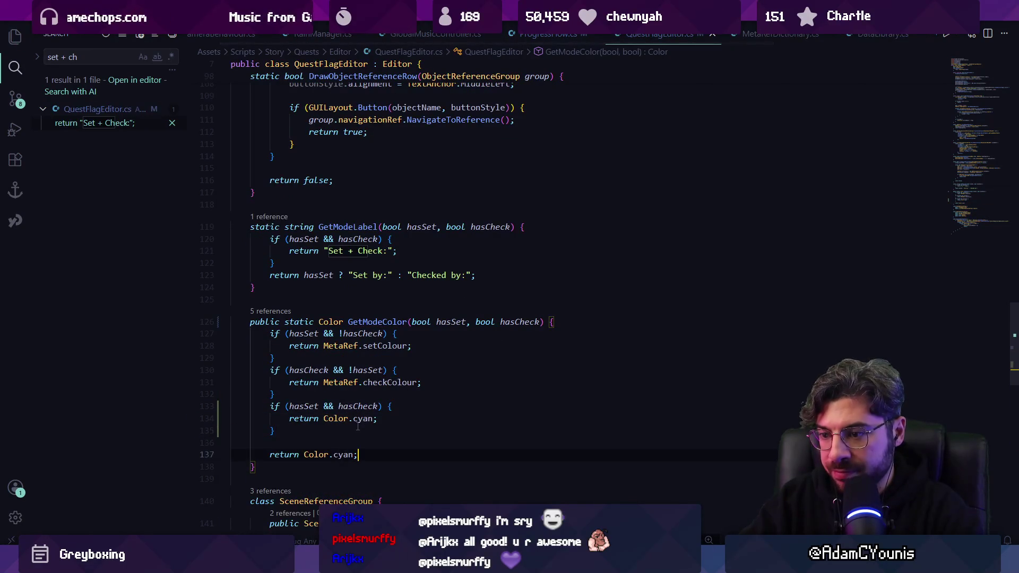
key("ctrl+Tab")
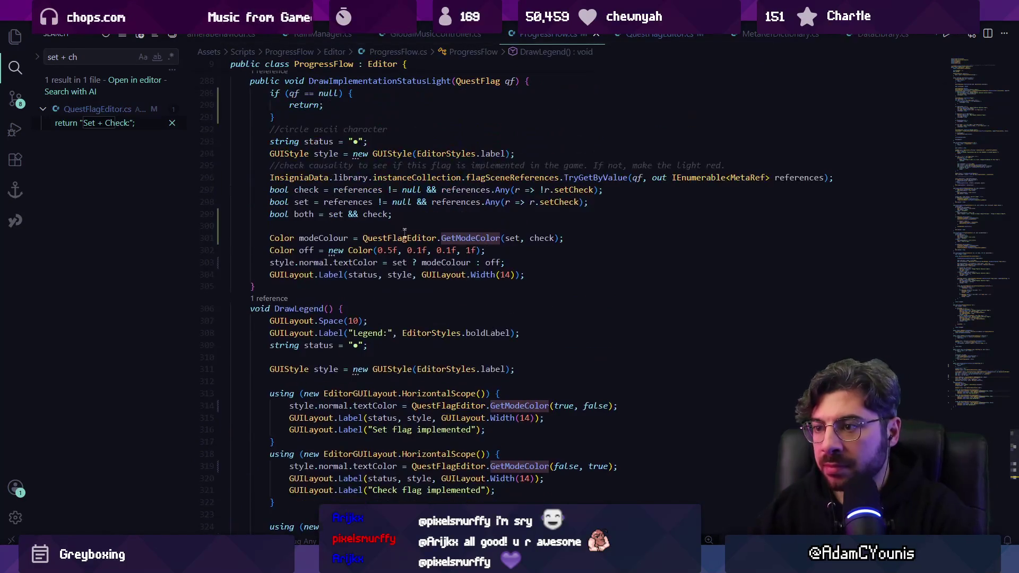
Remove the 'Color off' line so the status light's off colour uses GetModeColor(false, false)
triple_click(325, 250)
key("BackSpace")
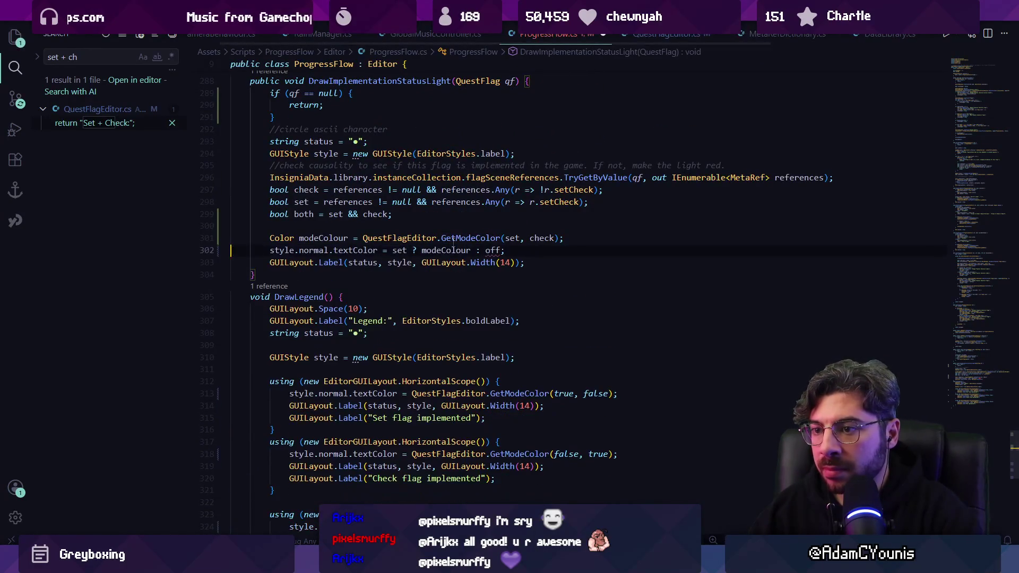
key("alt+Left")
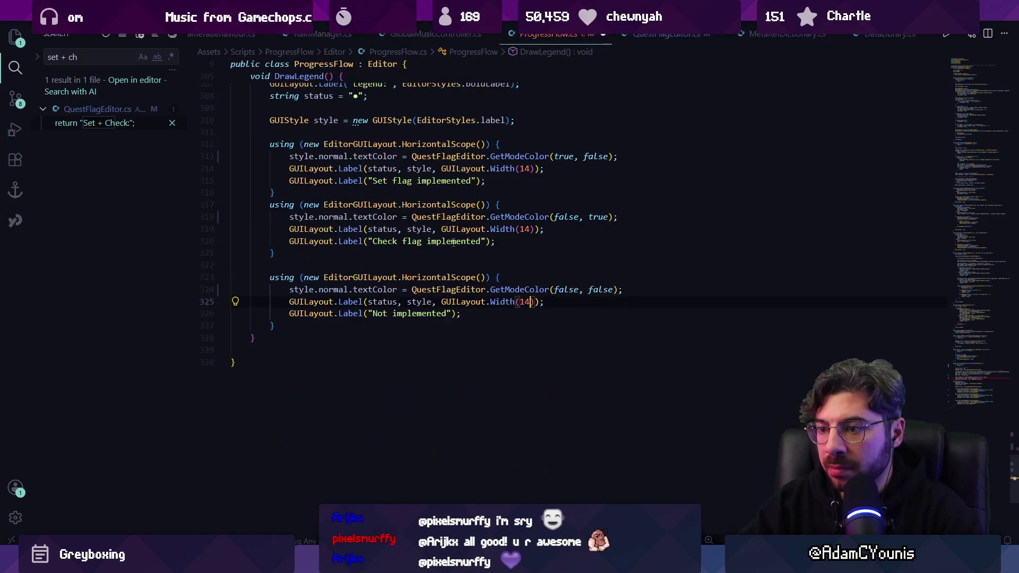
key("Tab")
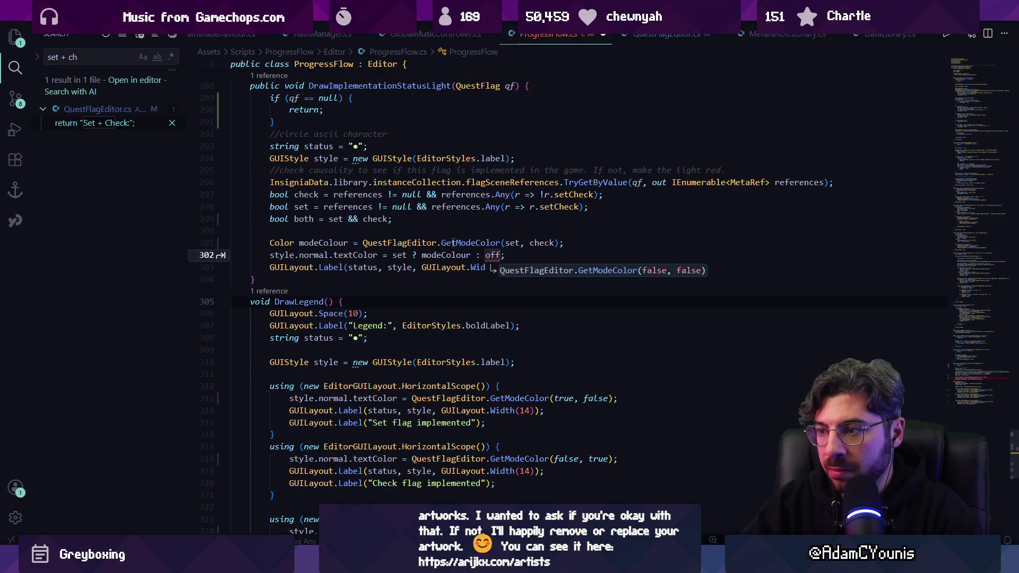
key("Tab")
Change GetModeColor's default return to new Color(0.5f, 0.1f, 0.1f, 1f), then return to ProgressFlow.cs
left_click(592, 255, "ctrl")
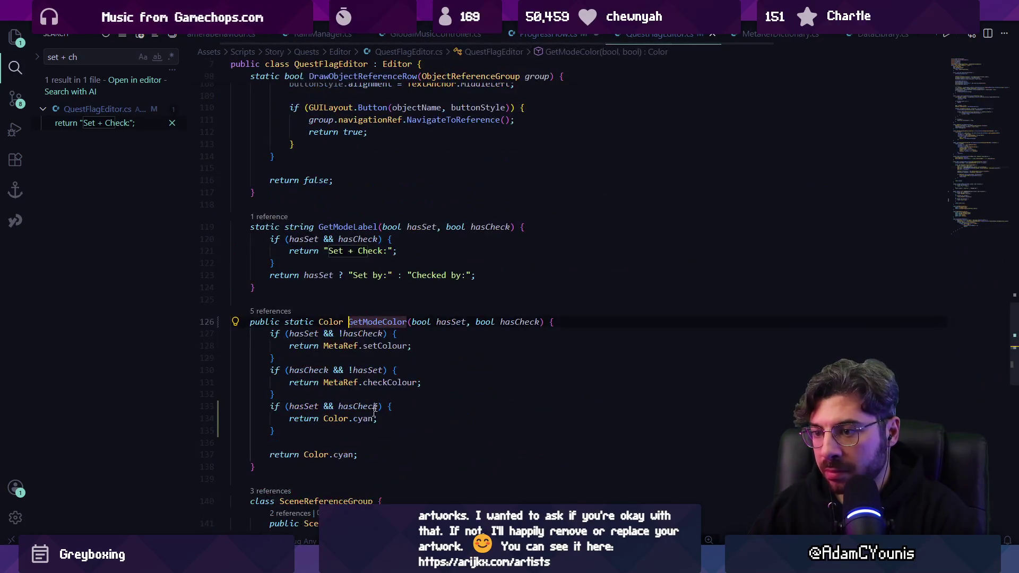
triple_click(345, 455)
left_click(348, 456)
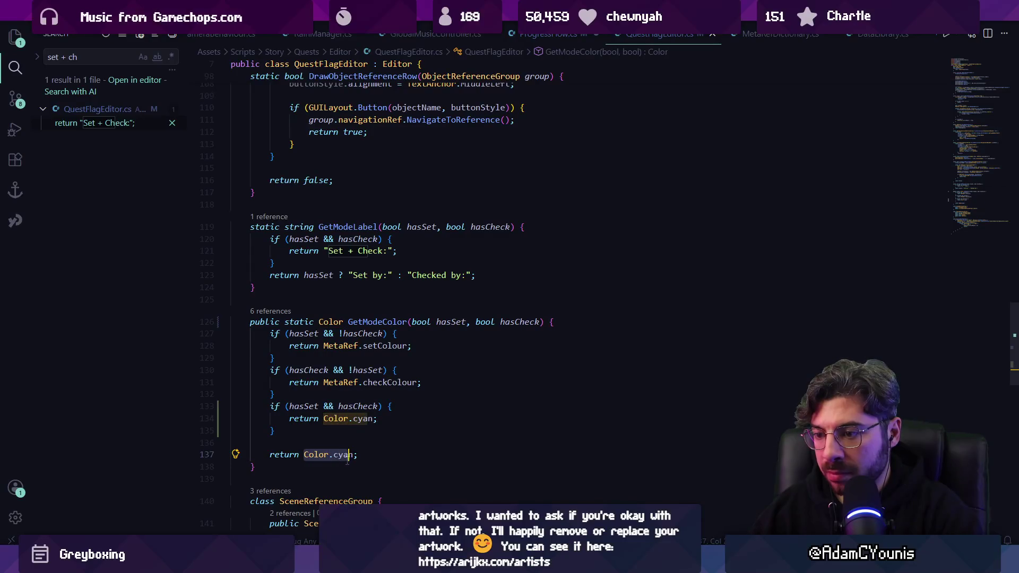
key("BackSpace")
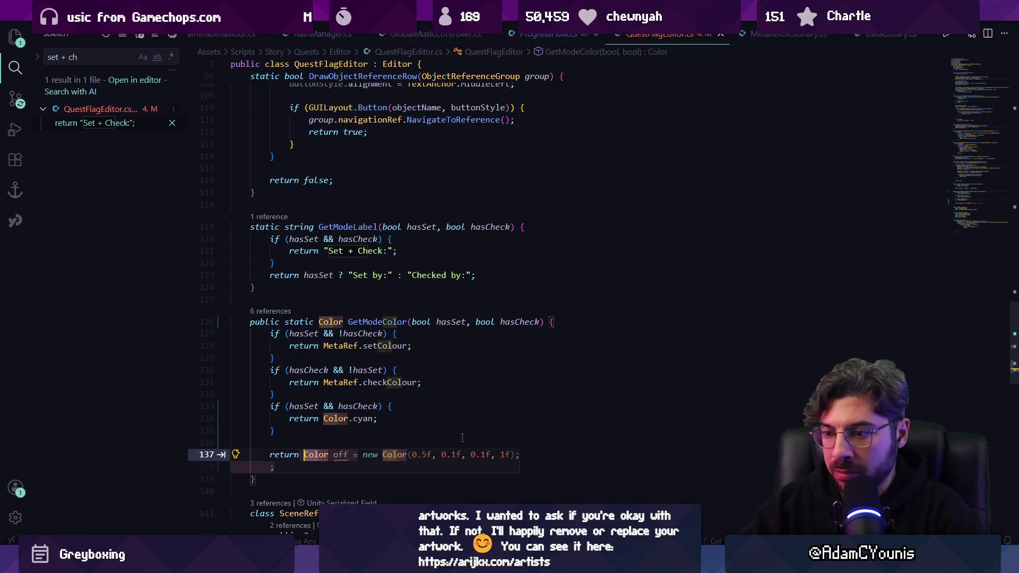
key("Tab")
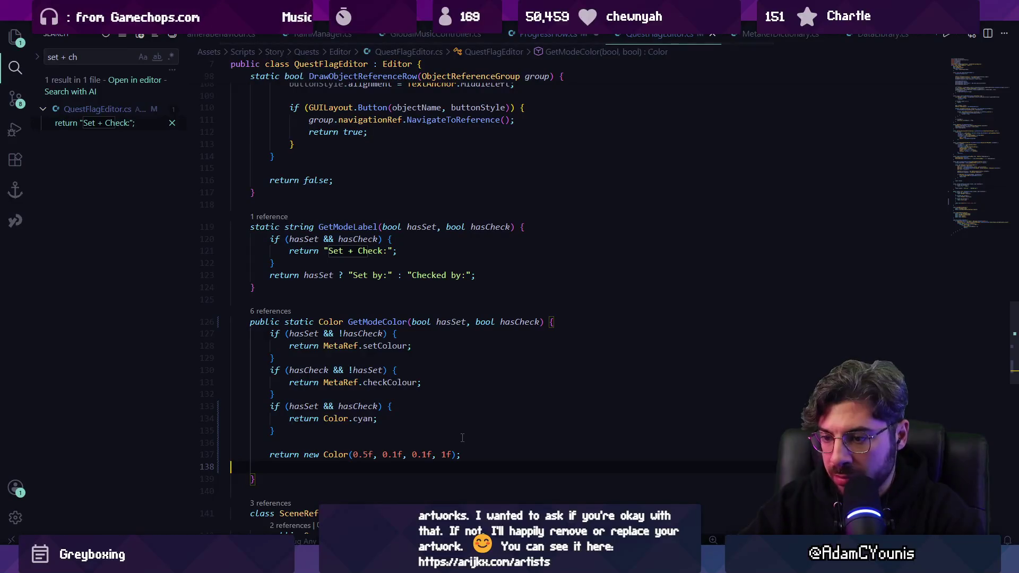
key("alt+Tab")
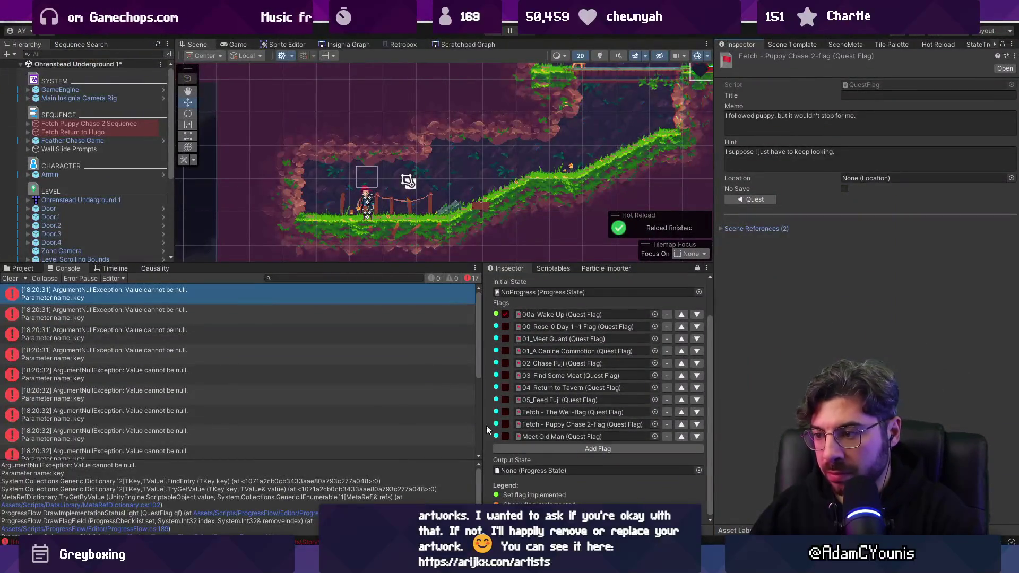
key("alt+Tab")
scroll(482, 231, "down", 10)
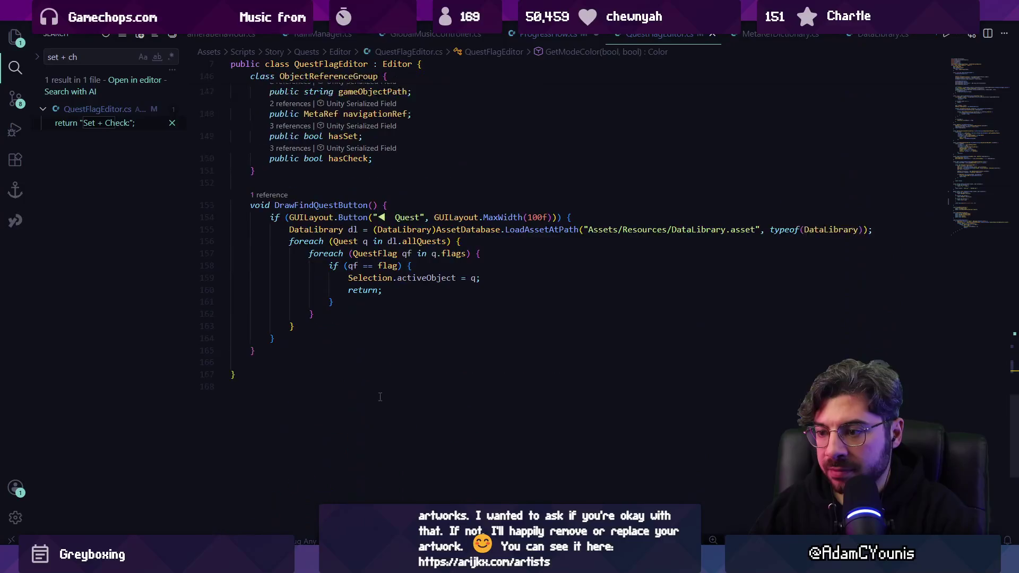
key("alt+Left")
key("alt+Left")
Duplicate the 'Check flag implemented' legend block below itself and save the file
scroll(389, 359, "down", 5)
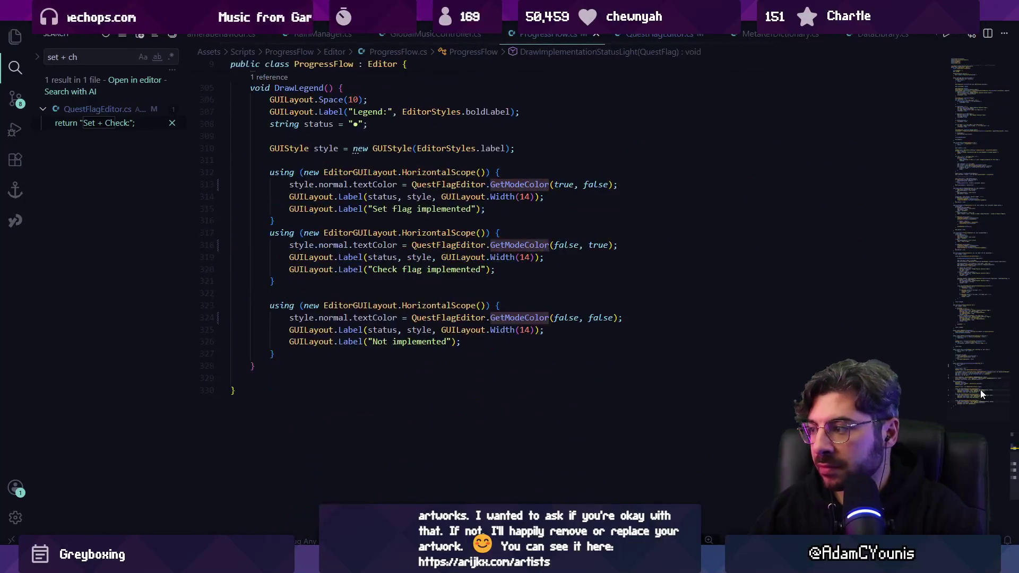
scroll(389, 359, "up", 5)
left_click_drag(337, 365, 234, 314)
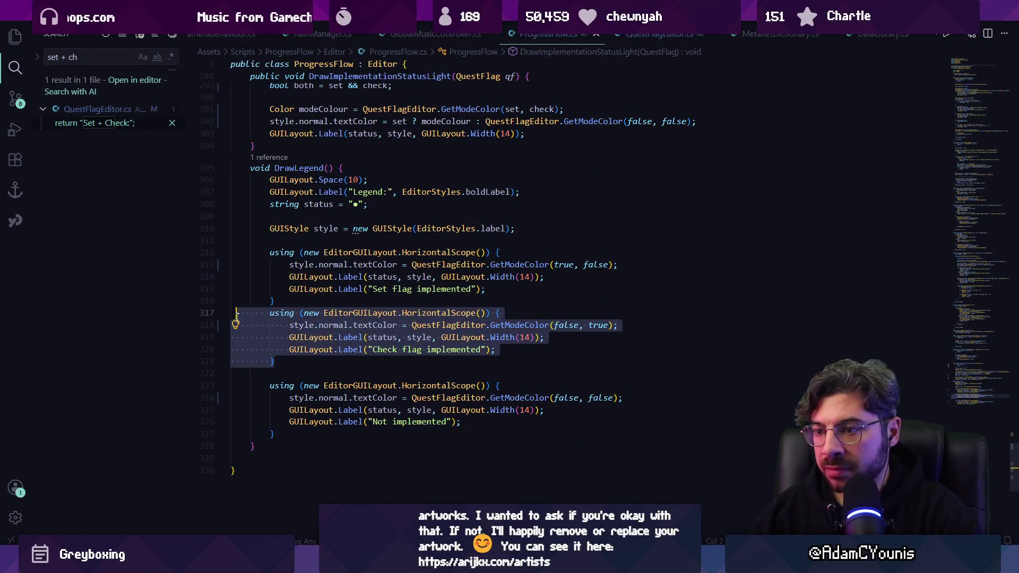
key("ctrl+c")
left_click(345, 373)
key("Return")
key("ctrl+v")
key("ctrl+s")
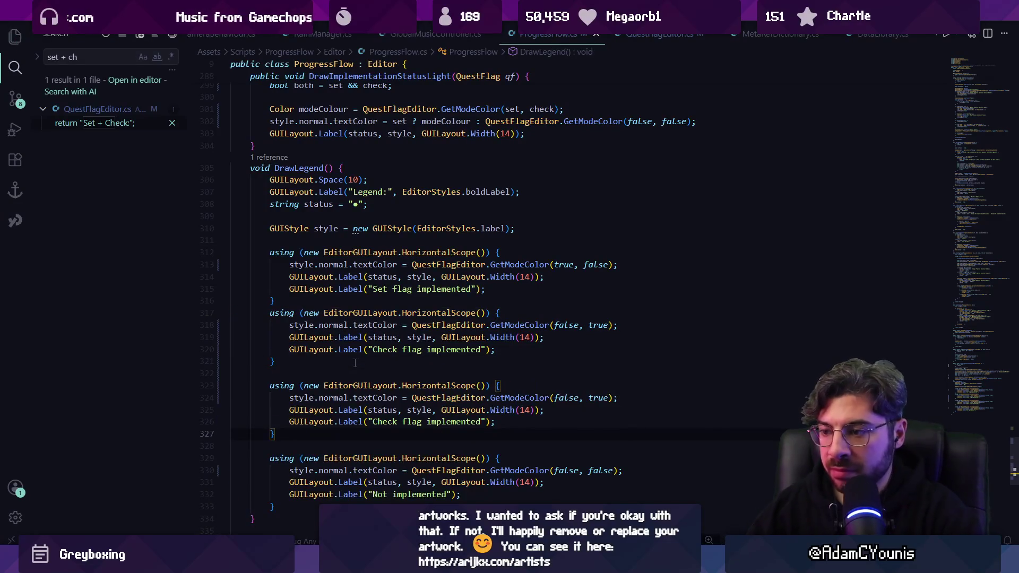
Set the copied row to GetModeColor(true, true) labelled 'Fully implemented', save, and return to Unity
left_click(383, 398)
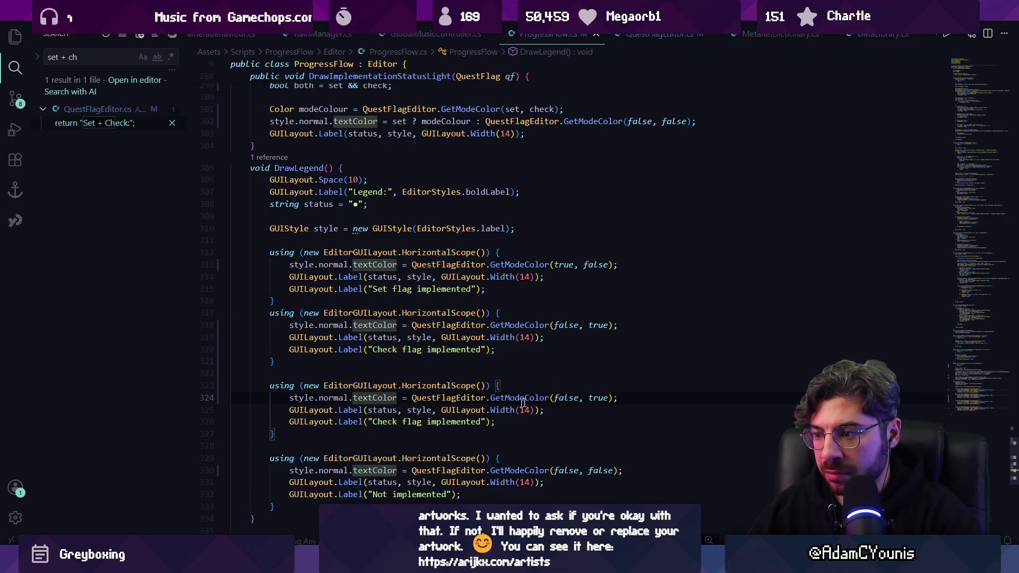
double_click(564, 398)
type("true")
key("Tab")
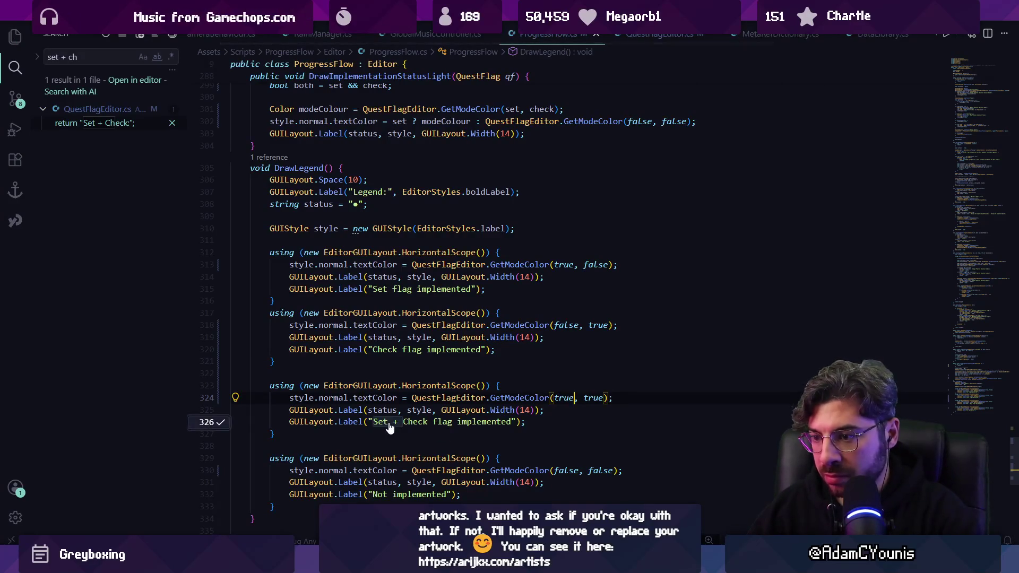
key("Tab")
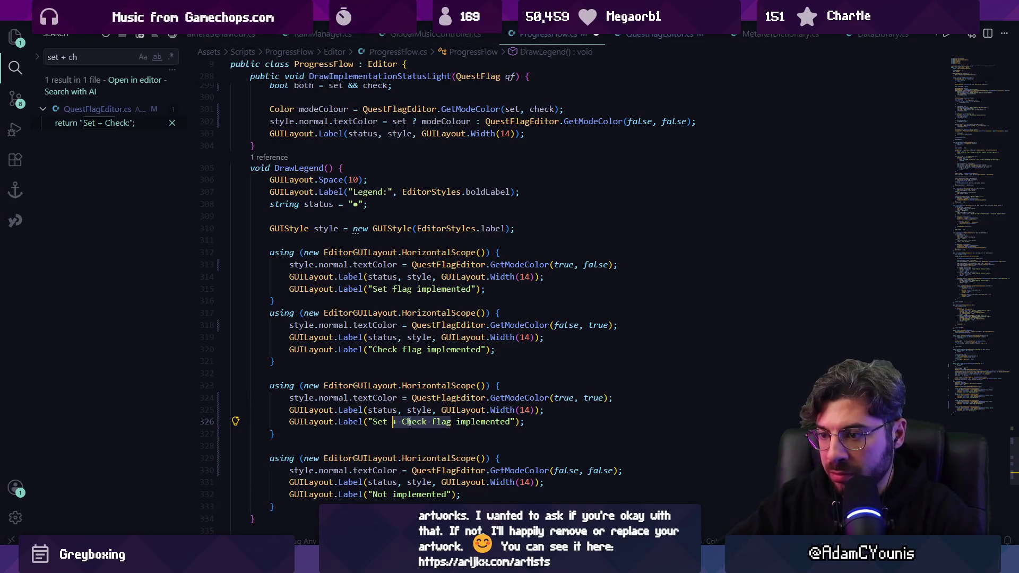
key("ctrl+BackSpace")
key("ctrl+BackSpace")
key("ctrl+BackSpace")
type("Fully\\")
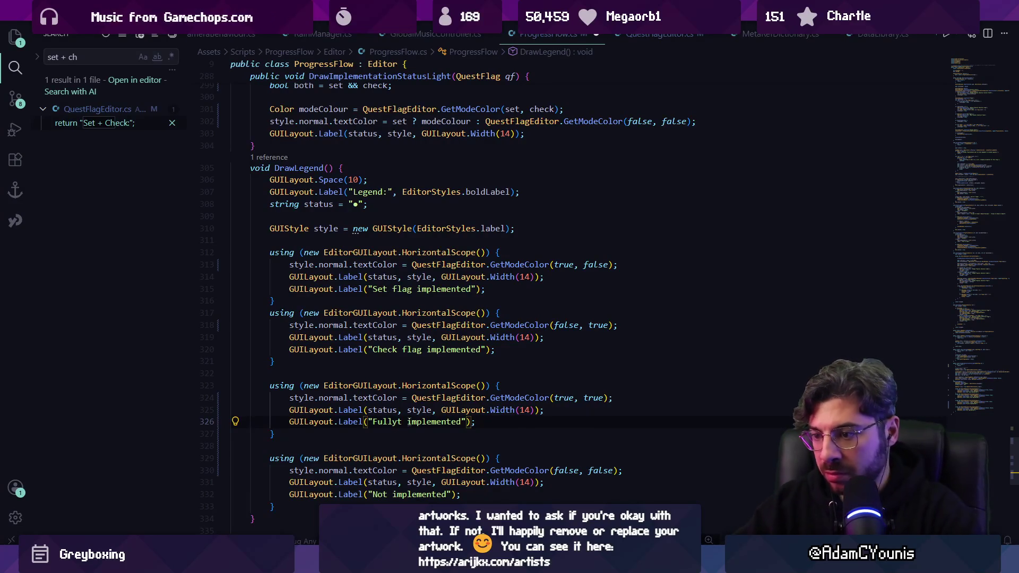
key("ctrl+s")
key("BackSpace")
key("alt+Tab")
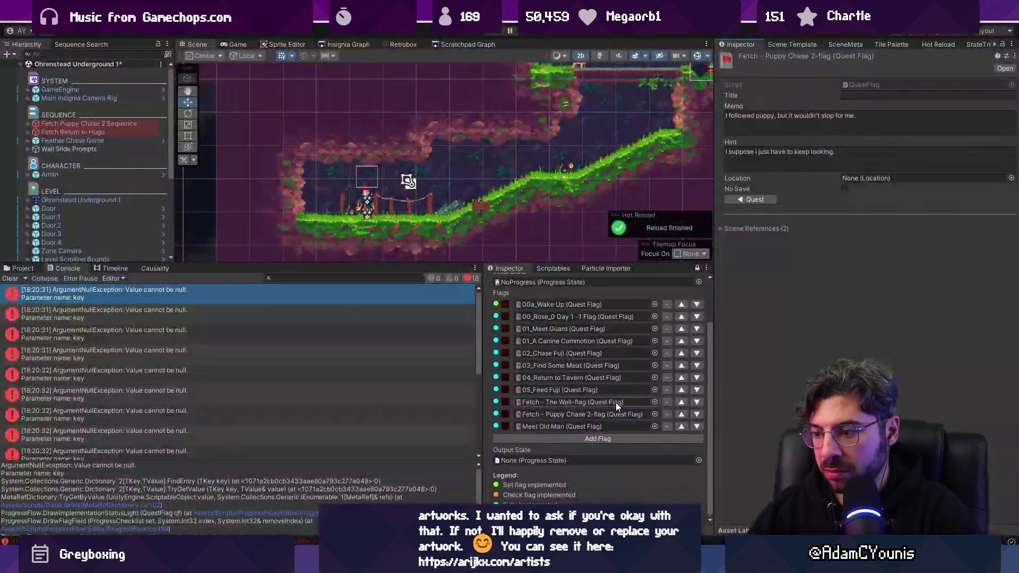
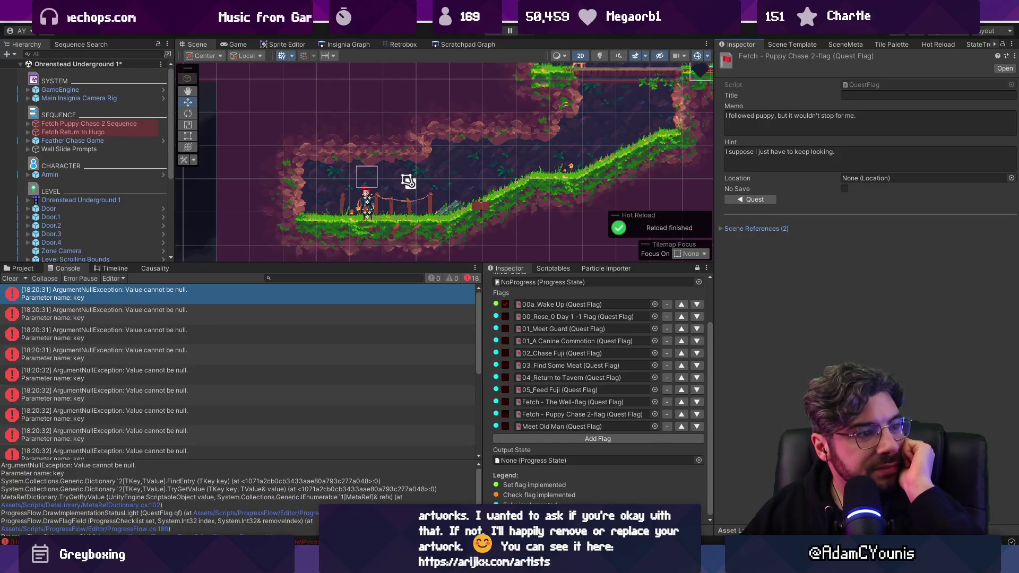
Clear the console's null-key errors and raise the splitter to enlarge the checklist and log panels
scroll(533, 342, "up", 2)
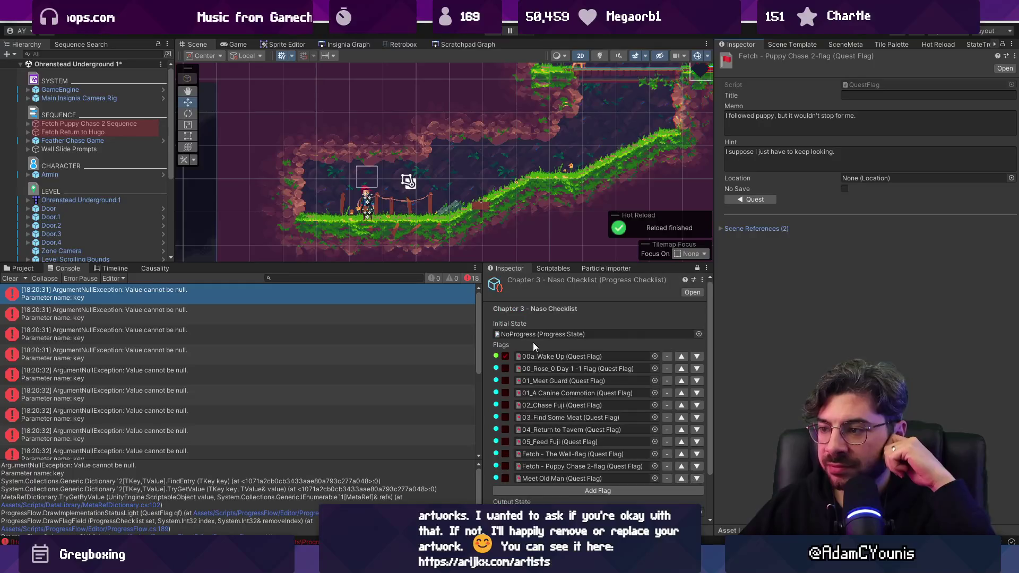
left_click(10, 278)
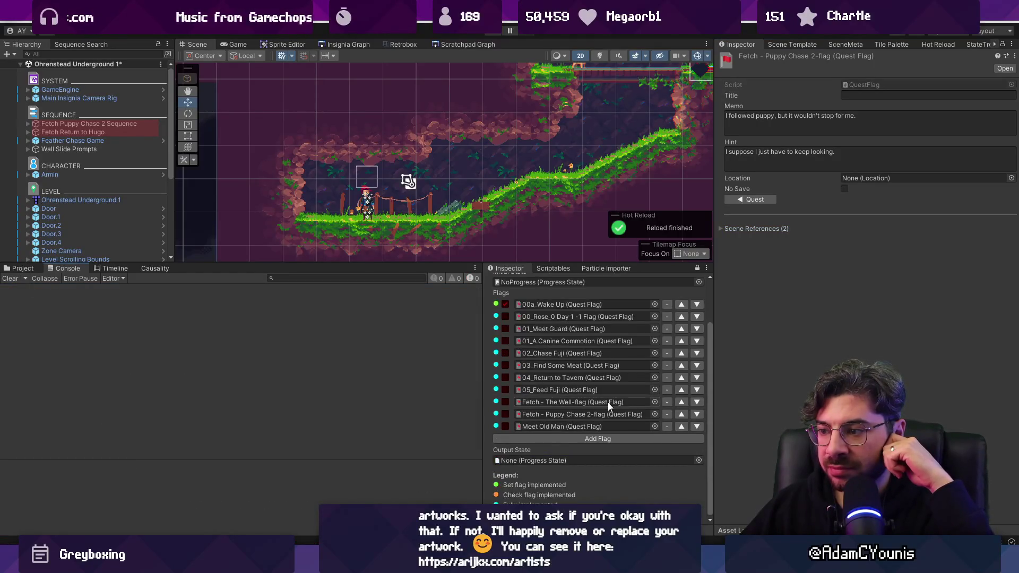
scroll(608, 405, "down", 1)
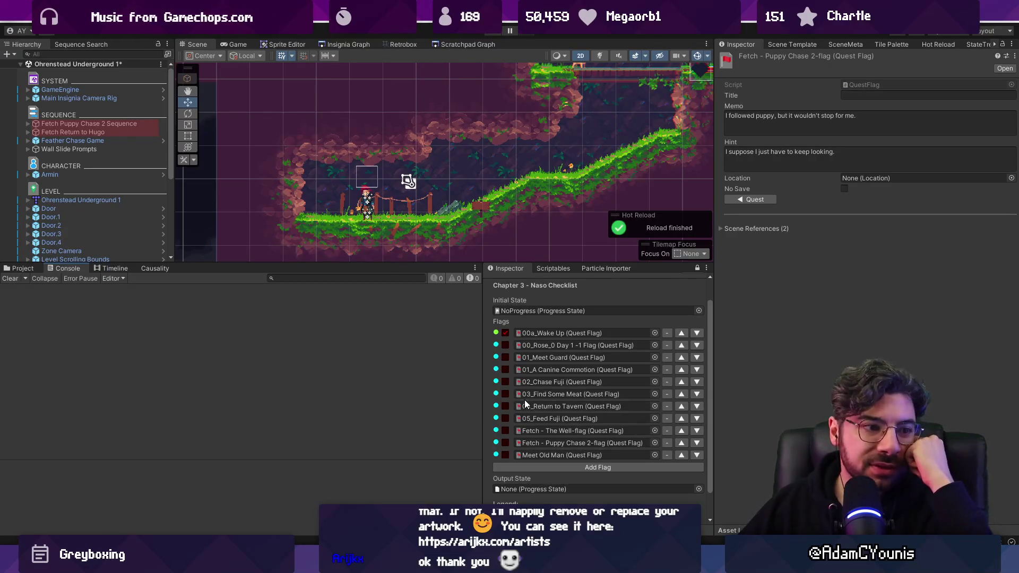
left_click_drag(436, 263, 436, 204)
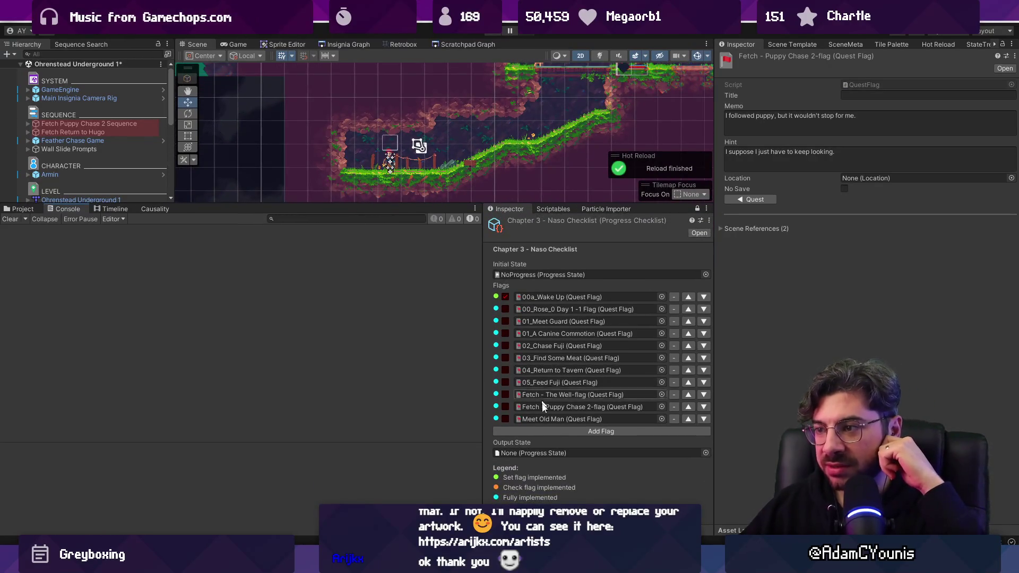
Add a checklist flag slot and assign Fetch - Return to Hugo-flag to it
left_click(544, 432)
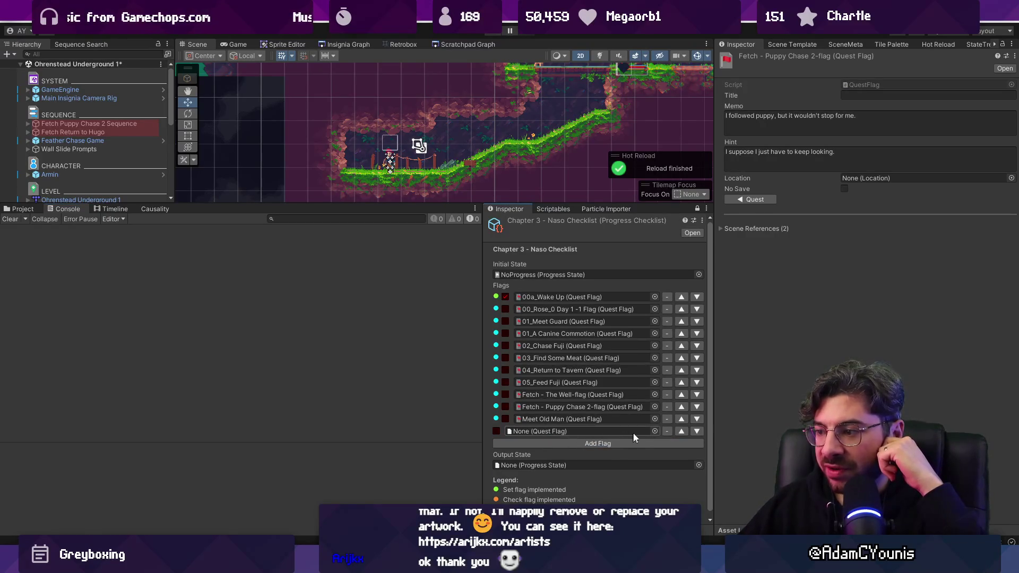
left_click(756, 202)
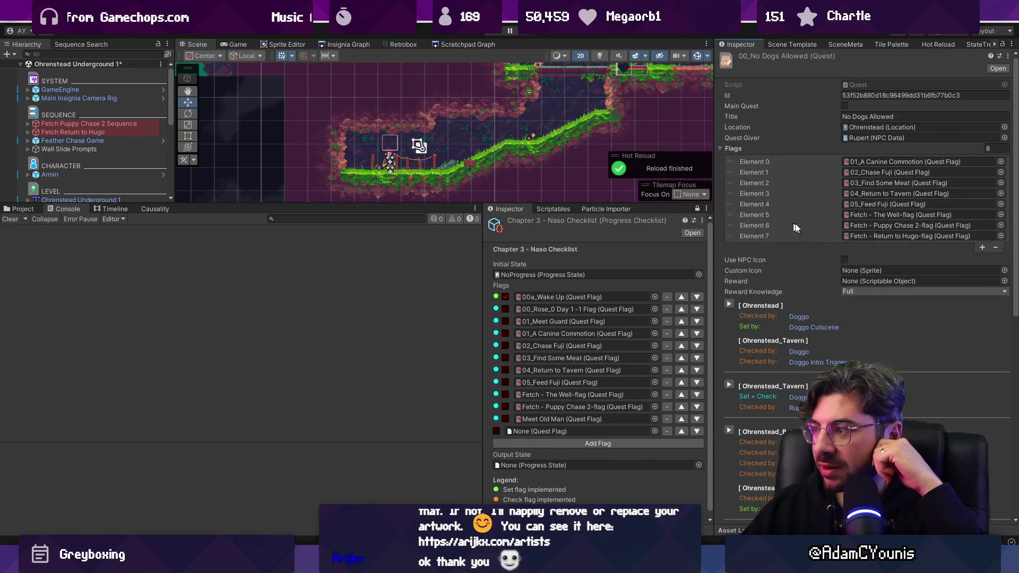
scroll(828, 249, "down", 3)
scroll(833, 289, "up", 1)
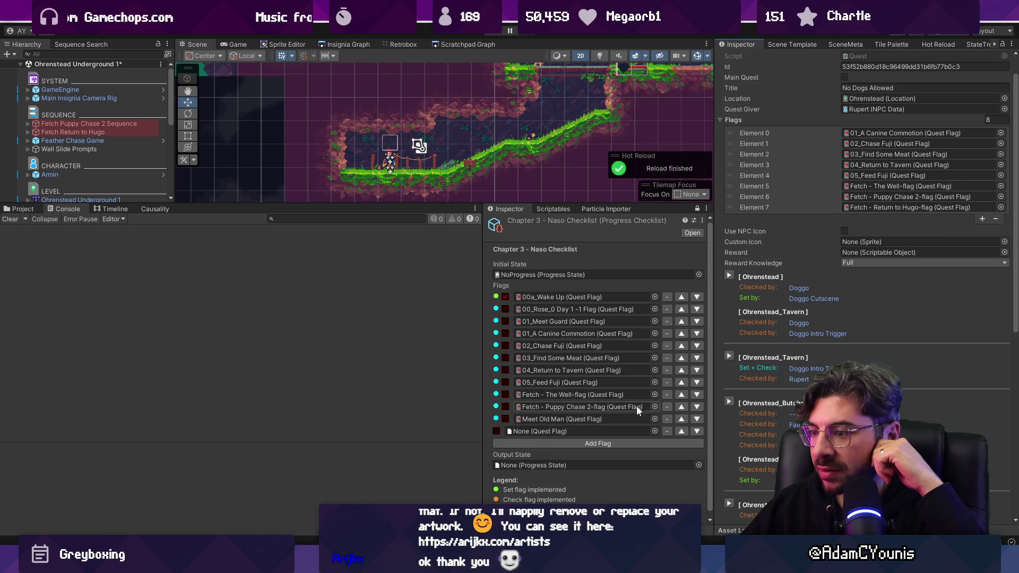
left_click(655, 431)
type("return")
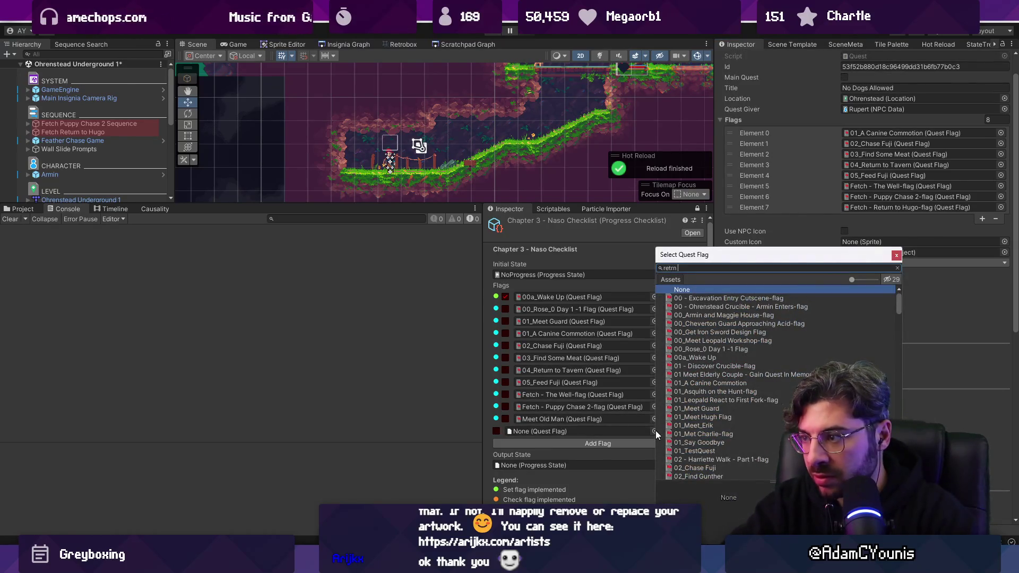
type("hugo")
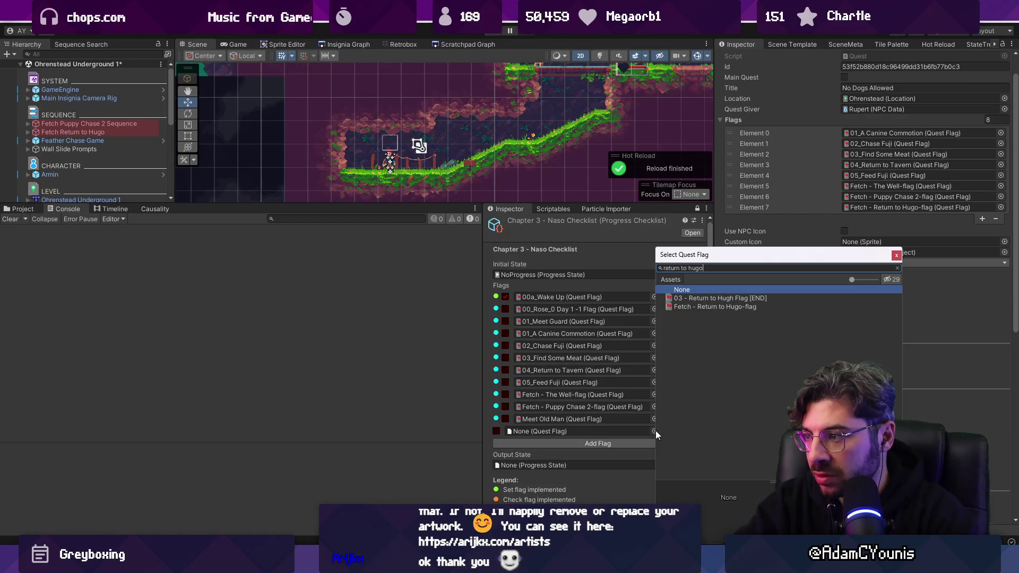
key("Down")
key("Return")
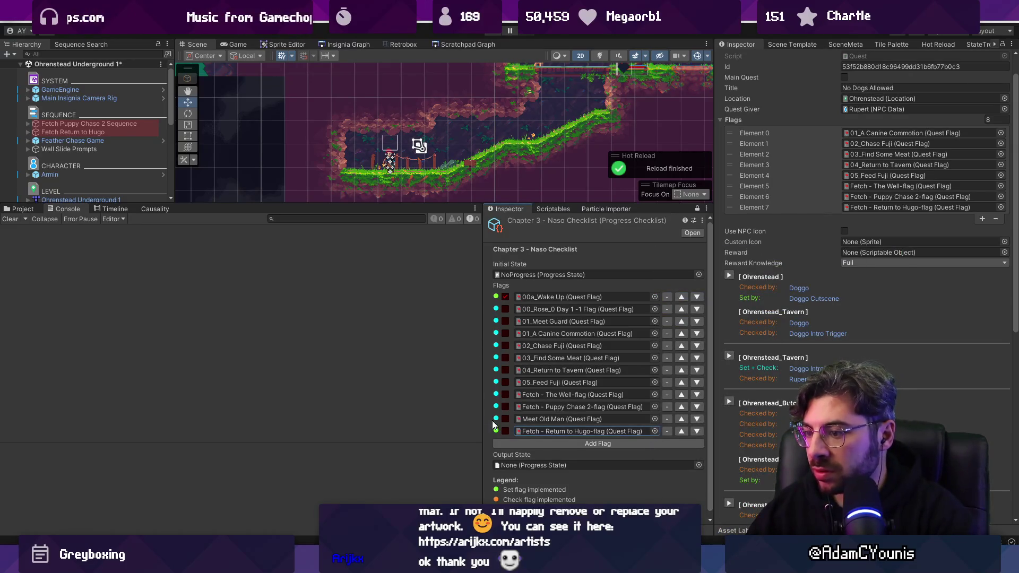
Add another slot set to 00_Armin and Maggie House-flag
left_click(546, 445)
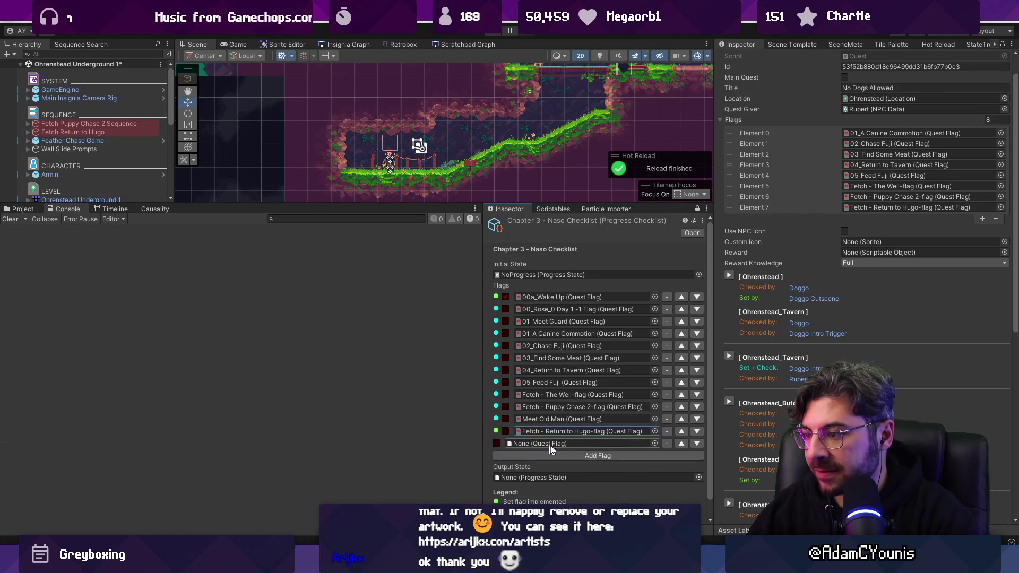
left_click(655, 443)
type("maggie")
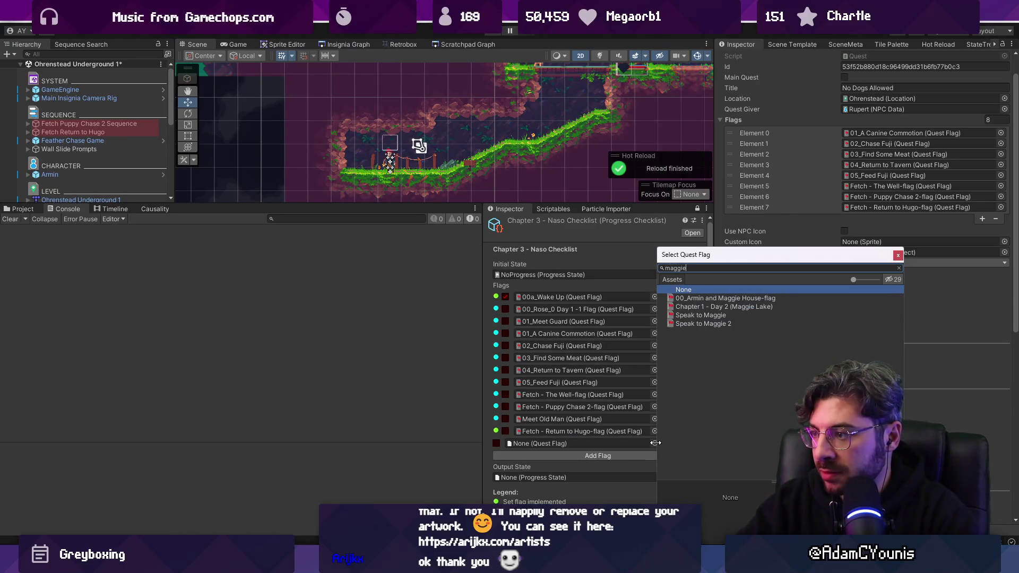
key("Down")
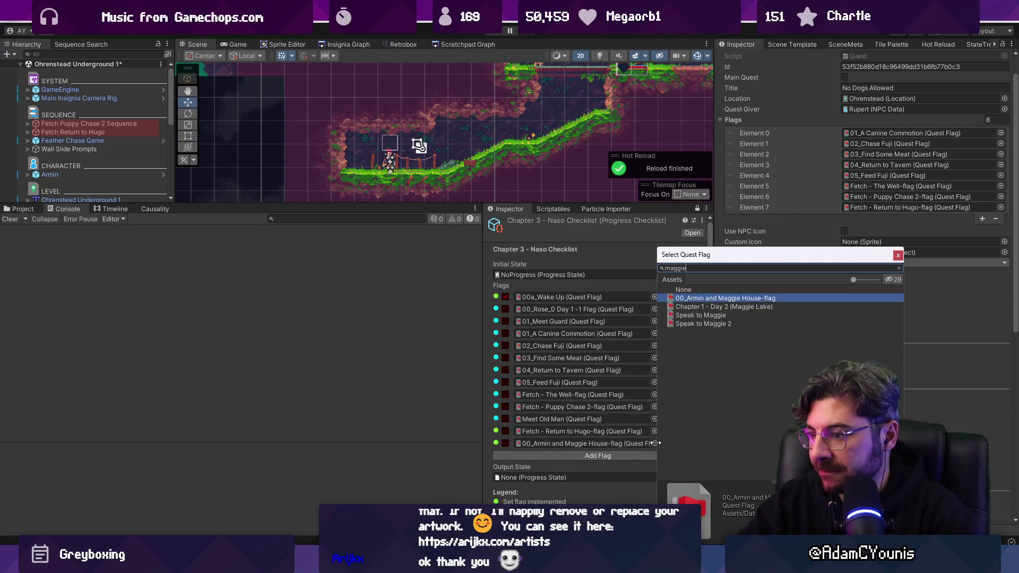
key("Return")
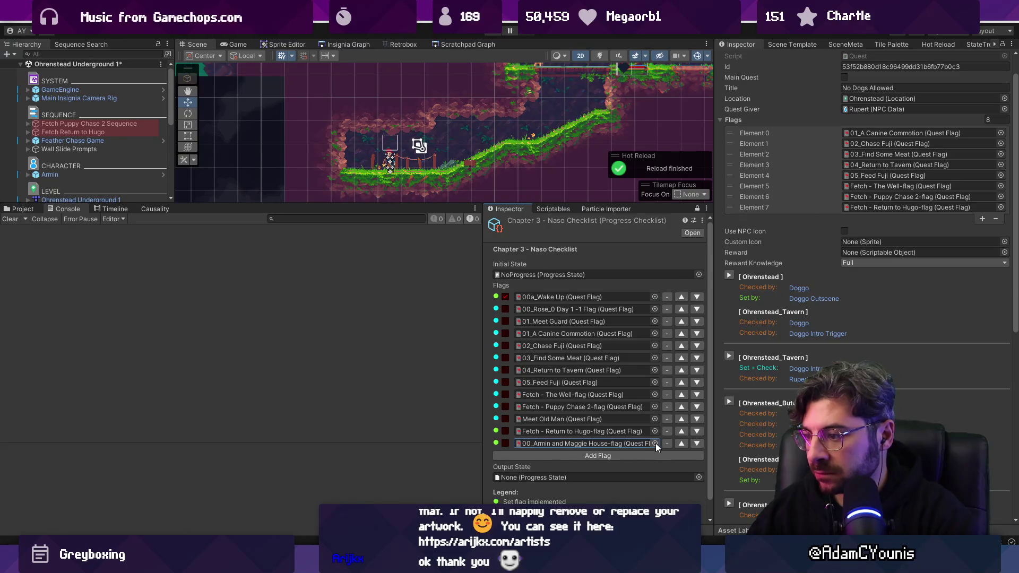
Add a Chapter 1 - Day 2 (Maggie Lake) flag slot, save the scene, and widen the panel
left_click(654, 456)
left_click(654, 455)
type("ma")
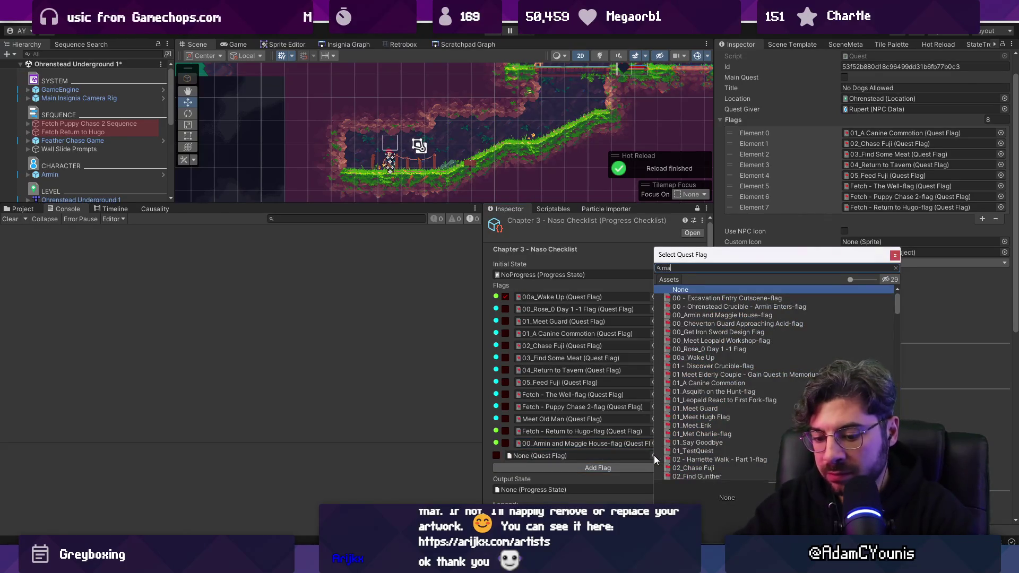
type("ggie")
key("Down")
key("Down")
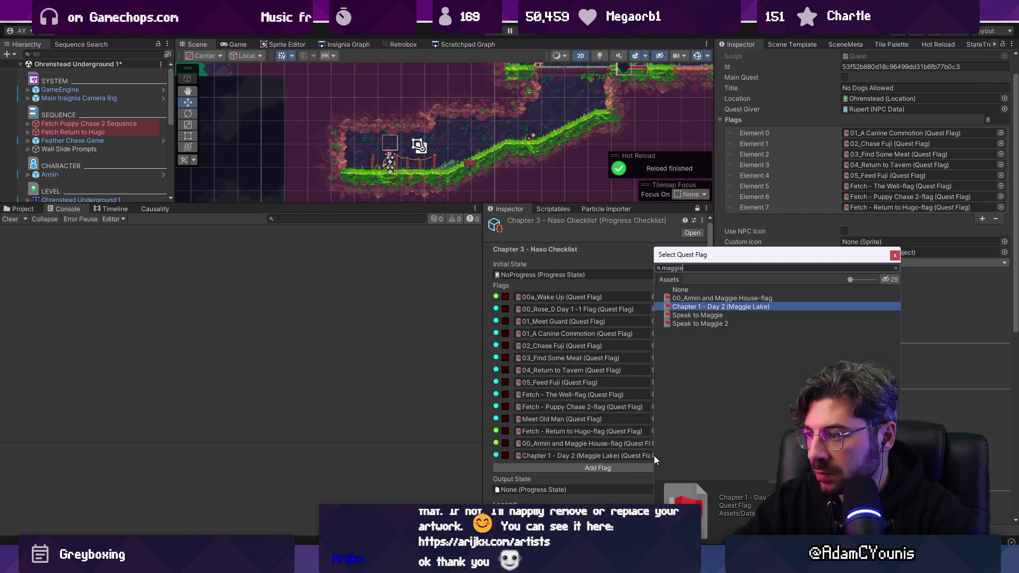
key("Return")
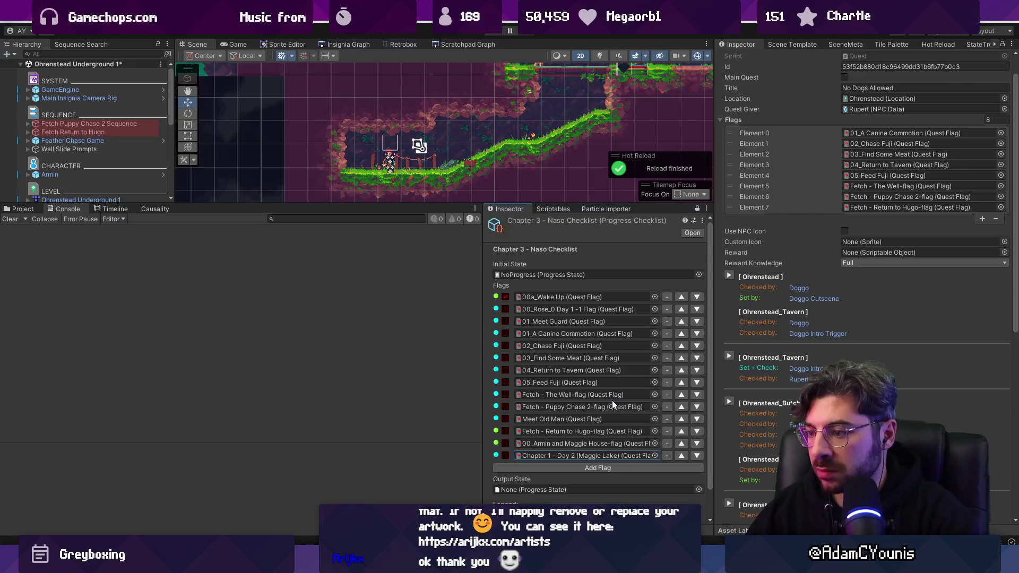
key("ctrl+s")
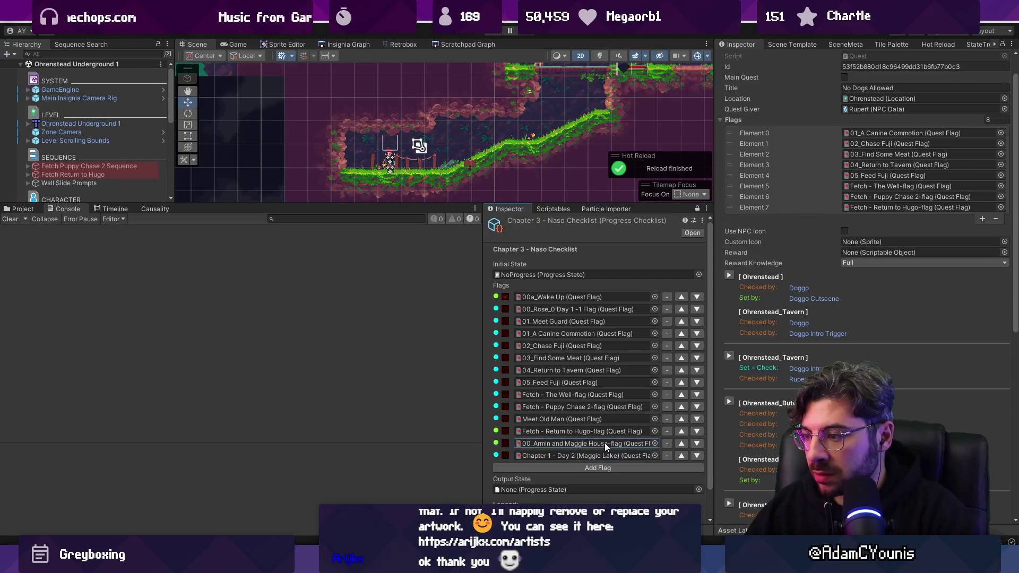
left_click_drag(483, 406, 444, 399)
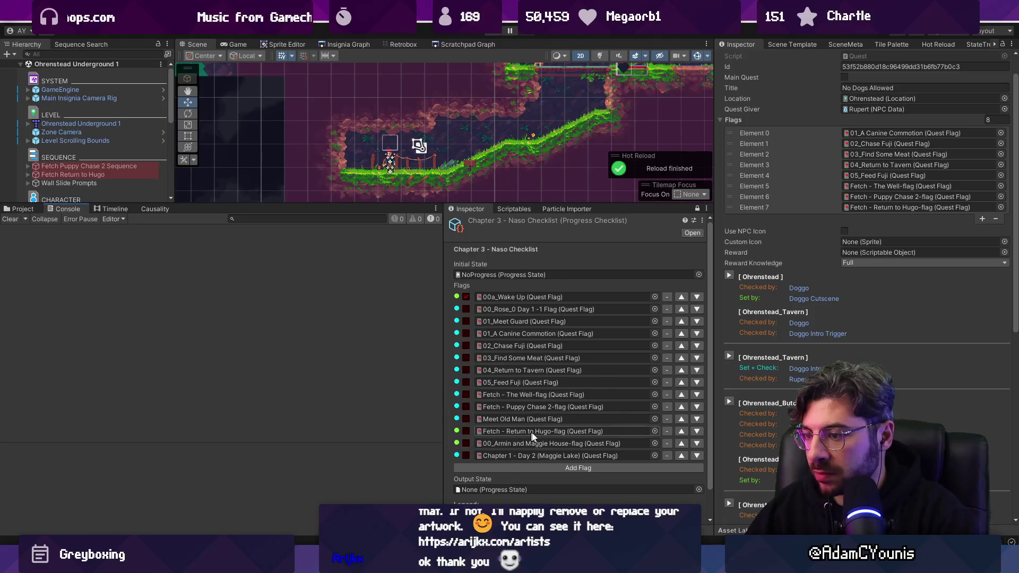
Add a checklist slot and assign the Meet Wilhelm flag to it
left_click(537, 468)
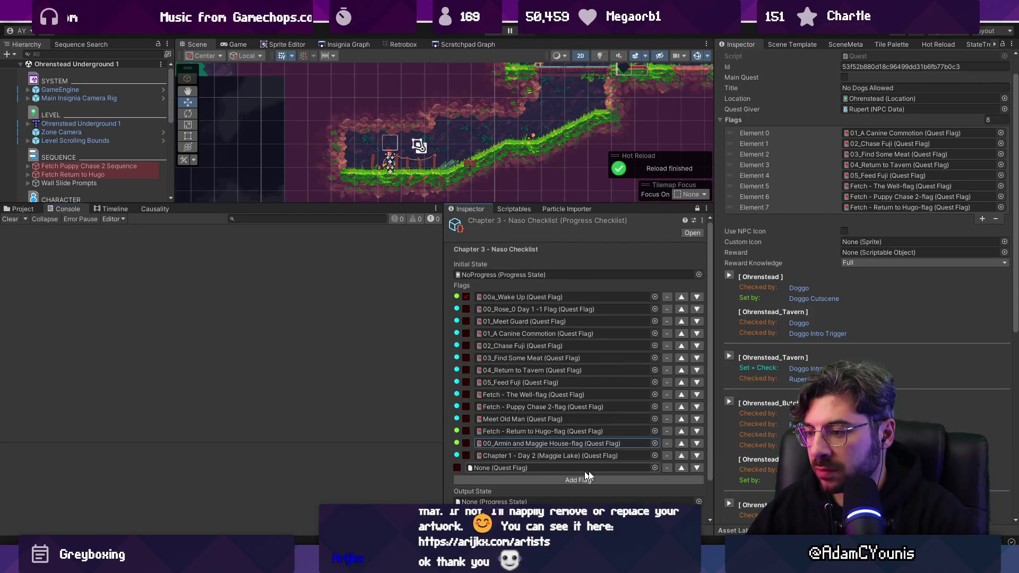
left_click(654, 467)
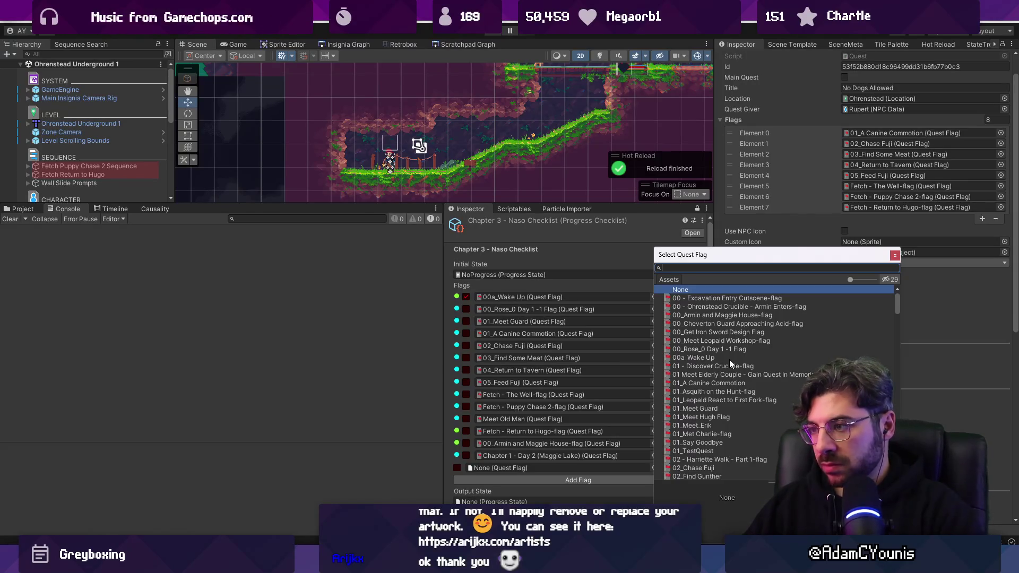
type("wilhelm")
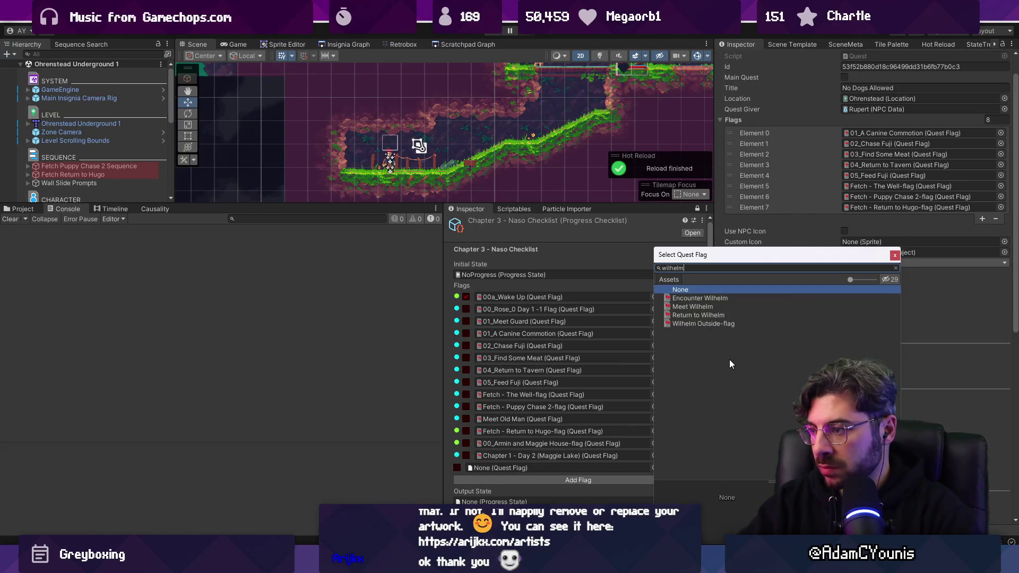
key("Down")
key("Down")
key("Up")
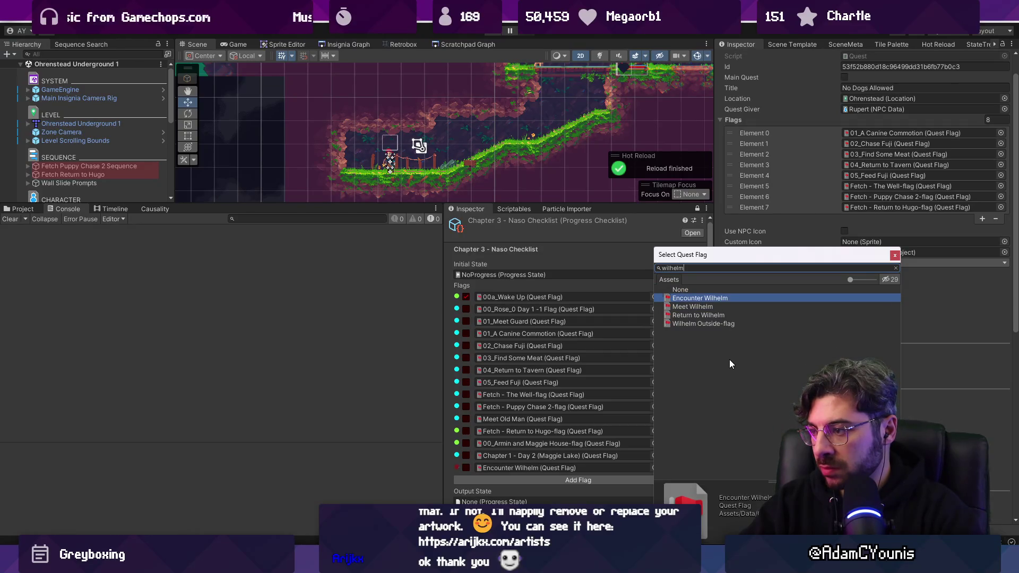
key("Down")
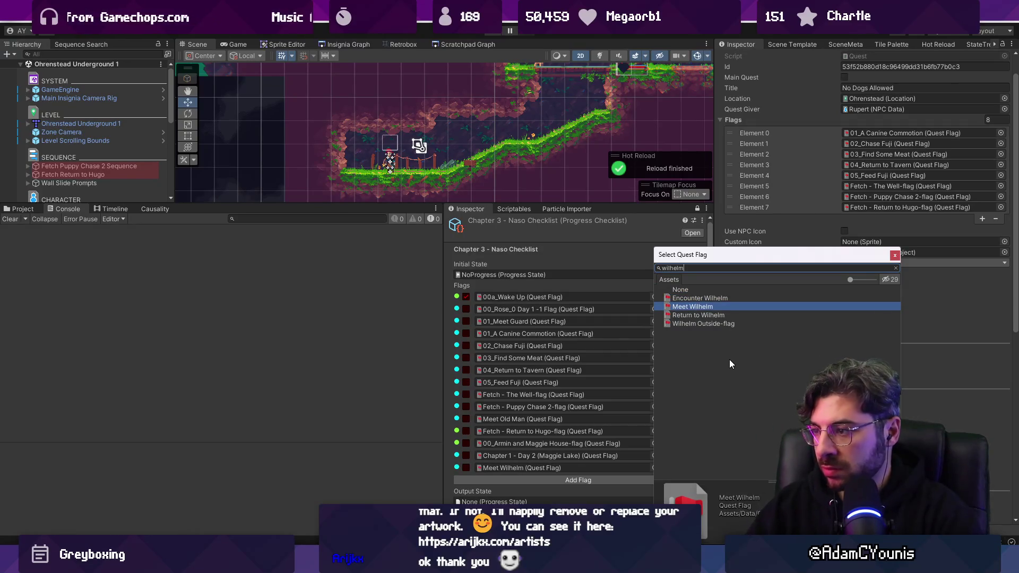
double_click(695, 307)
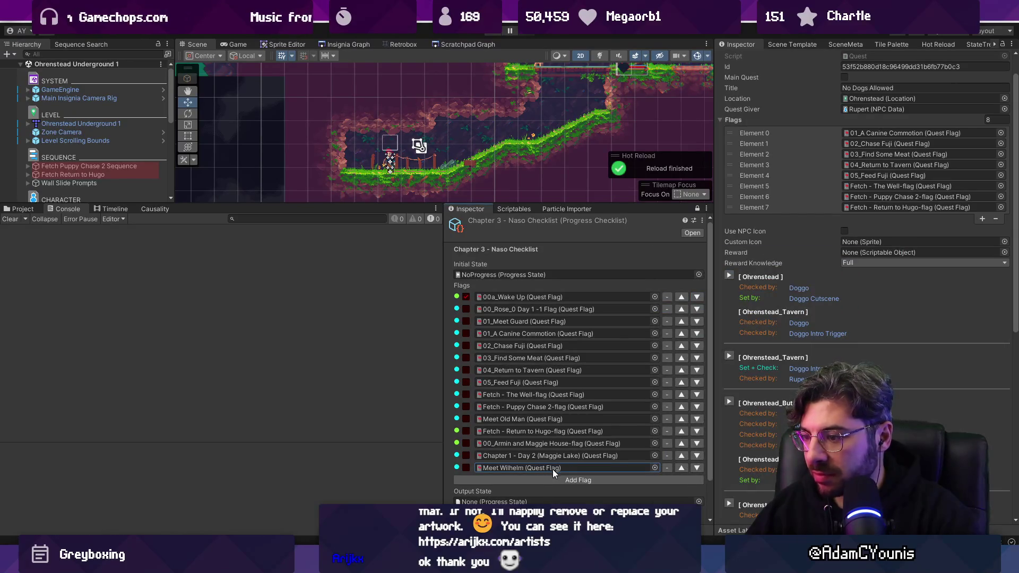
Change that slot to Encounter Wilhelm, add Meet Wilhelm after it, and open its details
left_click(644, 479)
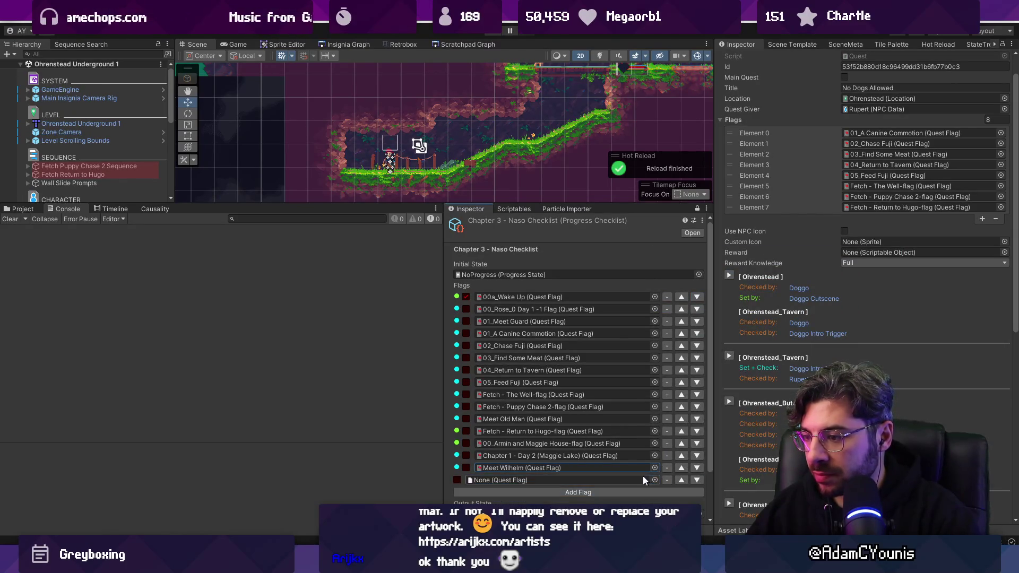
left_click(654, 467)
type("encounter wil")
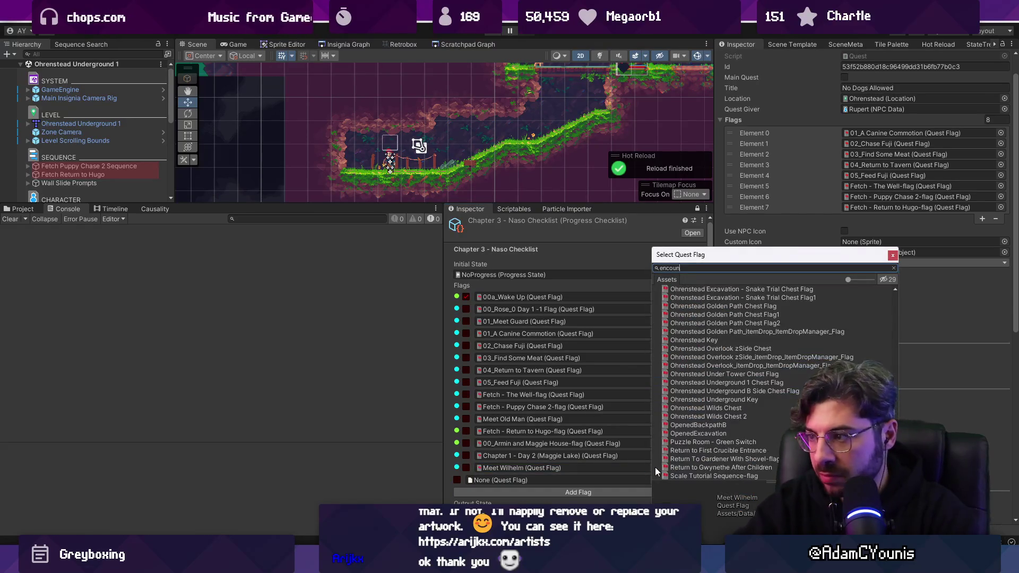
key("Down")
key("Return")
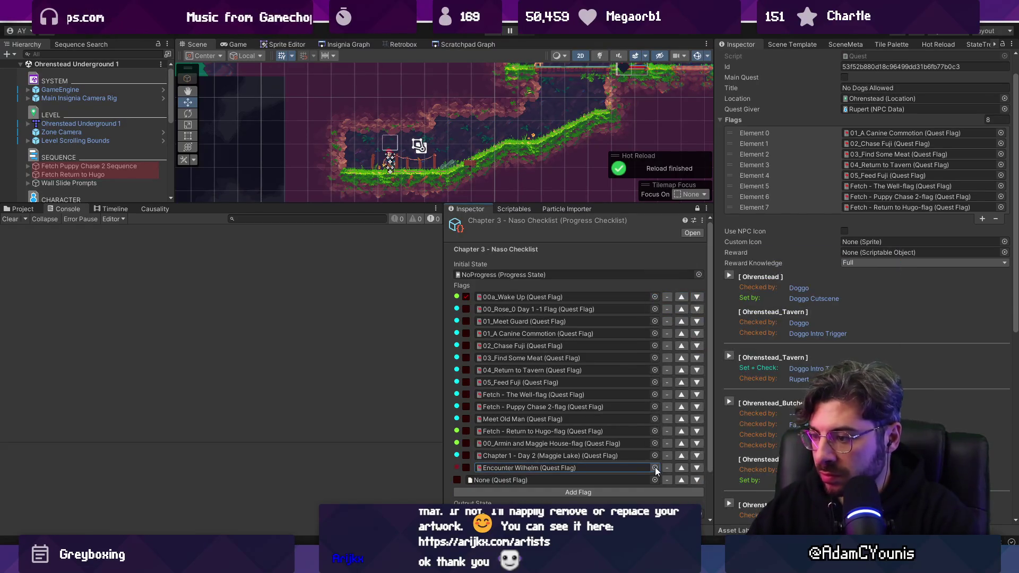
left_click(654, 480)
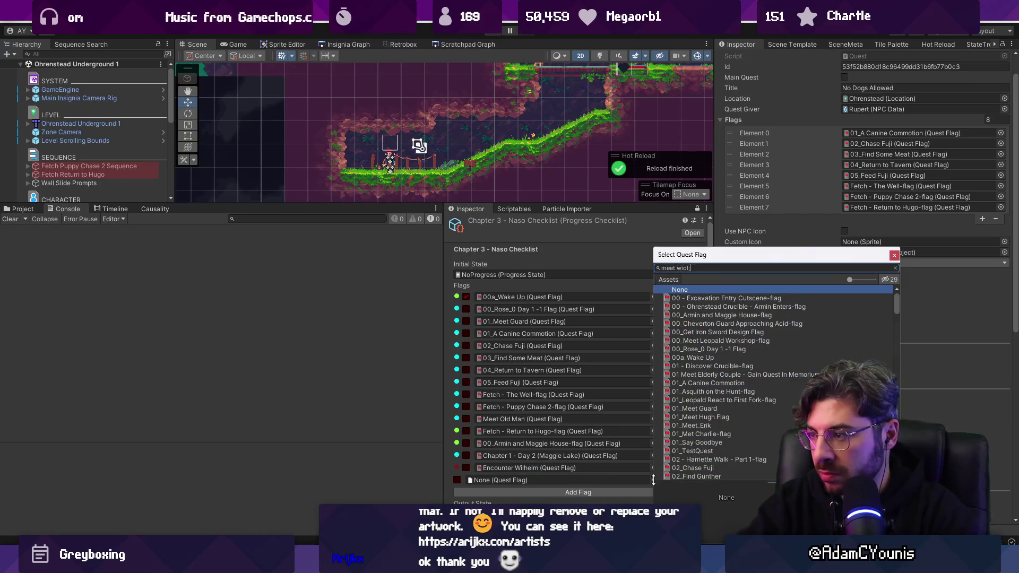
type("meet wil")
key("Down")
key("Return")
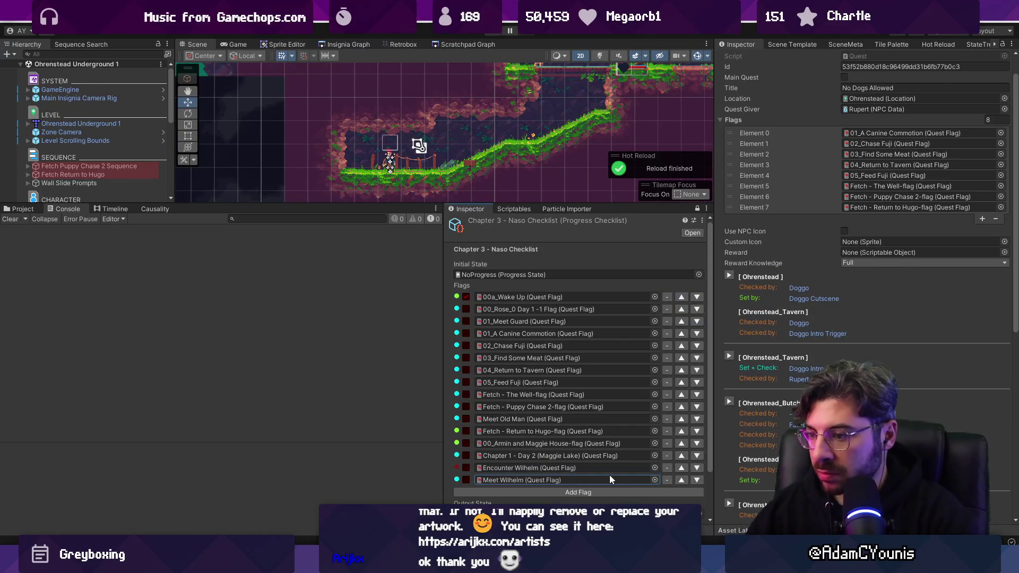
double_click(585, 481)
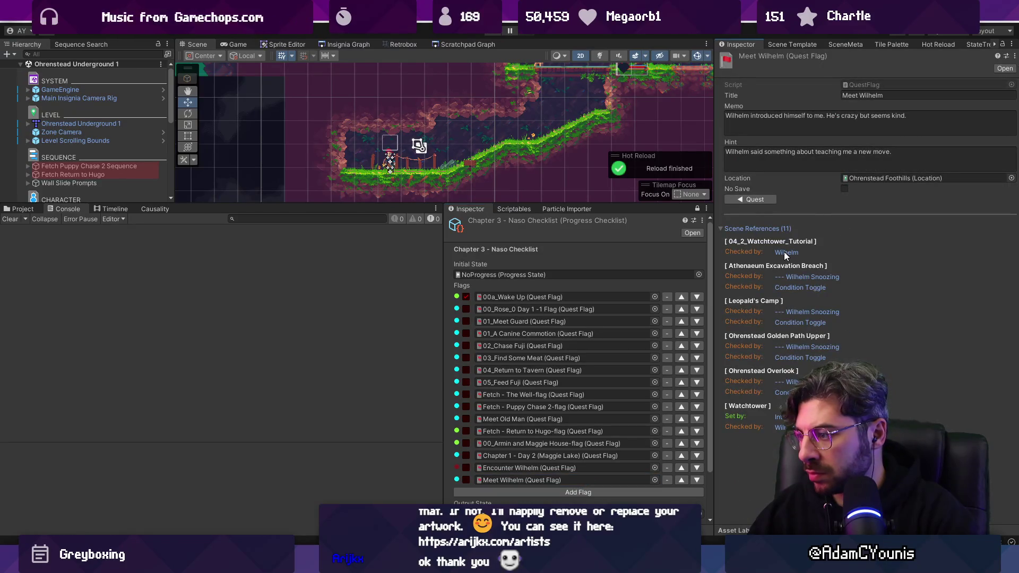
Follow Encounter Wilhelm's scene references to the Early Afternoon Atmosphere object that checks it
left_click(780, 417)
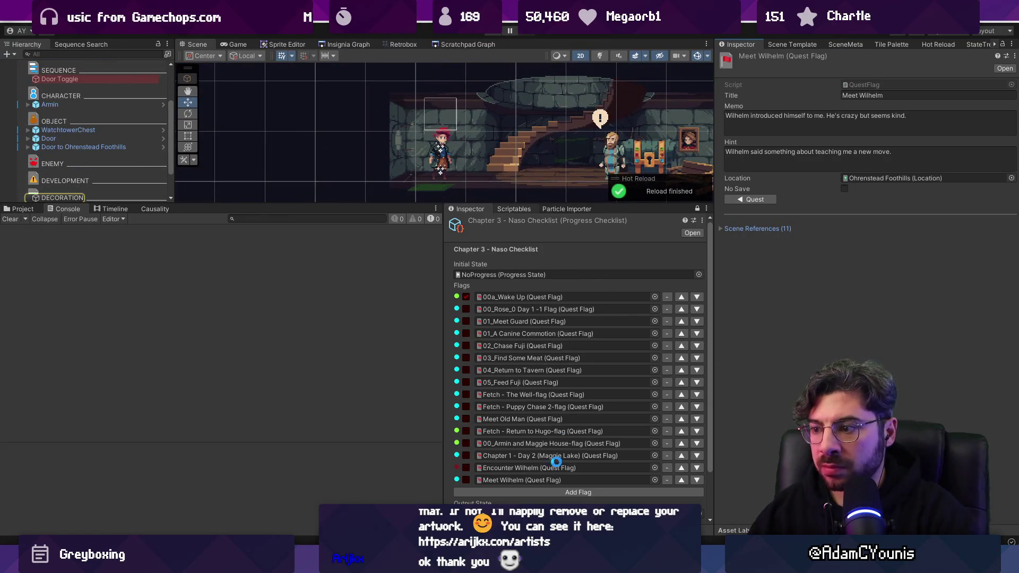
double_click(529, 467)
left_click(751, 229)
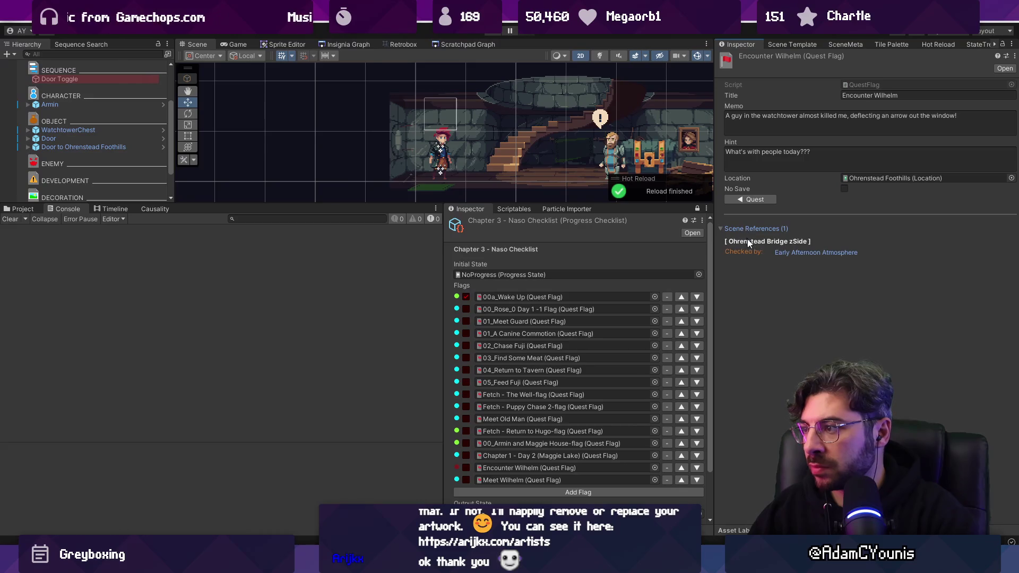
left_click(786, 252)
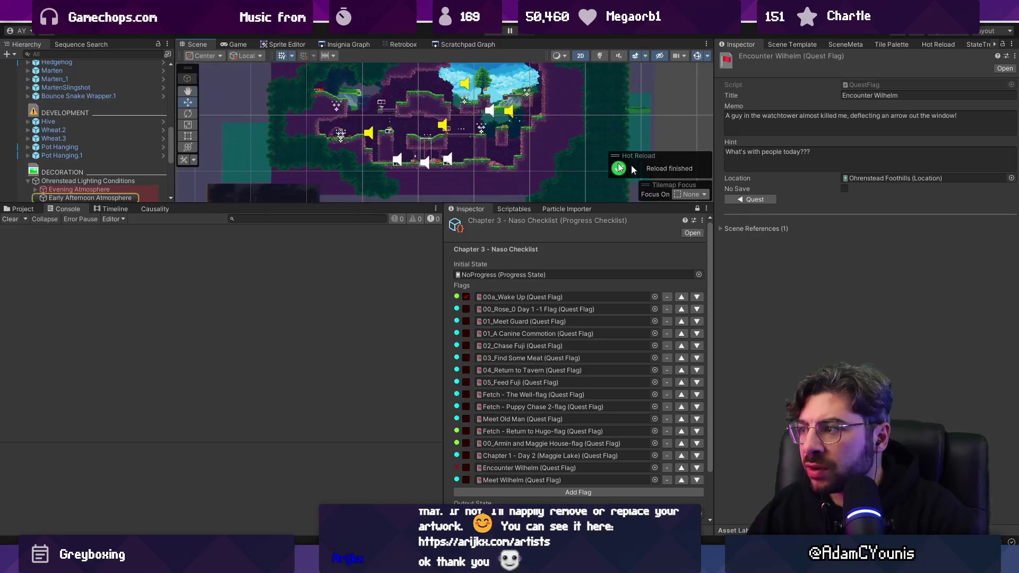
left_click(756, 229)
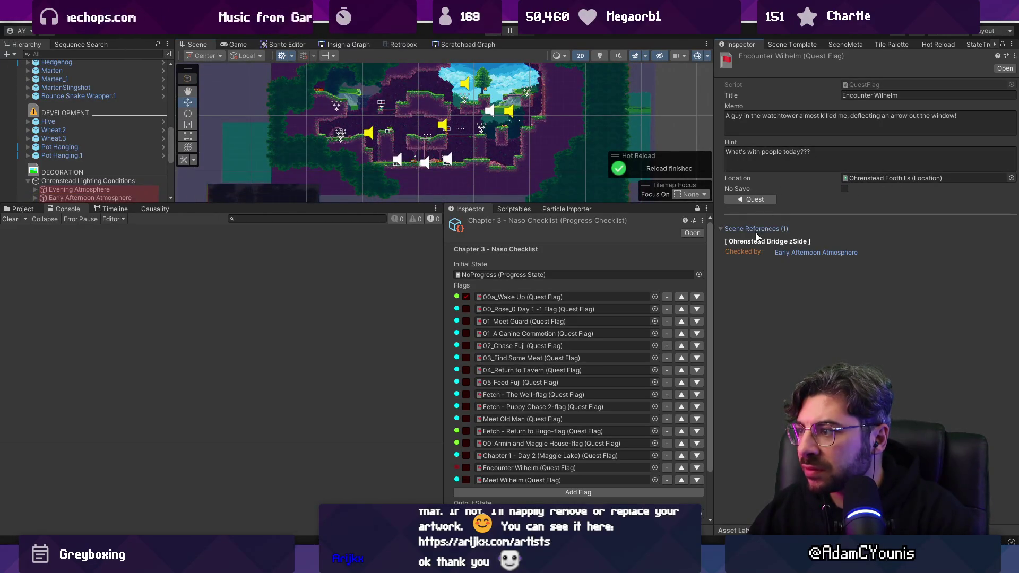
scroll(137, 177, "down", 2)
Change Early Afternoon Atmosphere's condition flag from Encounter Wilhelm to Meet Wilhelm
left_click(138, 166)
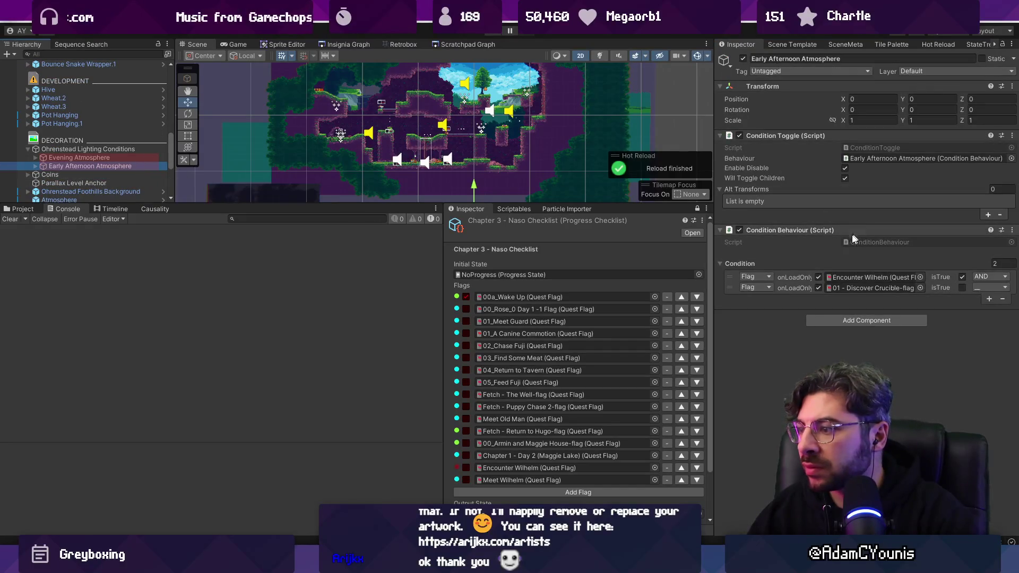
left_click(922, 277)
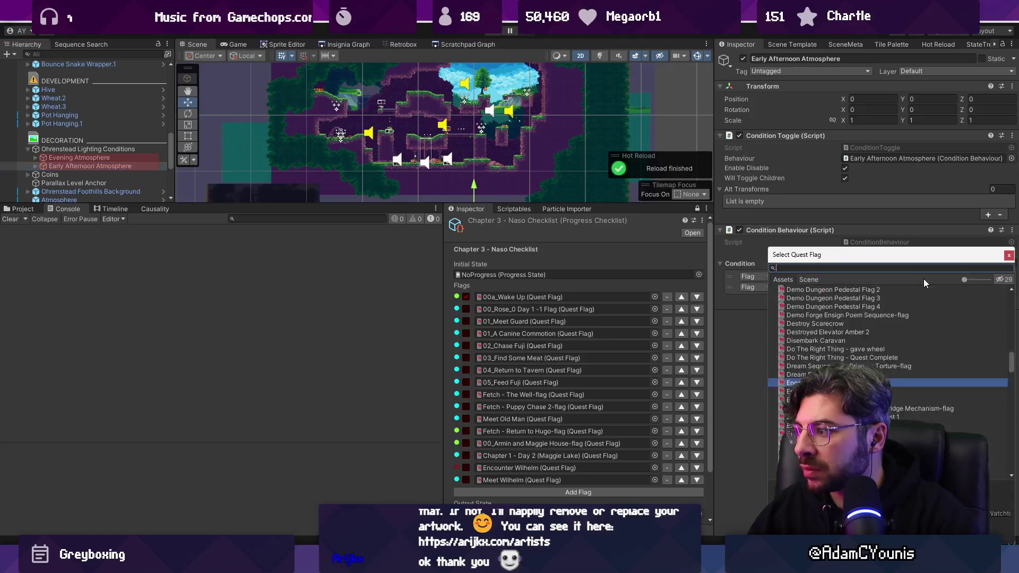
type("meet wilhelm")
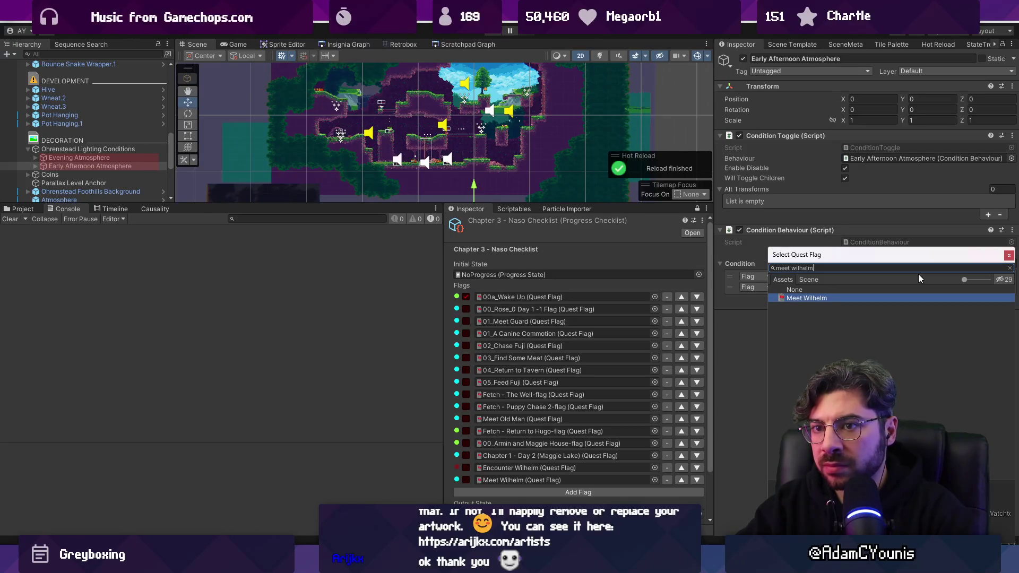
key("Return")
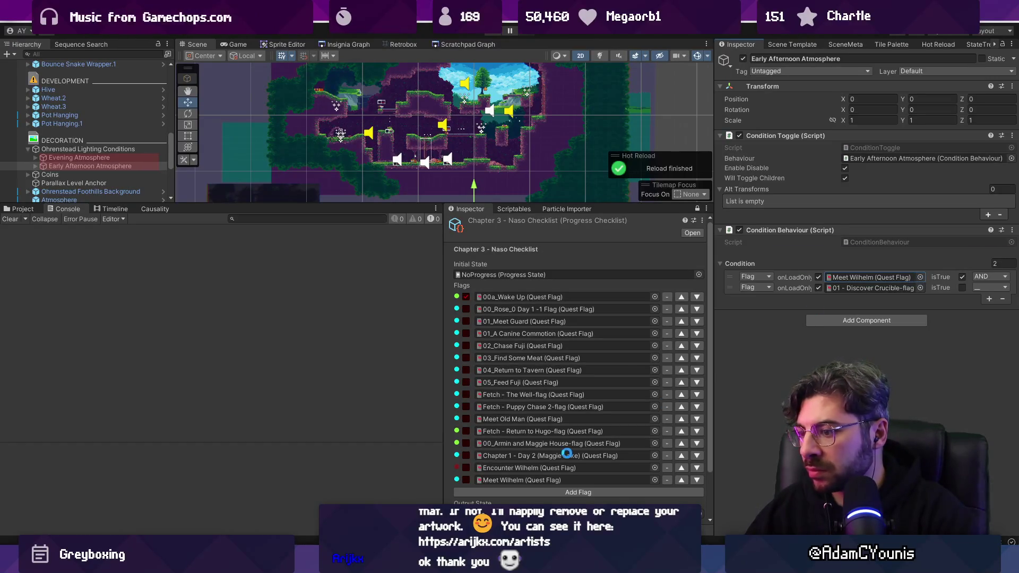
Locate the Encounter Wilhelm asset in the 04_The Watchtower project folder, showing 0 references
left_click(541, 468)
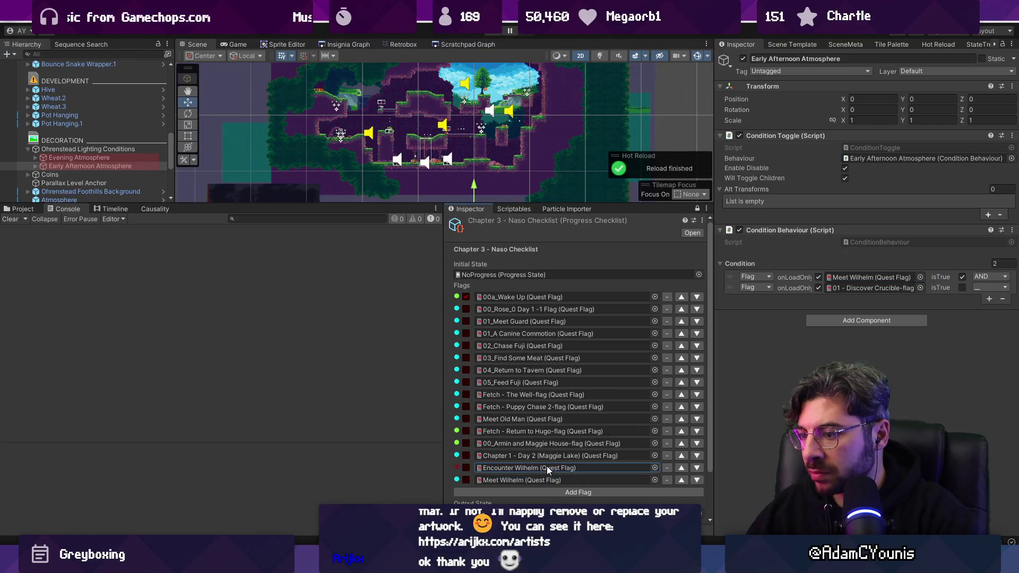
double_click(552, 466)
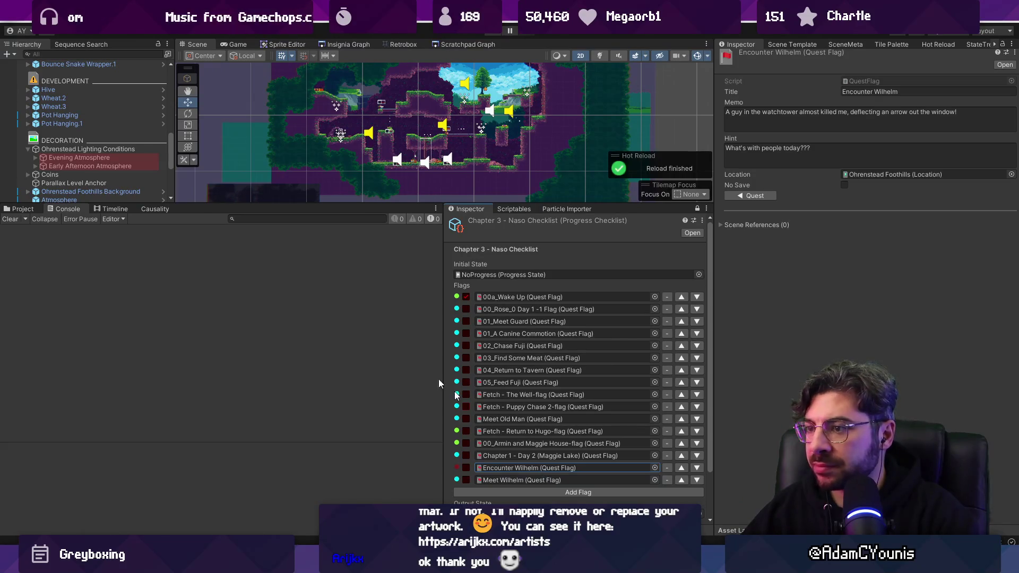
left_click(19, 210)
left_click(221, 257)
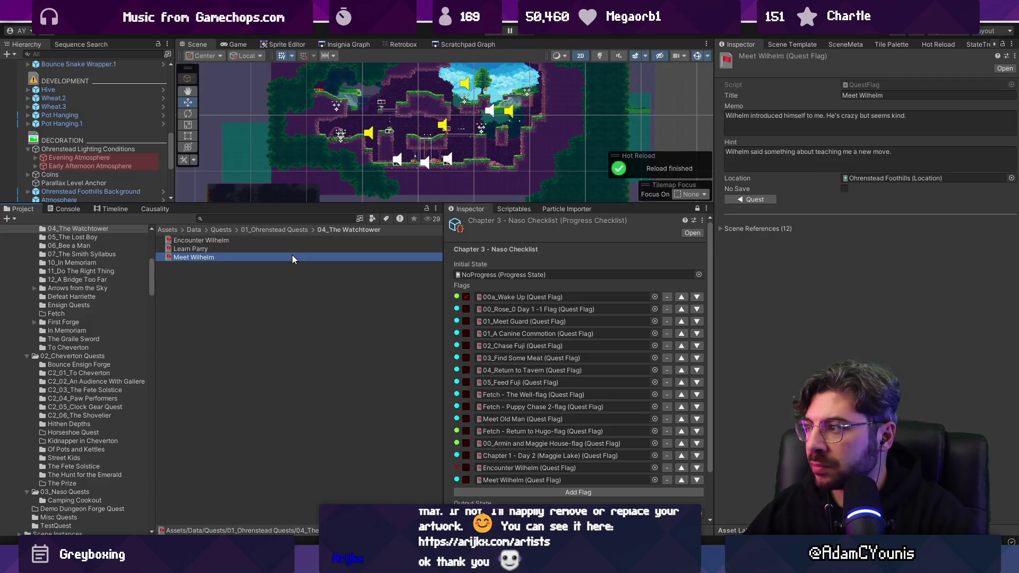
left_click(289, 240)
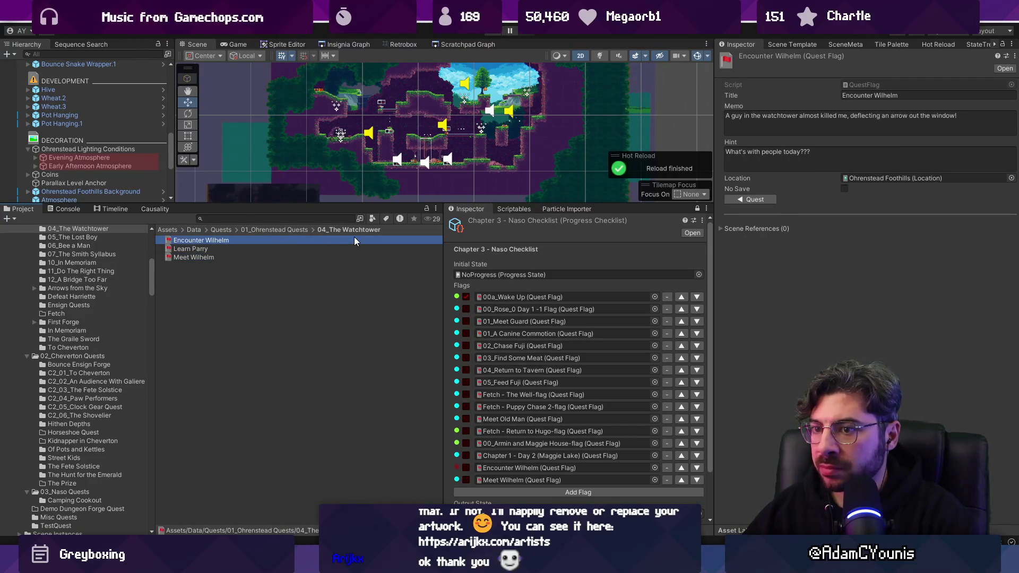
Delete the Encounter Wilhelm flag asset and confirm the deletion
key("Delete")
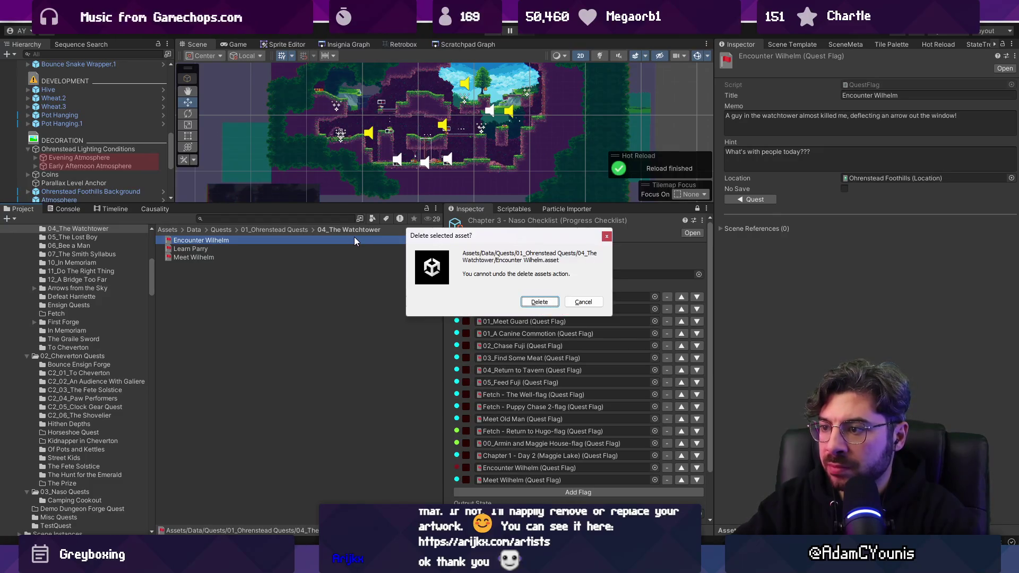
key("Return")
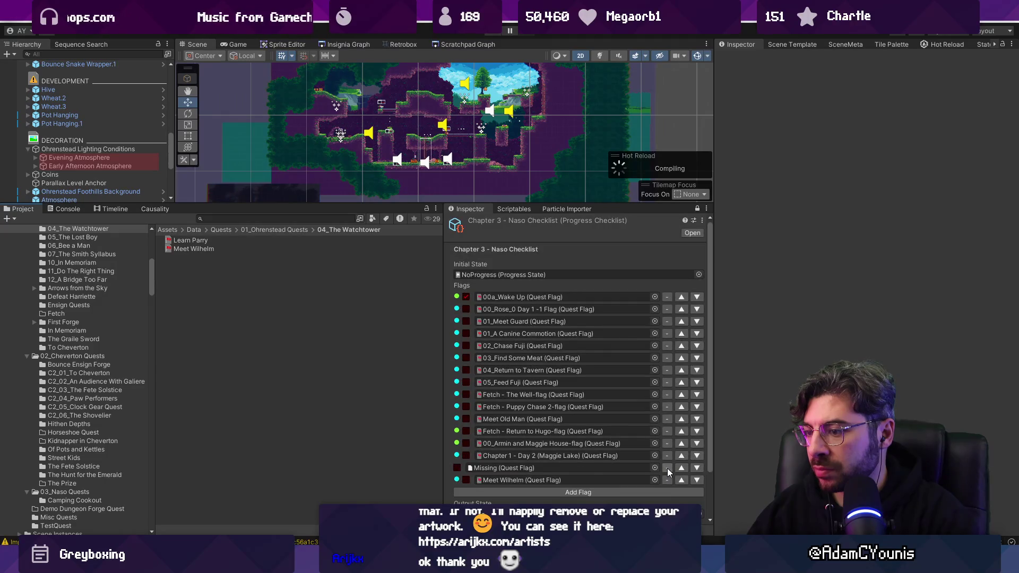
Remove the Missing checklist row and add Return to Wilhelm after Meet Wilhelm
left_click(629, 480)
left_click(653, 479)
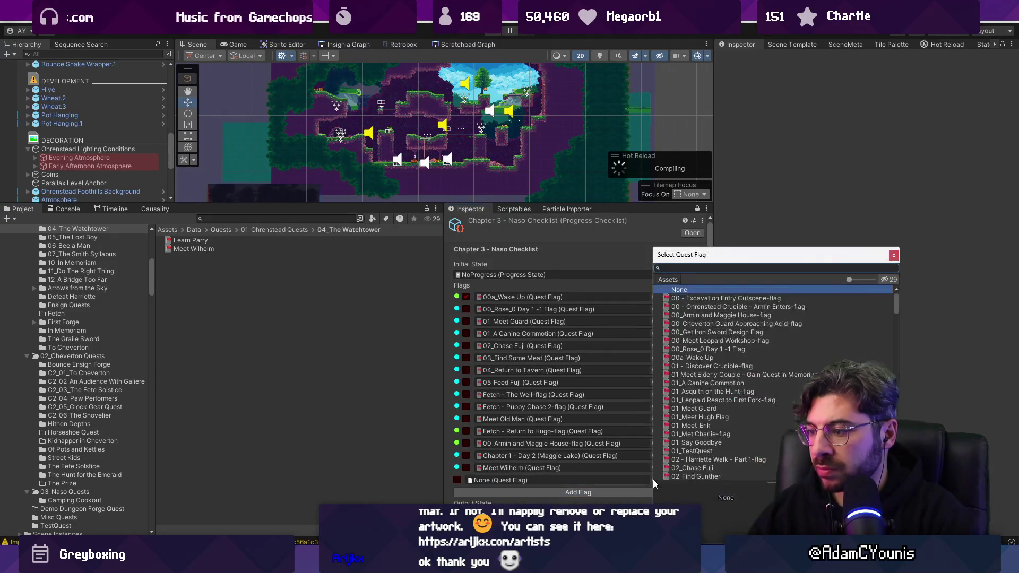
type("wilhelm")
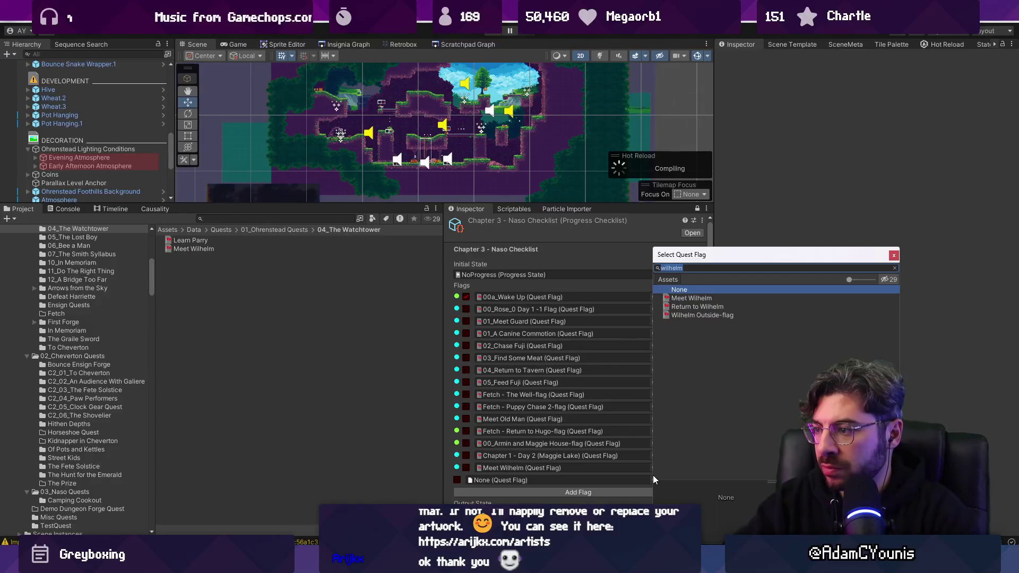
key("Down")
key("Down")
key("Return")
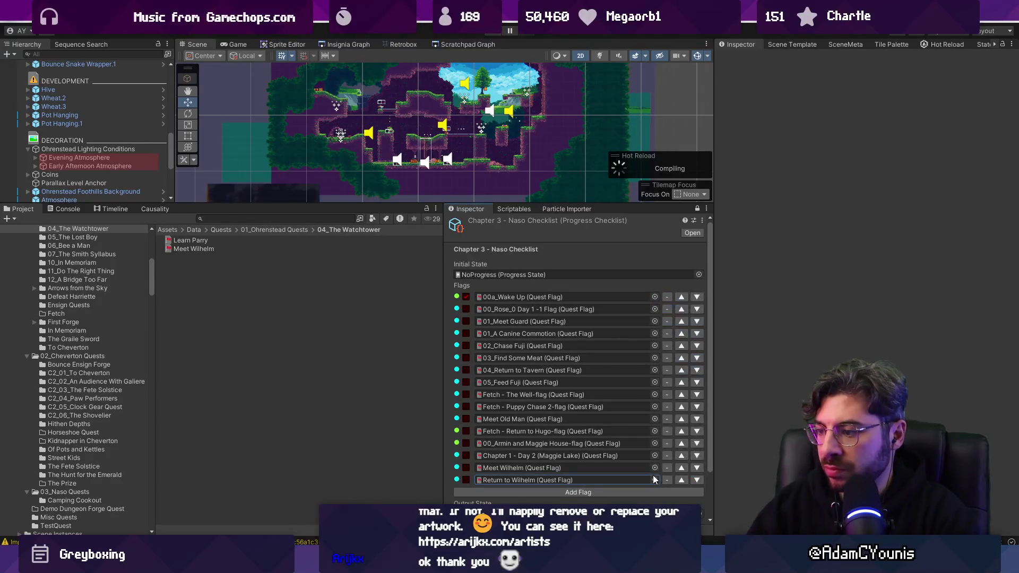
Add an empty flag slot, search the picker for roberto and score flags, then close it unpicked
left_click(655, 492)
left_click(655, 464)
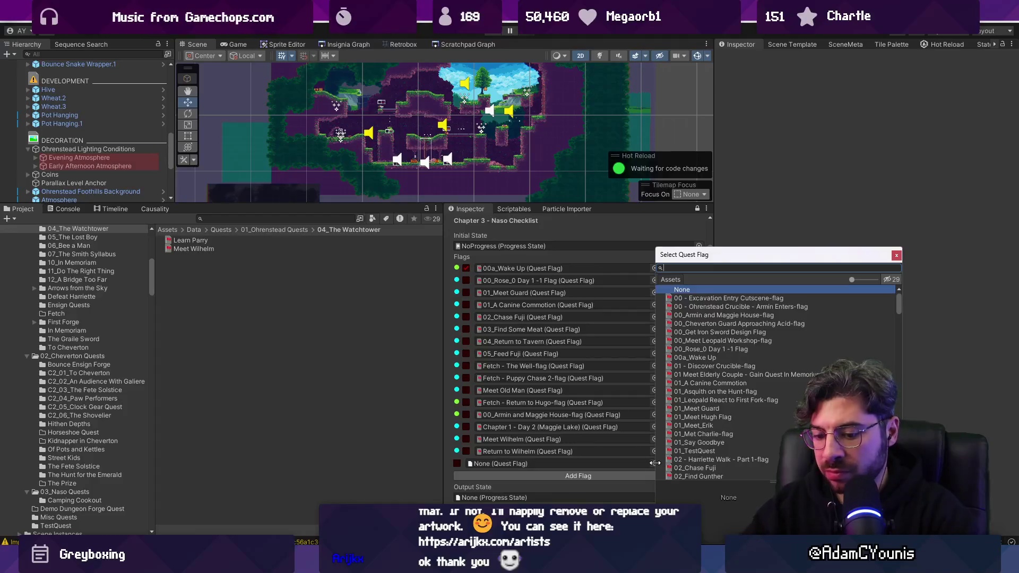
type("naroberto")
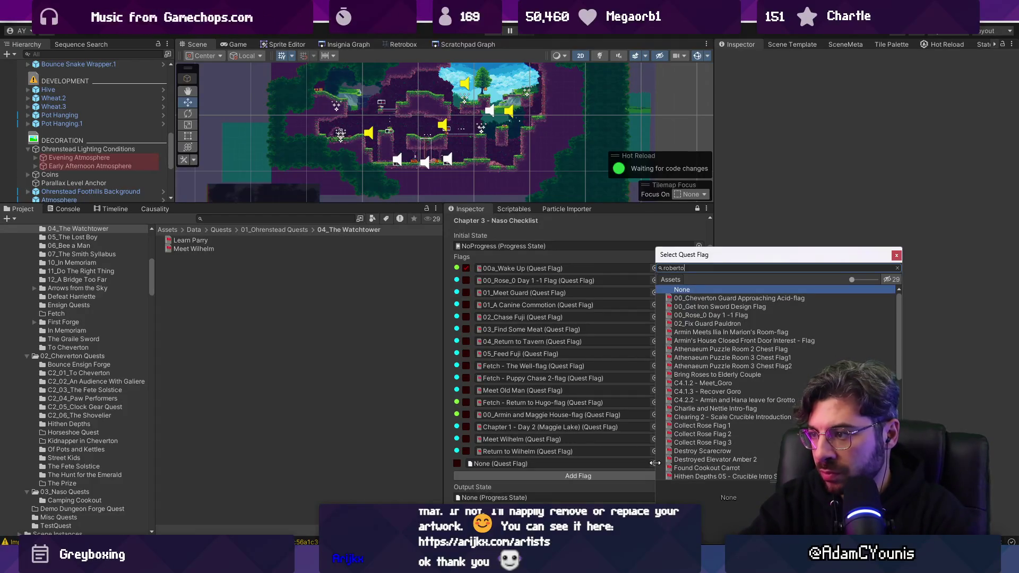
type("nch")
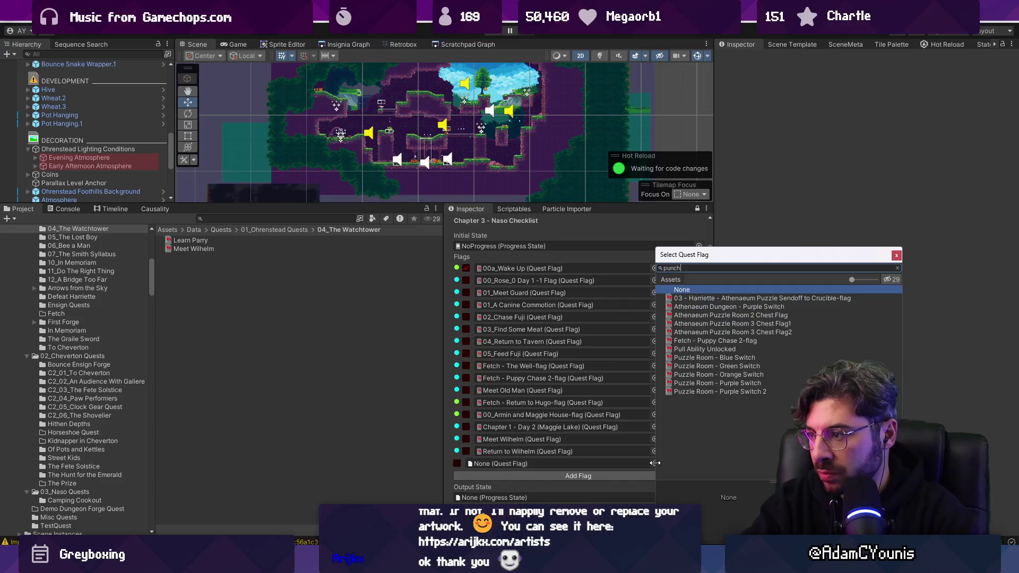
key("BackSpace")
type("mini")
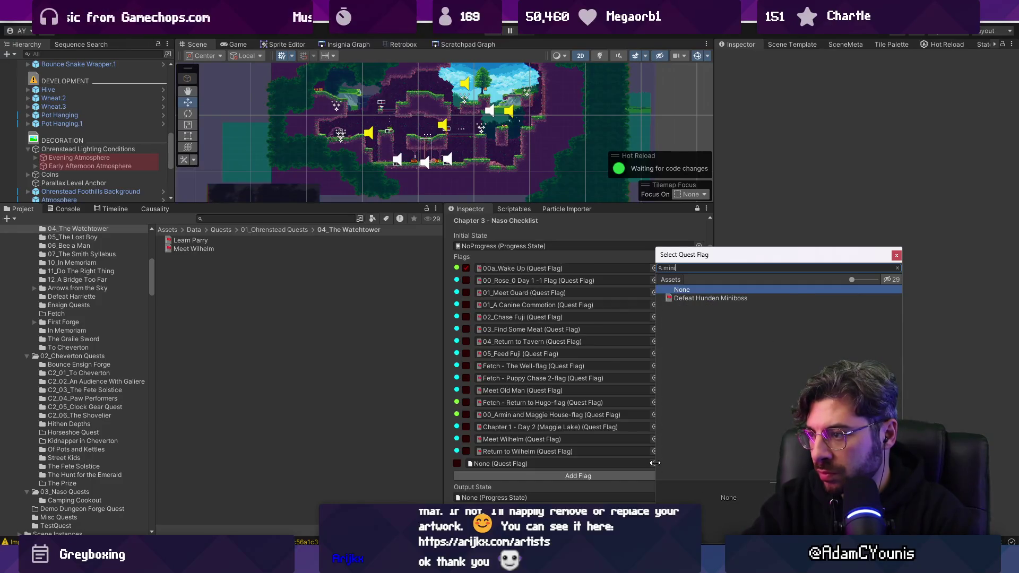
key("BackSpace")
key("BackSpace")
key("BackSpace")
type("g")
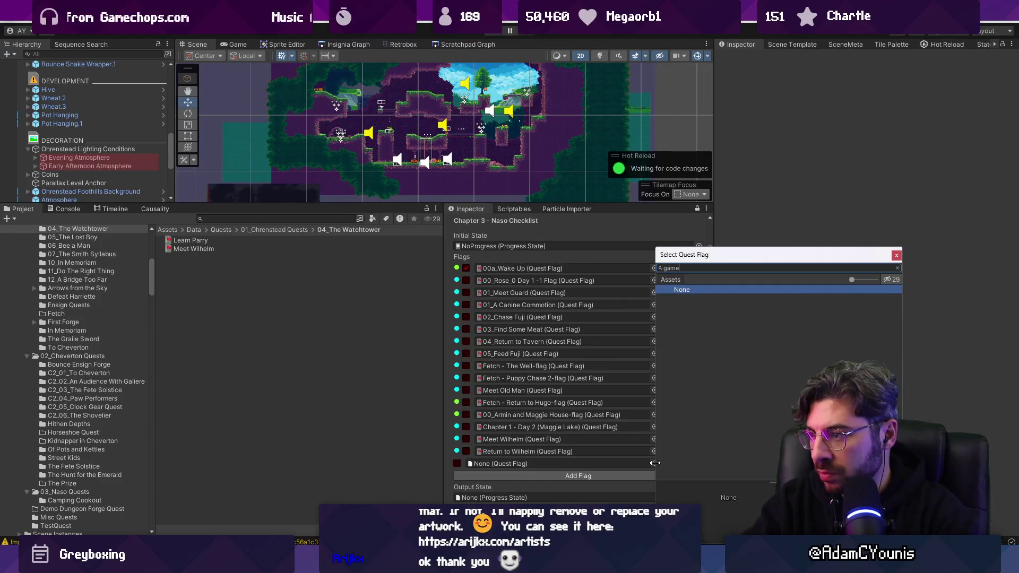
key("BackSpace")
type("sc")
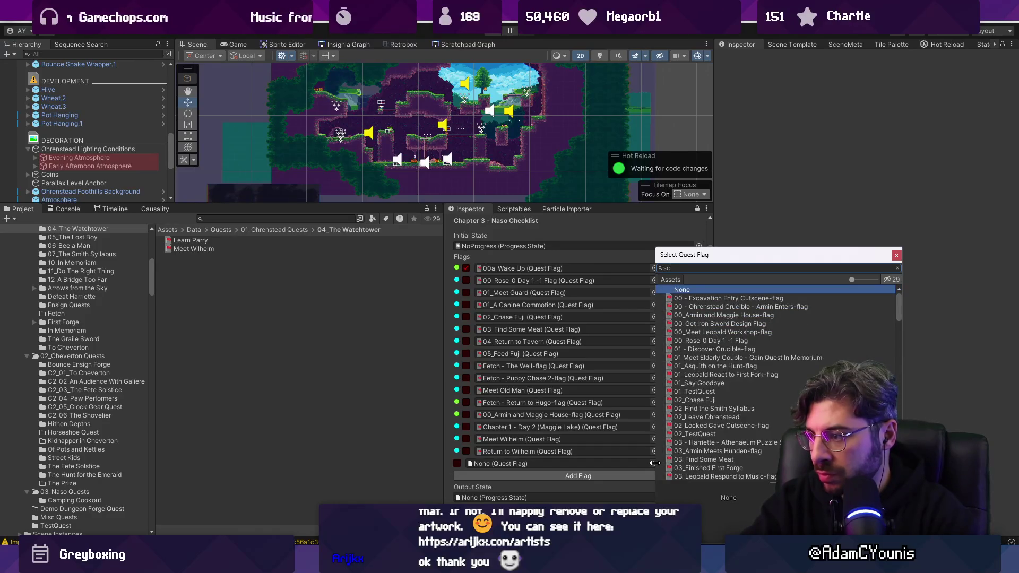
type("ore")
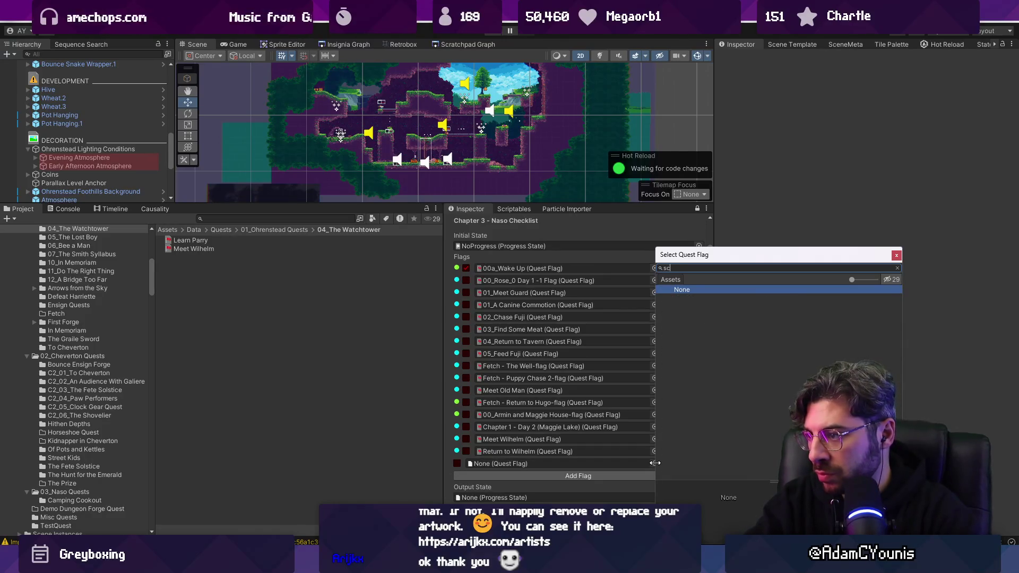
key("BackSpace")
key("BackSpace")
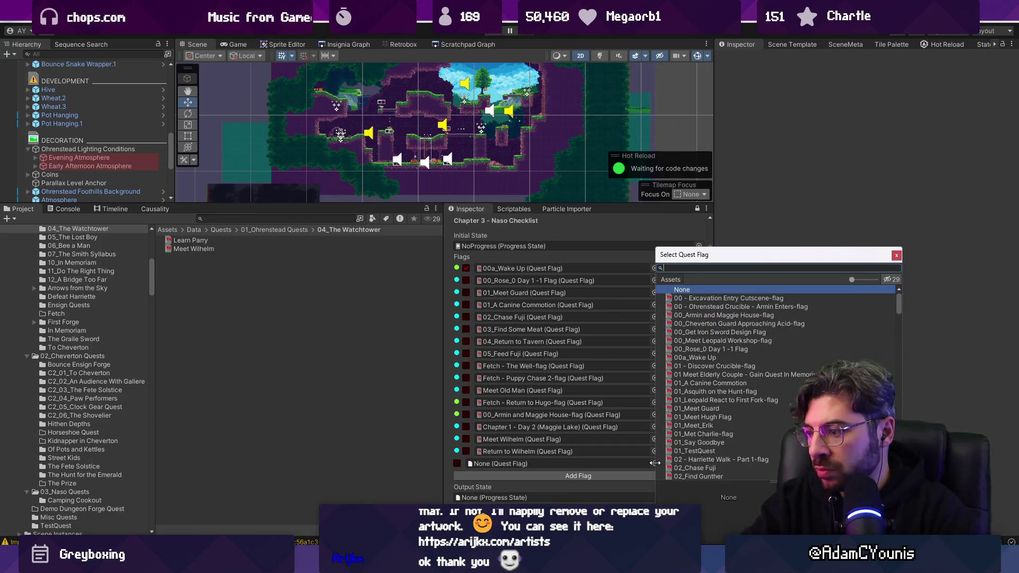
type("roberto")
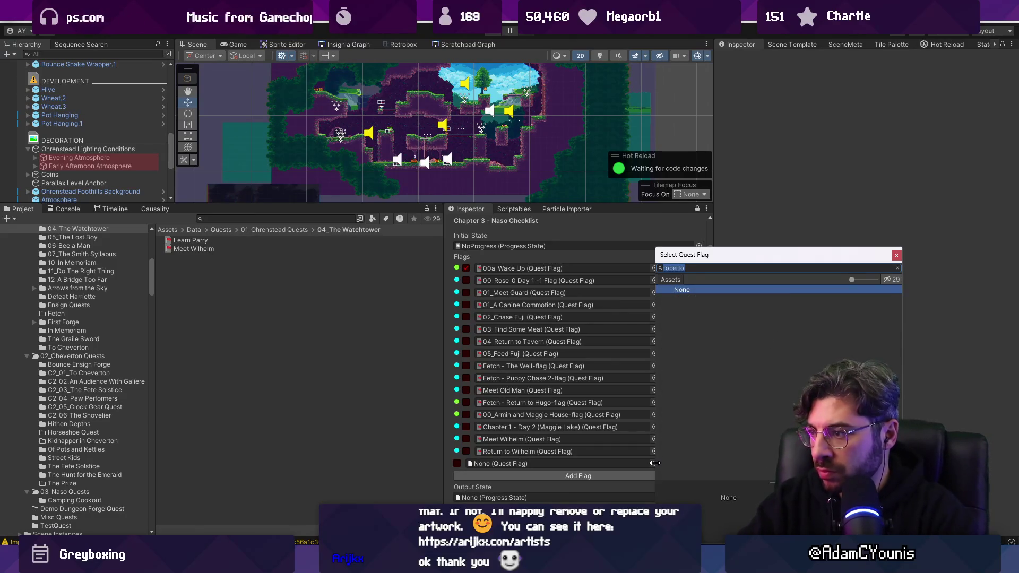
key("BackSpace")
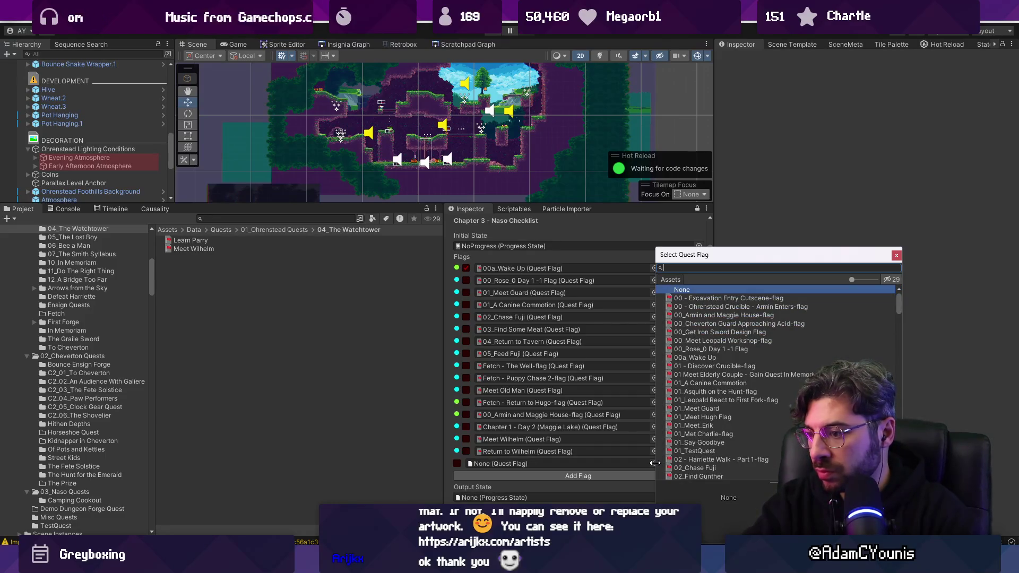
key("Escape")
Save the current scene and open a scene that references Return to Wilhelm
double_click(608, 450)
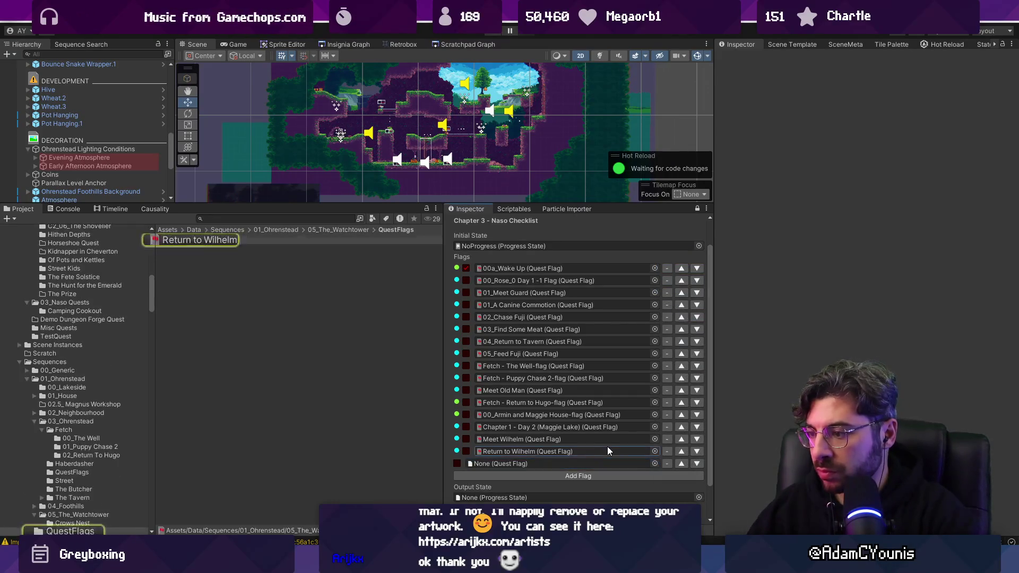
left_click(755, 233)
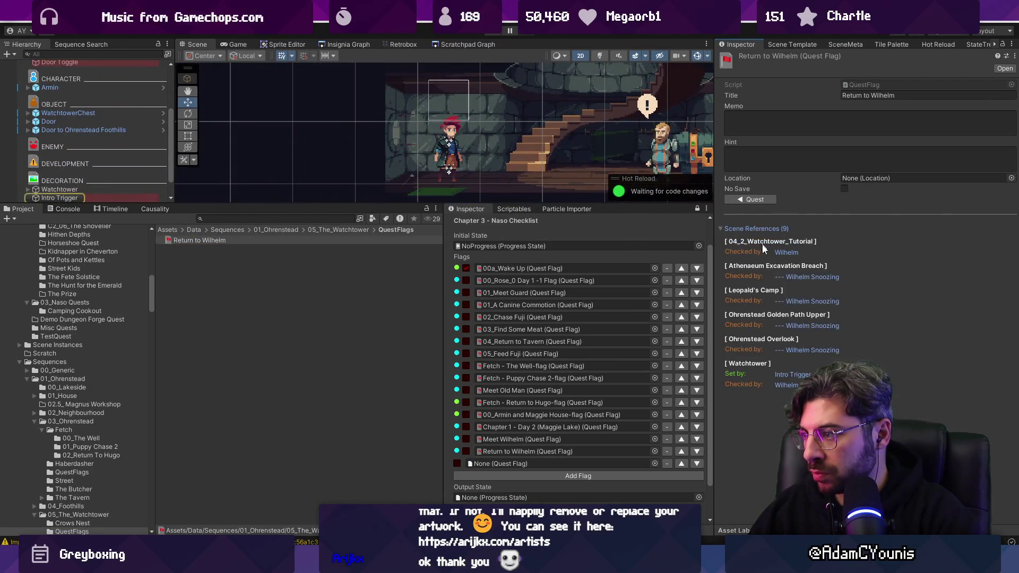
left_click(808, 349)
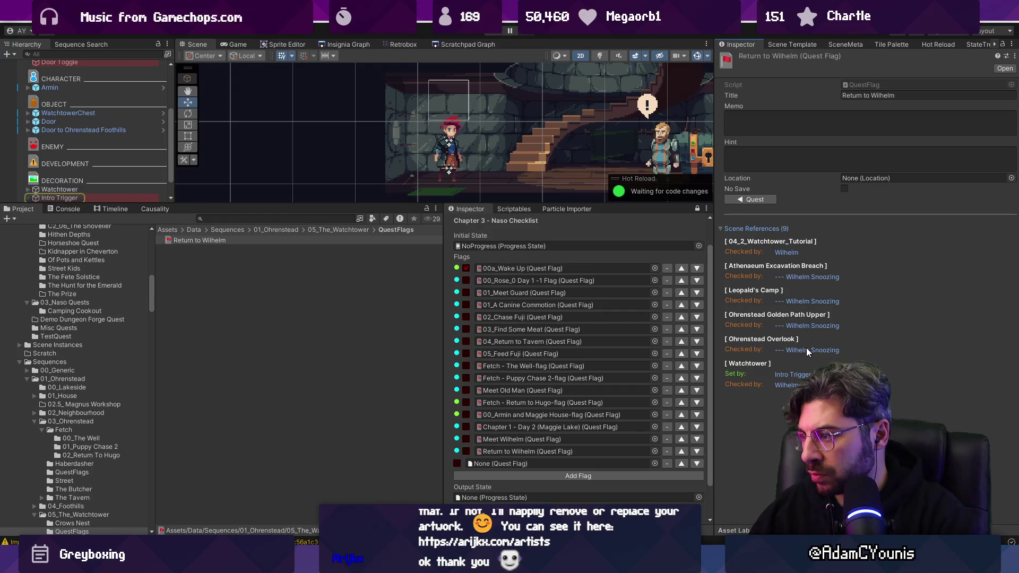
left_click(529, 298)
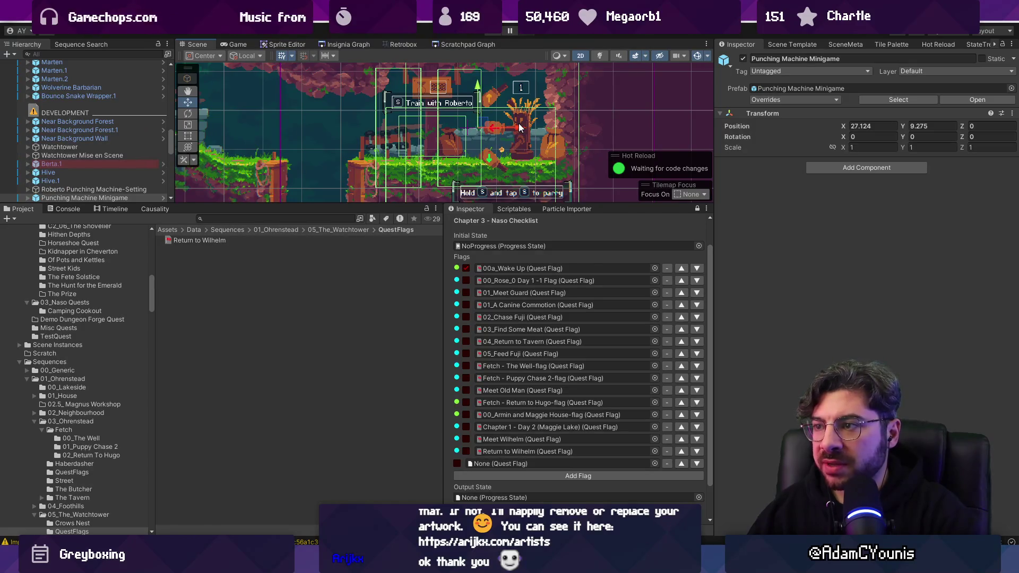
Inspect Roberto Game Logic's Punching Machine Tutorial settings and locate its PunchingMachineTutorial script in Assets
left_click(522, 120)
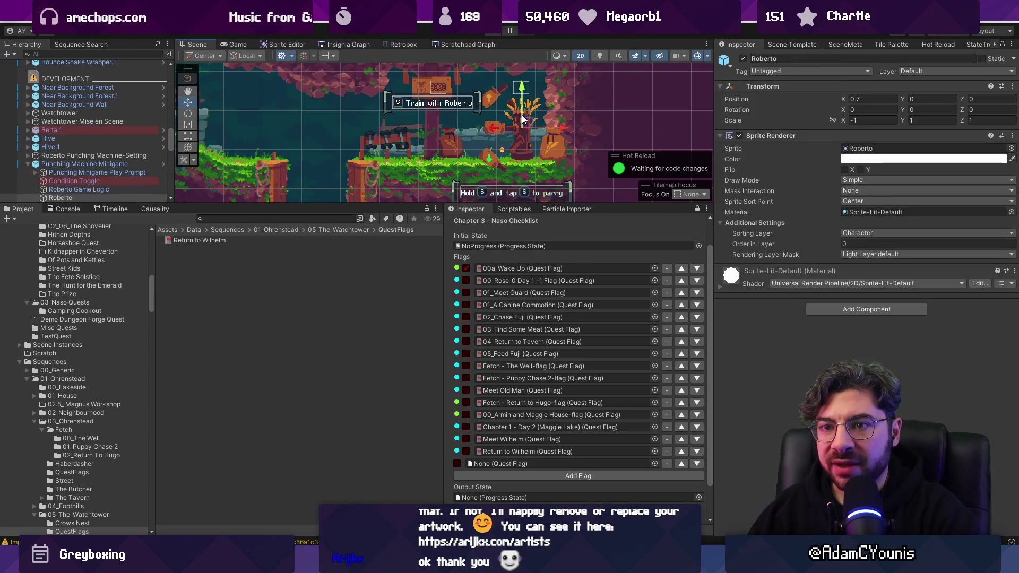
left_click(121, 173)
left_click(122, 164)
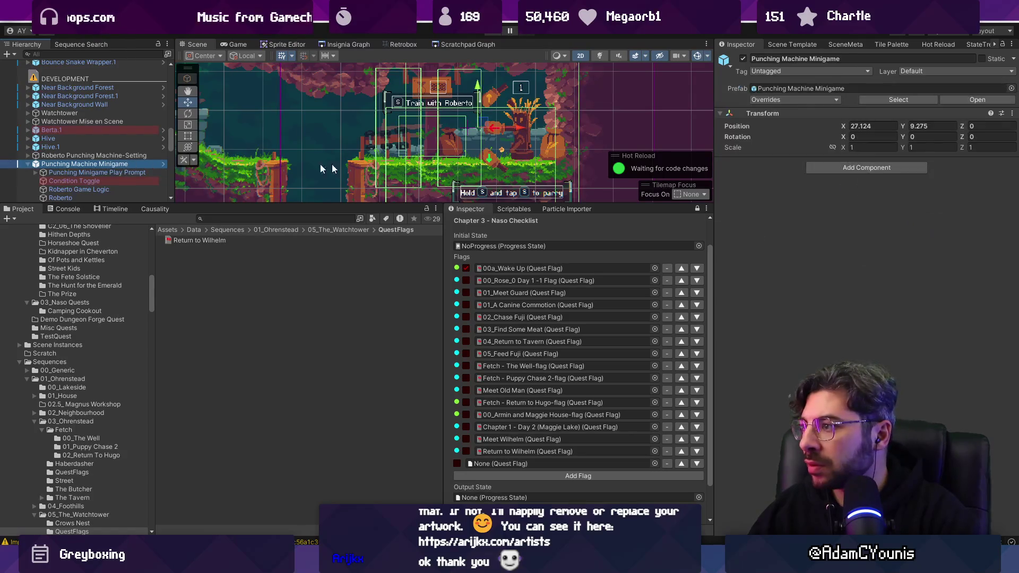
left_click(66, 171)
scroll(71, 171, "down", 1)
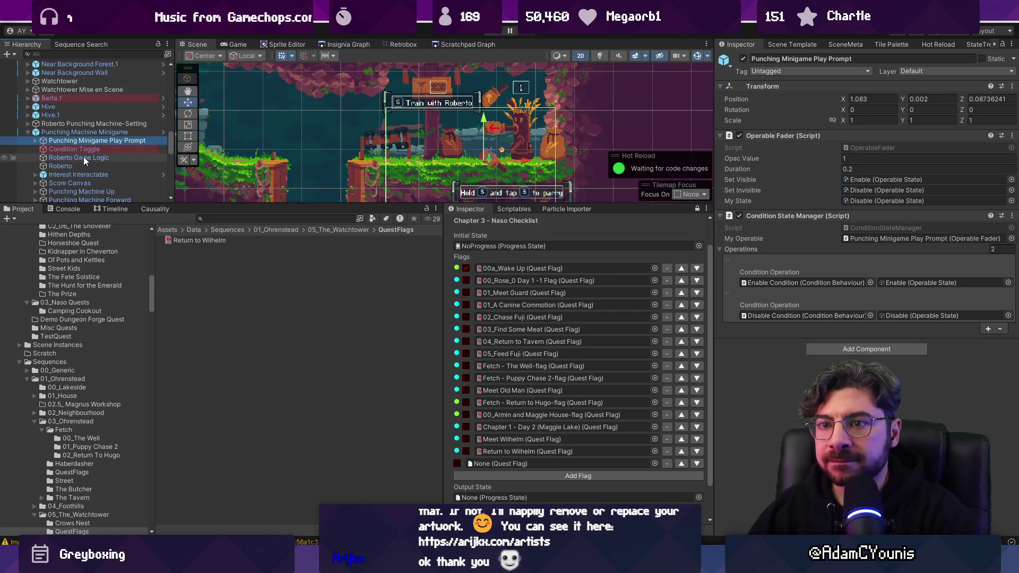
left_click(97, 156)
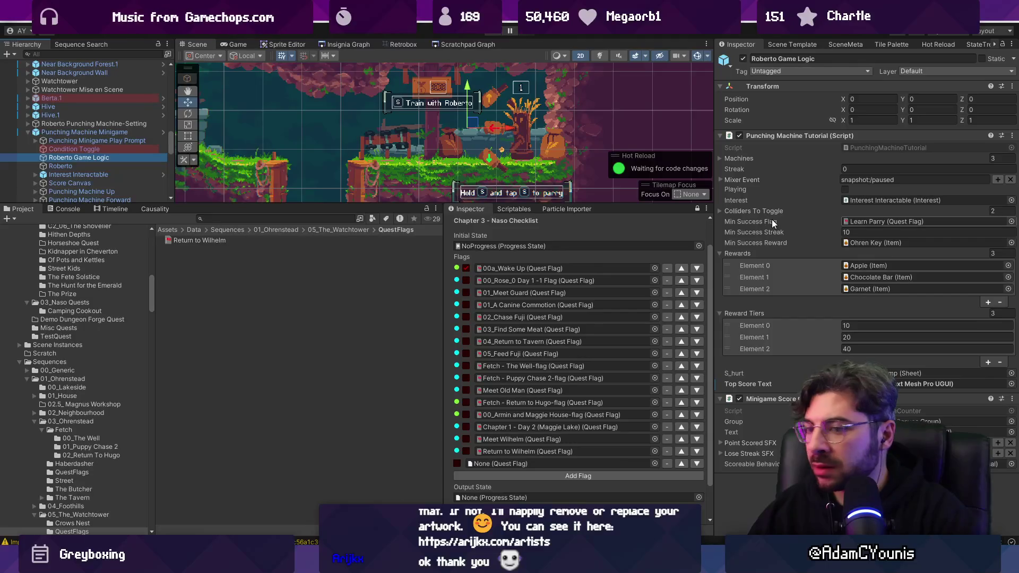
left_click(855, 150)
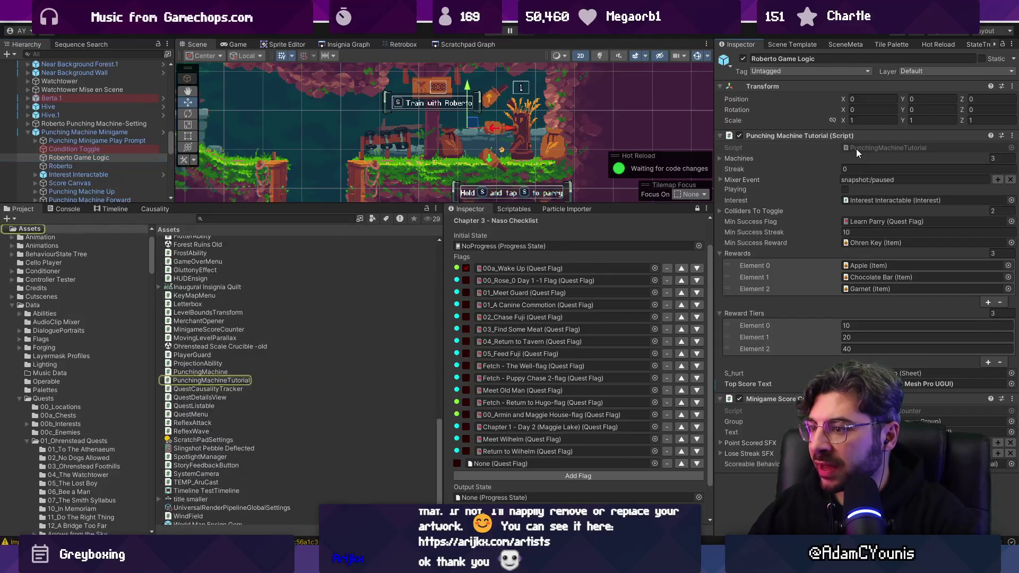
Add the IFlagHandler interface after IScoreable in PunchingMachineTutorial and save
double_click(855, 148)
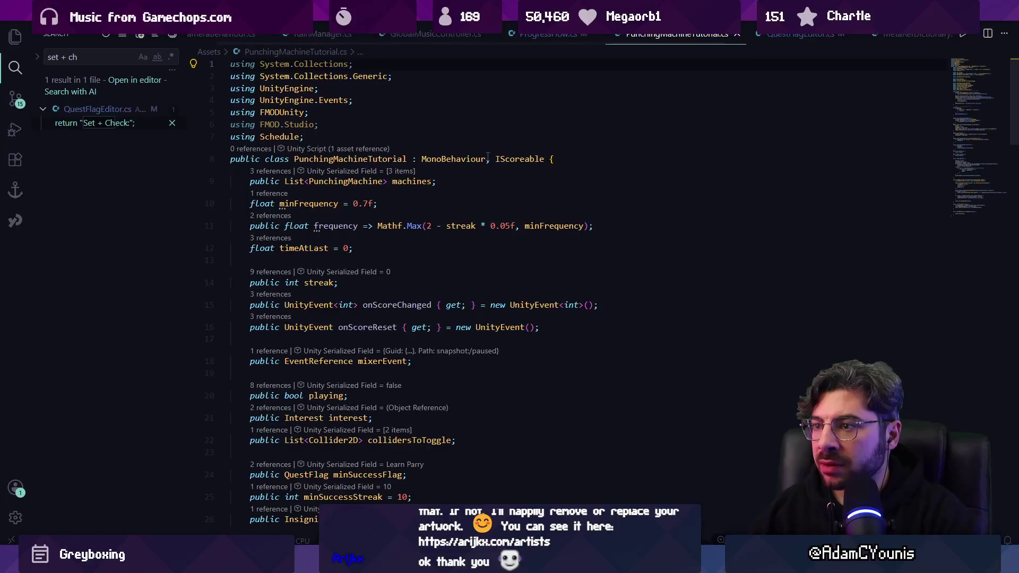
left_click(545, 160)
type(", IQ")
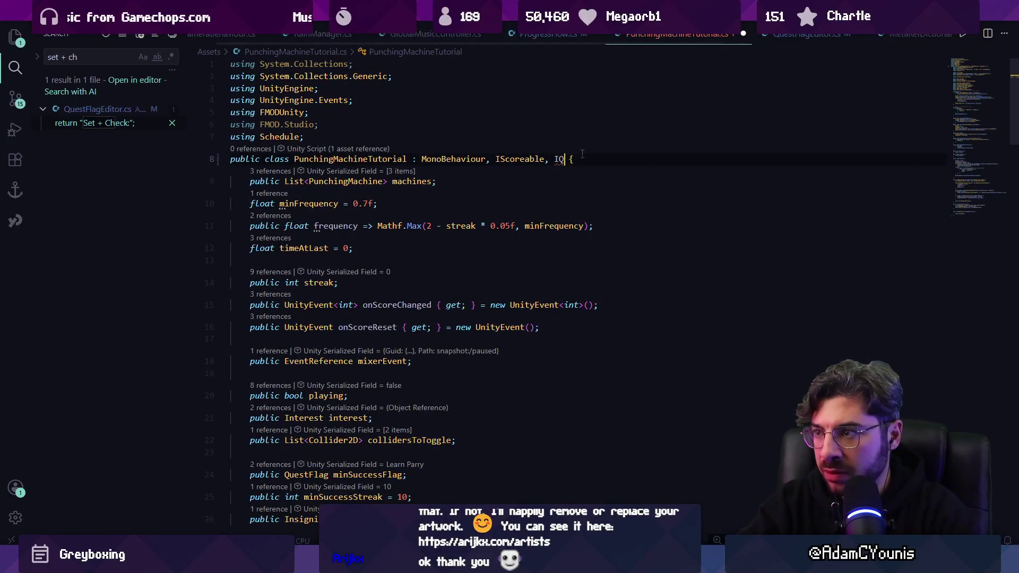
type("ues")
key("BackSpace")
key("BackSpace")
key("BackSpace")
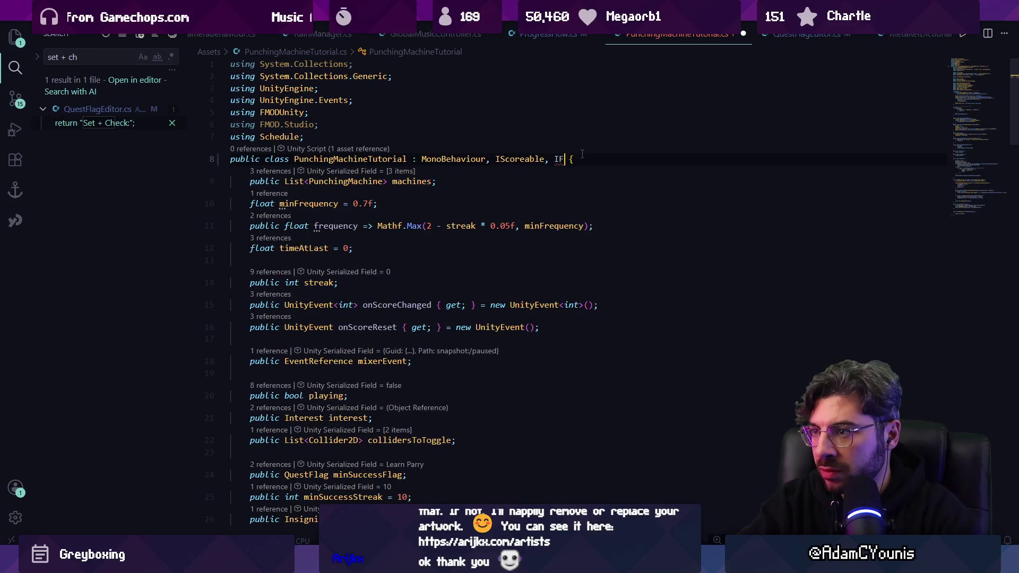
type("FlagHandler, IFMODMixerEventProvider")
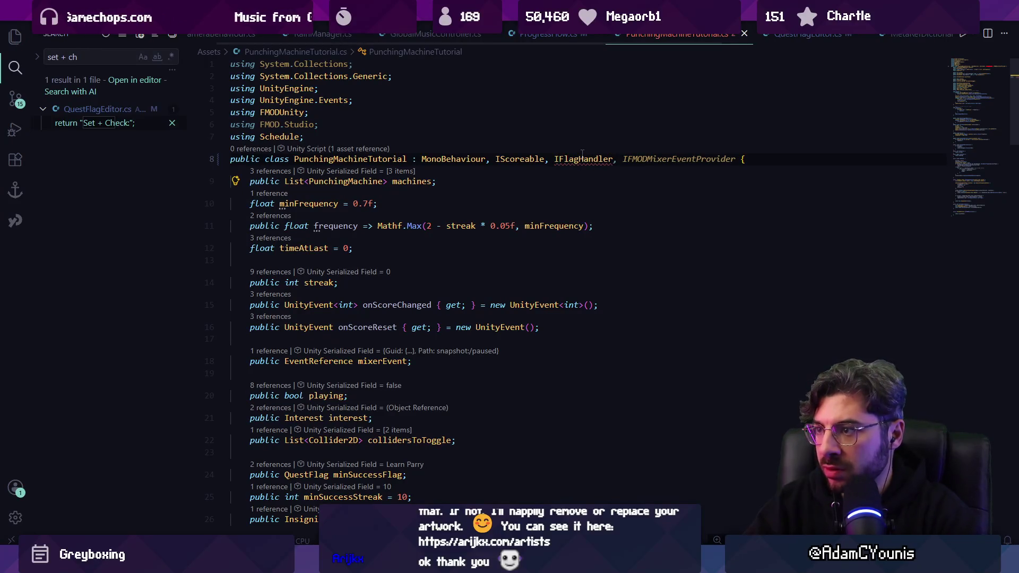
key("ctrl+s")
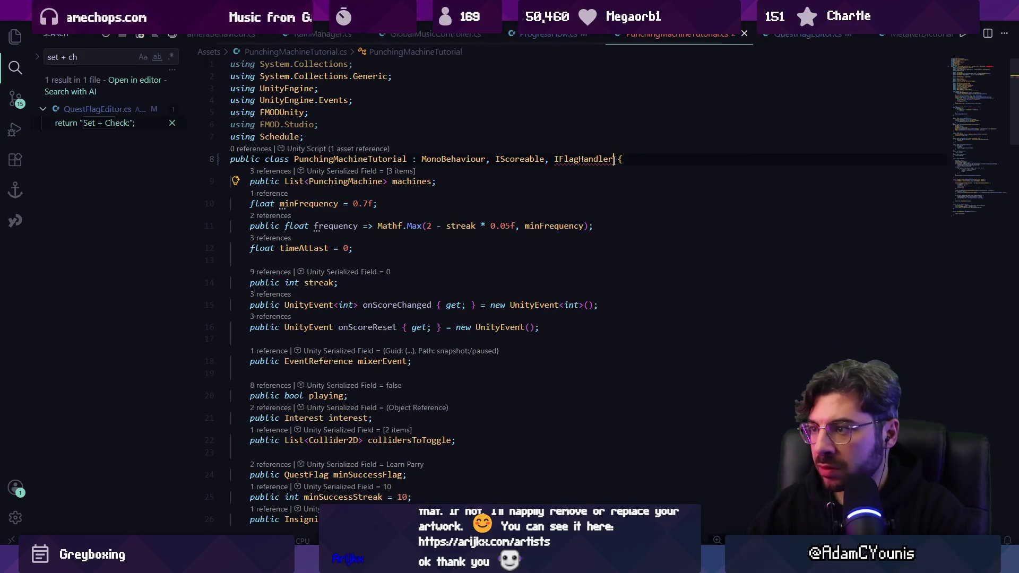
Search the script for 'flag' and jump to the minSuccessFlag declaration
key("ctrl+f")
type("lea")
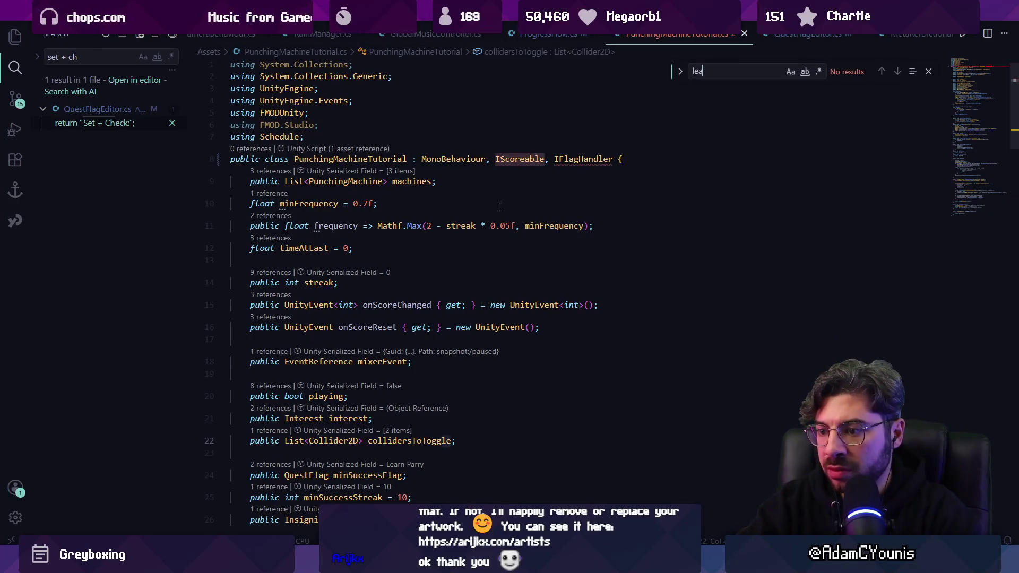
key("BackSpace")
key("BackSpace")
key("BackSpace")
scroll(500, 207, "down", 5)
type("pa")
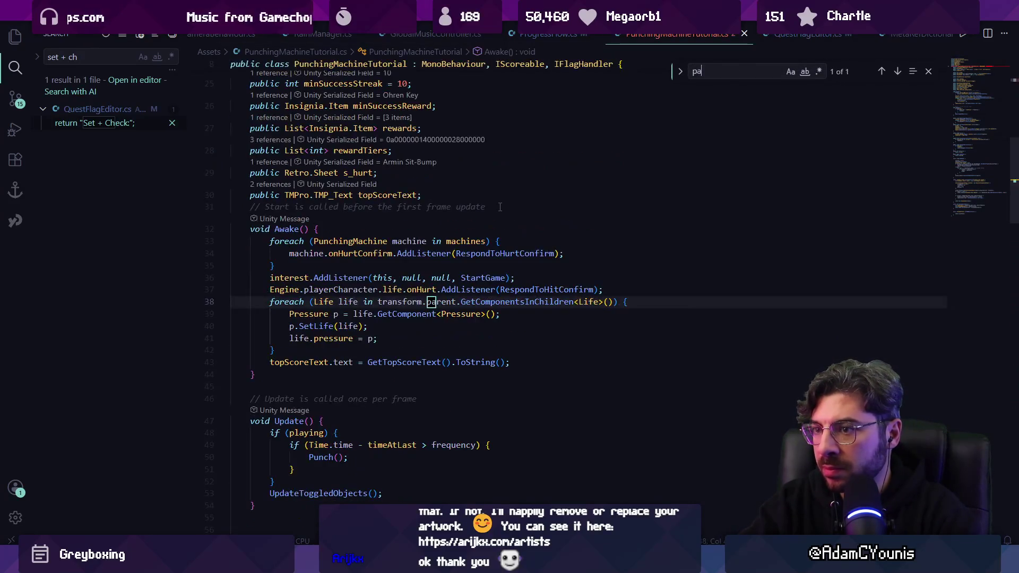
left_click(441, 303)
key("Escape")
scroll(516, 190, "up", 3)
key("ctrl+f")
type("flag")
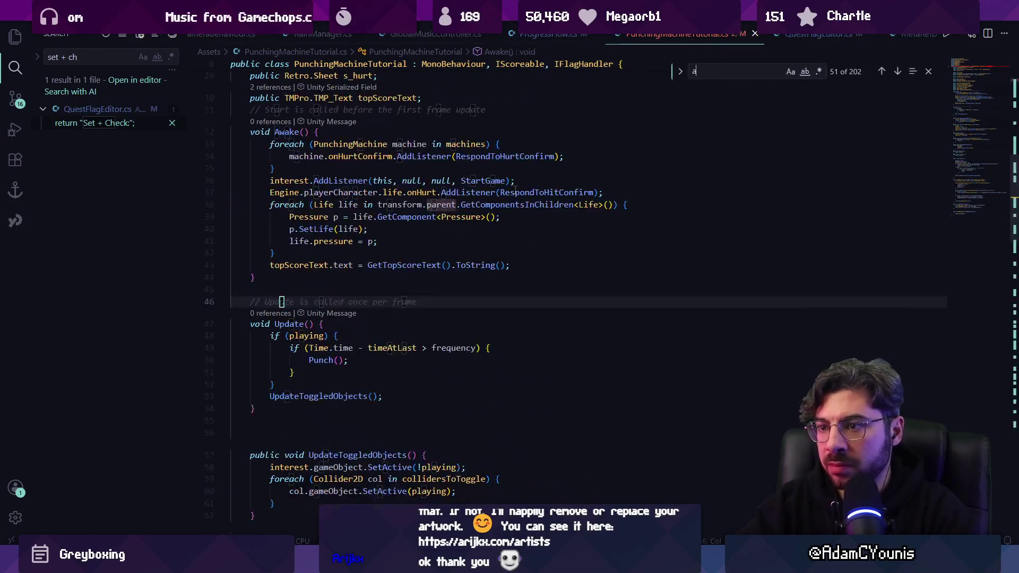
key("Return")
key("Return")
key("Return")
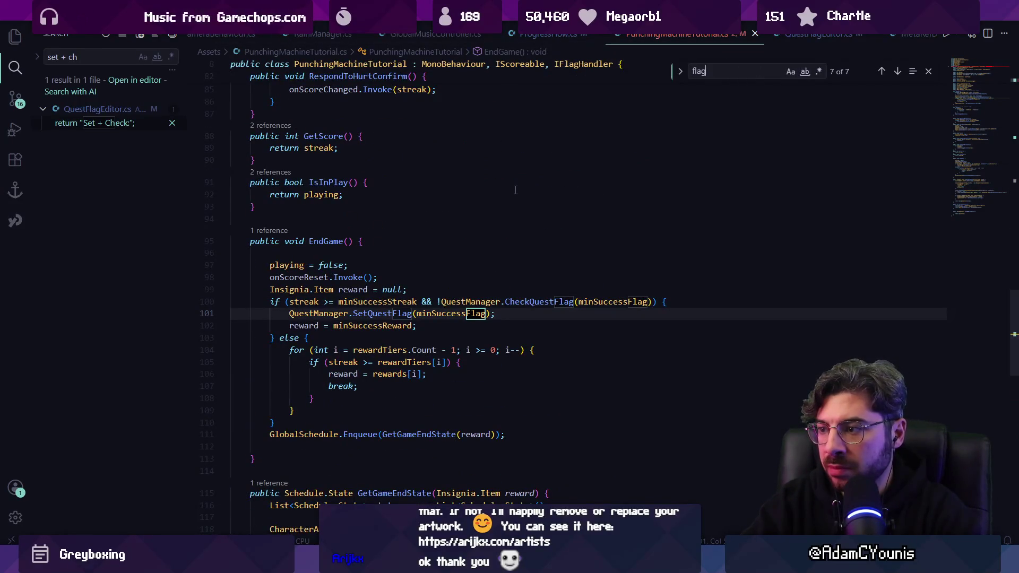
key("F12")
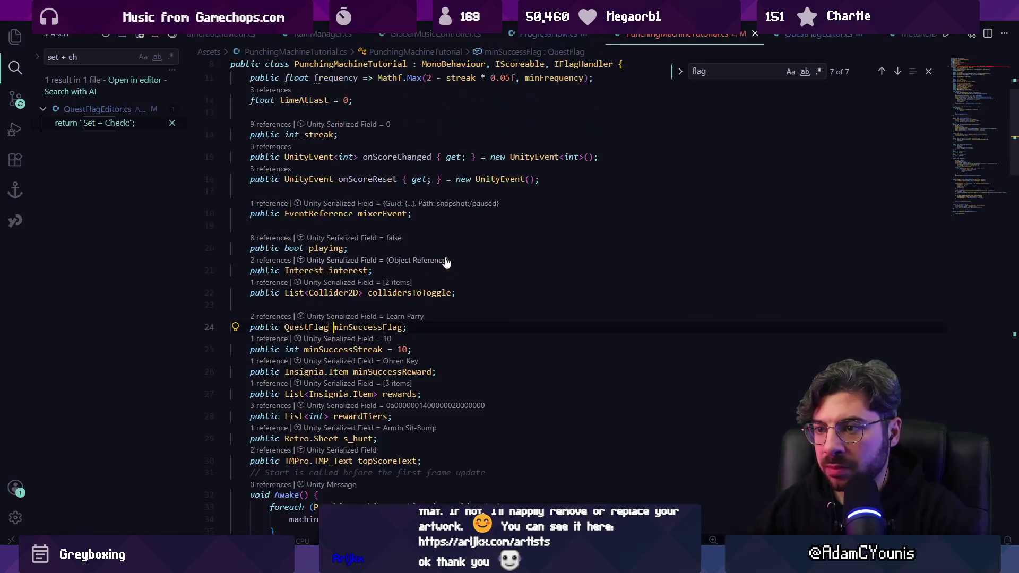
key("Escape")
Add blank lines at the script's end and generate IFlagHandler stub methods
left_click(985, 213)
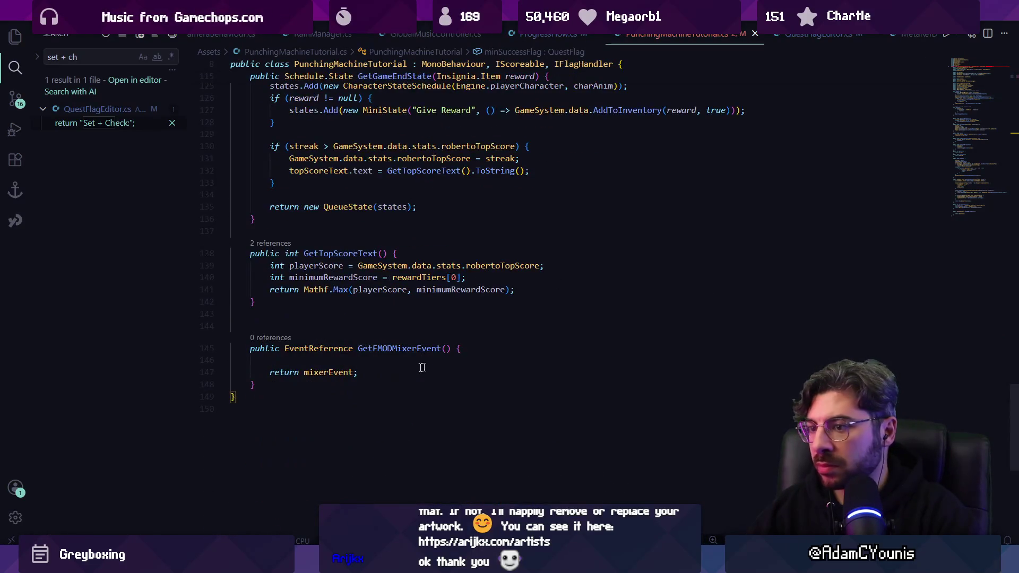
left_click(391, 383)
key("Return")
key("Return")
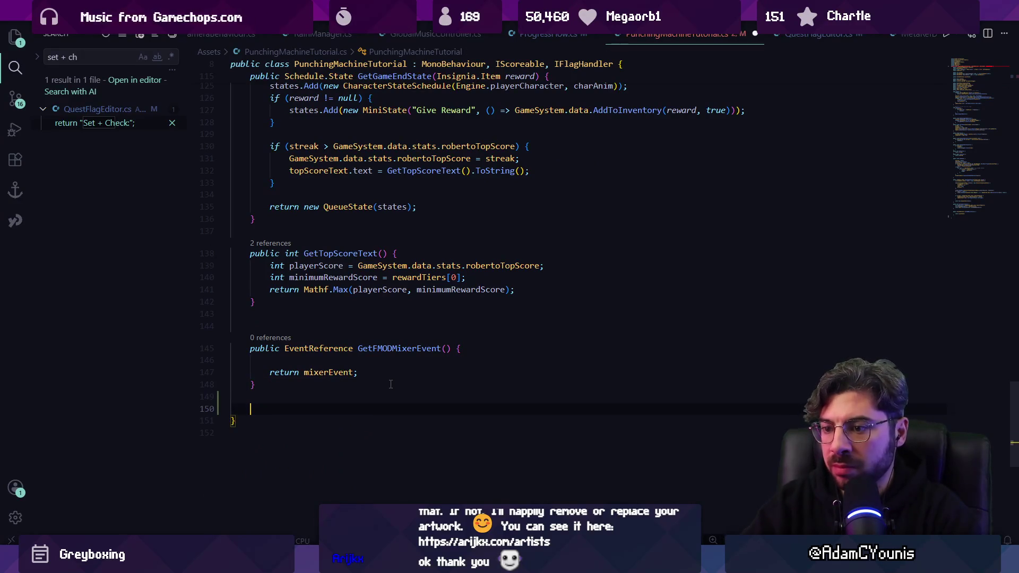
left_click(969, 76)
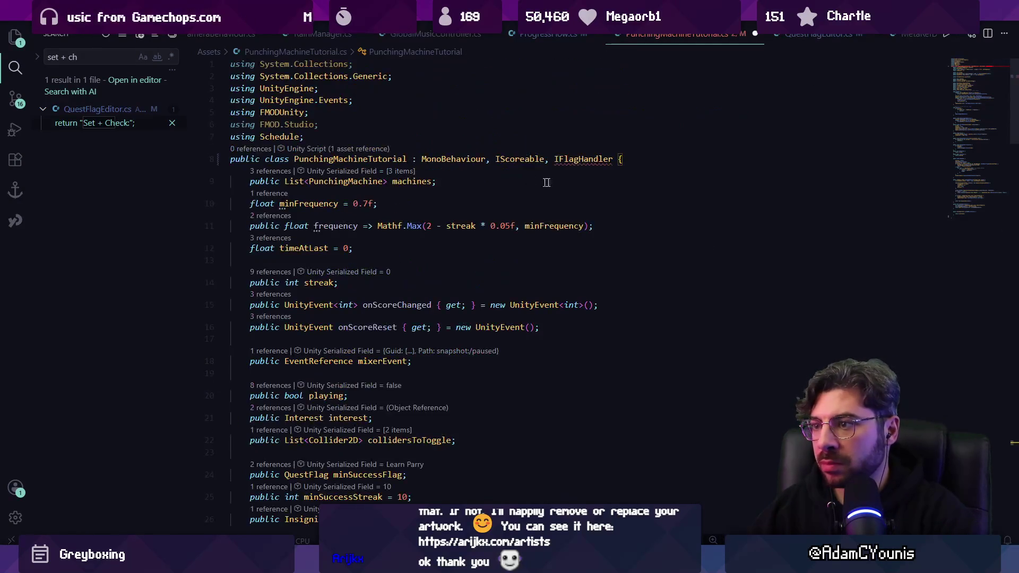
left_click(589, 160)
left_click(236, 181)
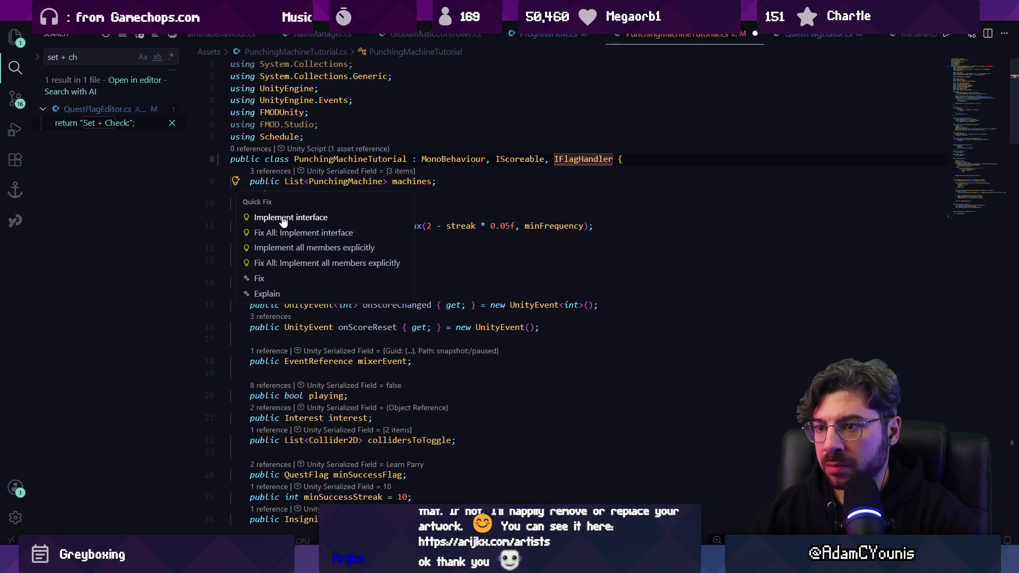
left_click(283, 219)
Replace the stub exceptions with empty-list returns in GetCheckedFlags and GetSetFlags
triple_click(447, 291)
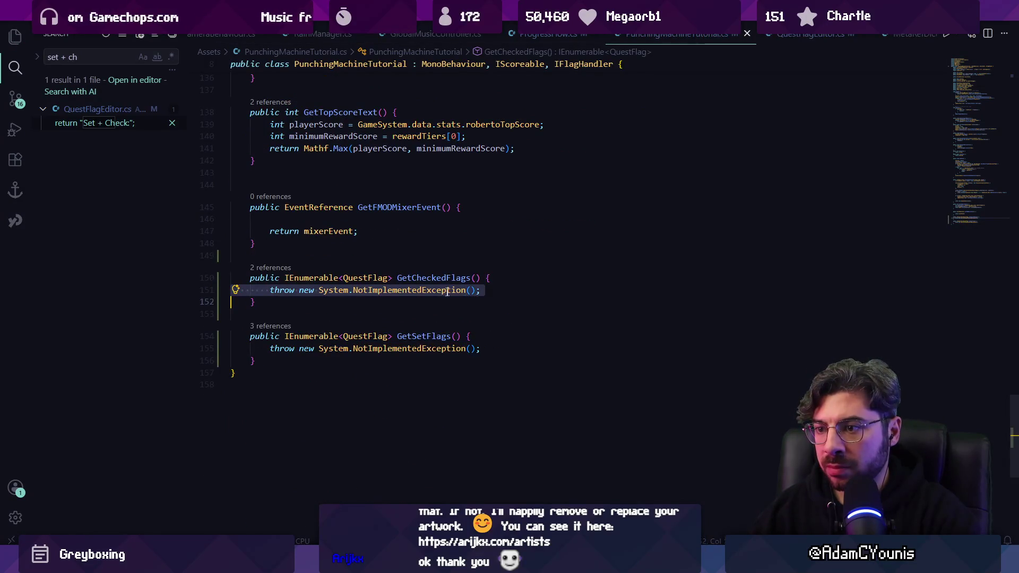
left_click(425, 290)
key("End")
key("shift+Home")
key("BackSpace")
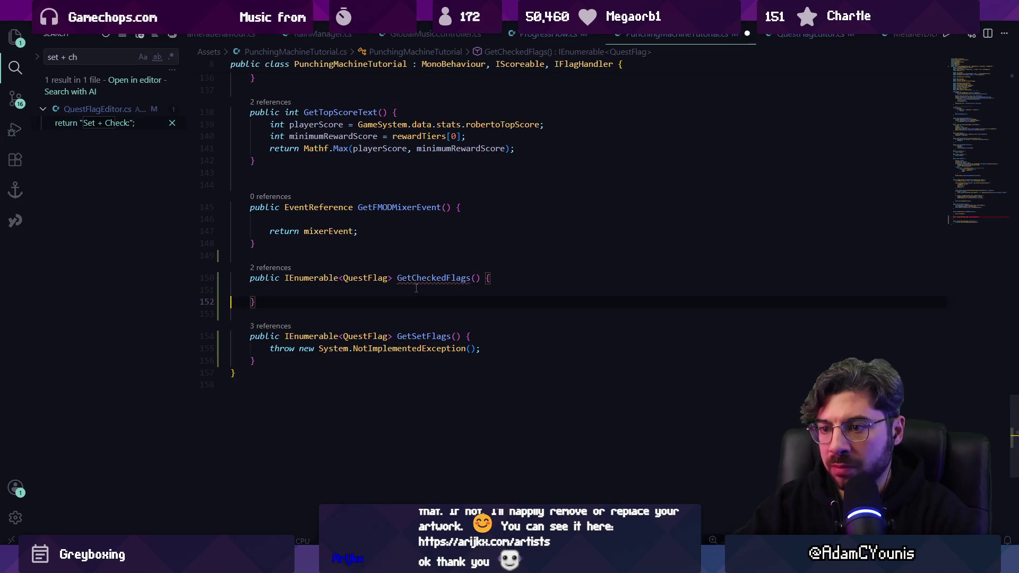
type("return new")
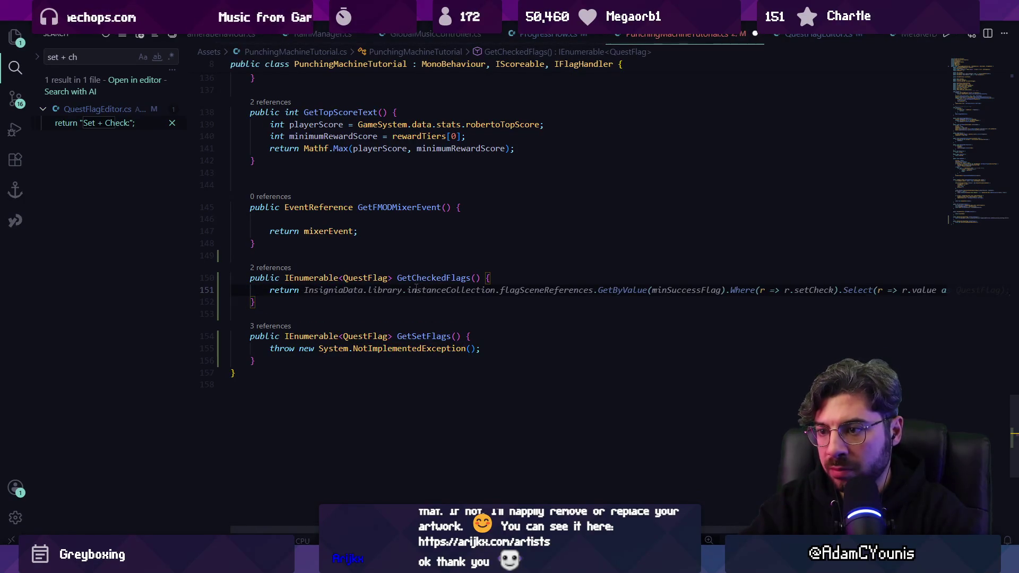
key("Tab")
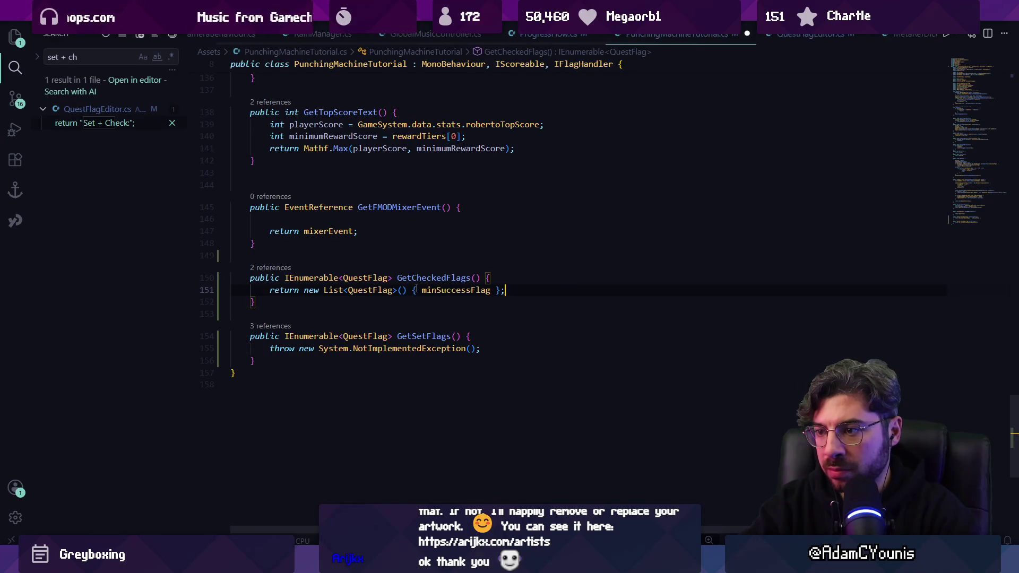
key("Left")
key("ctrl+BackSpace")
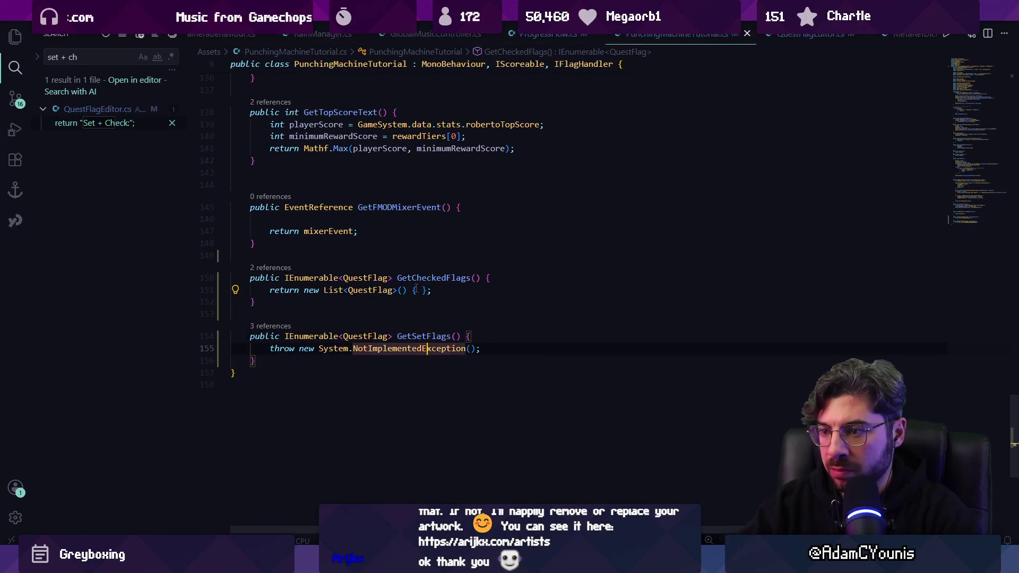
key("Tab")
key("Tab")
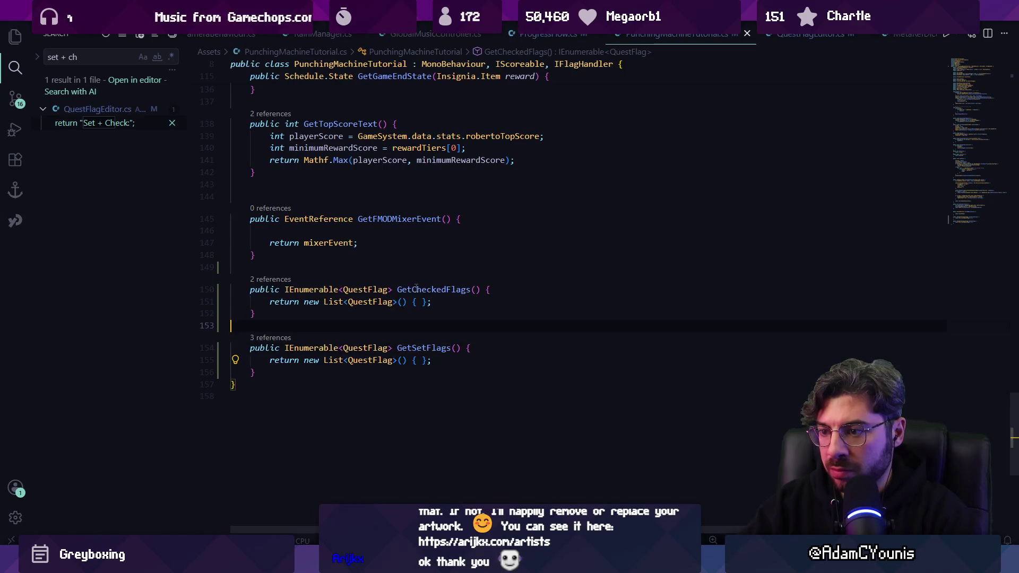
Make GetSetFlags return a list containing minSuccessFlag, save, and remove the stray semicolon
key("ctrl+f")
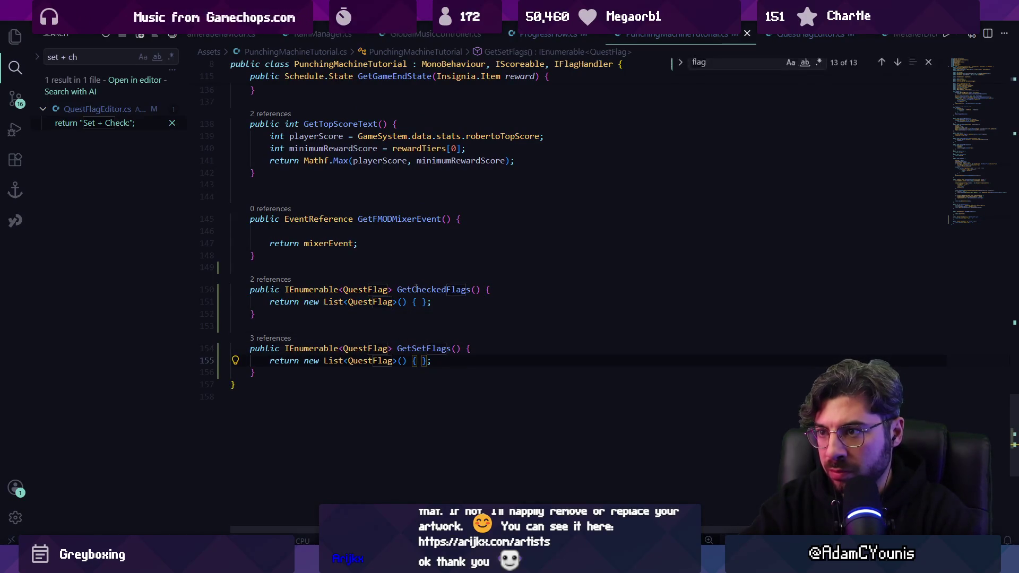
type("quest")
key("ctrl+BackSpace")
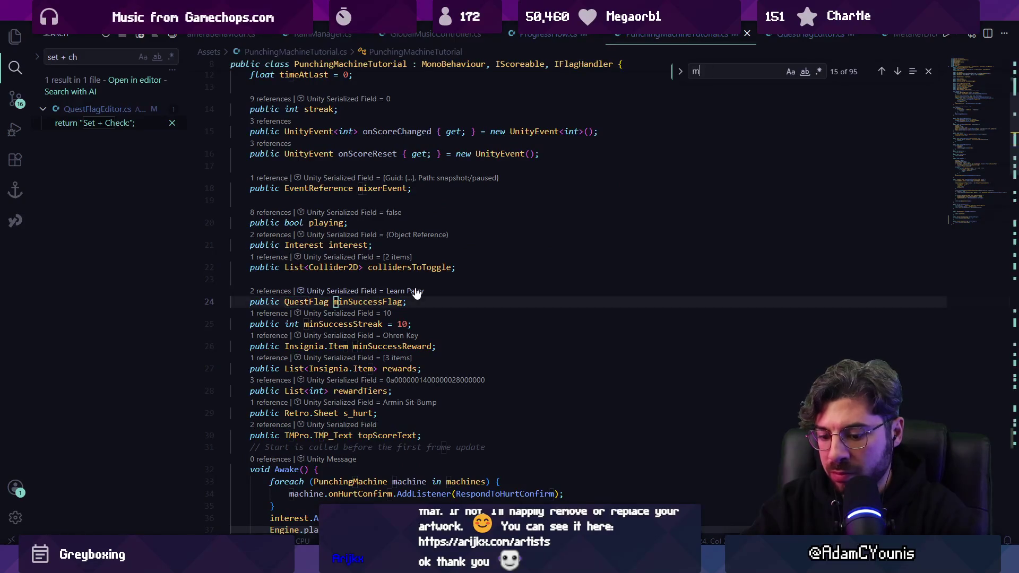
type("minsuccessflag")
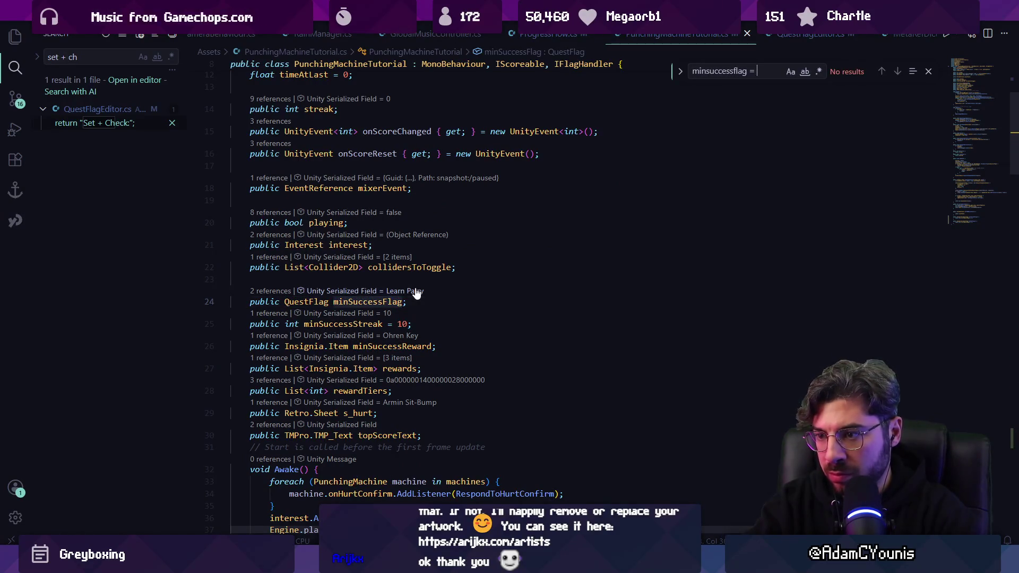
key("Return")
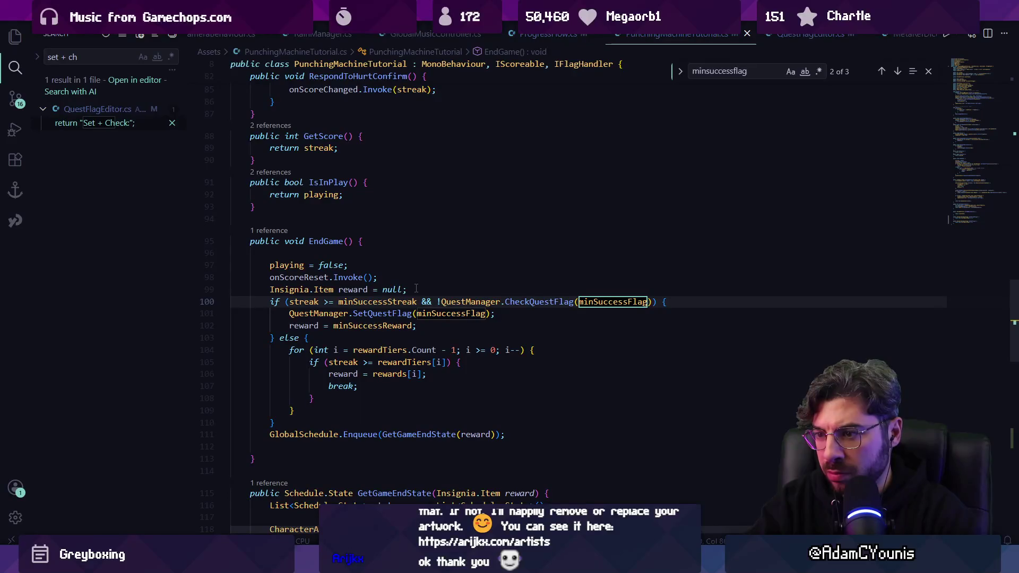
left_click(957, 219)
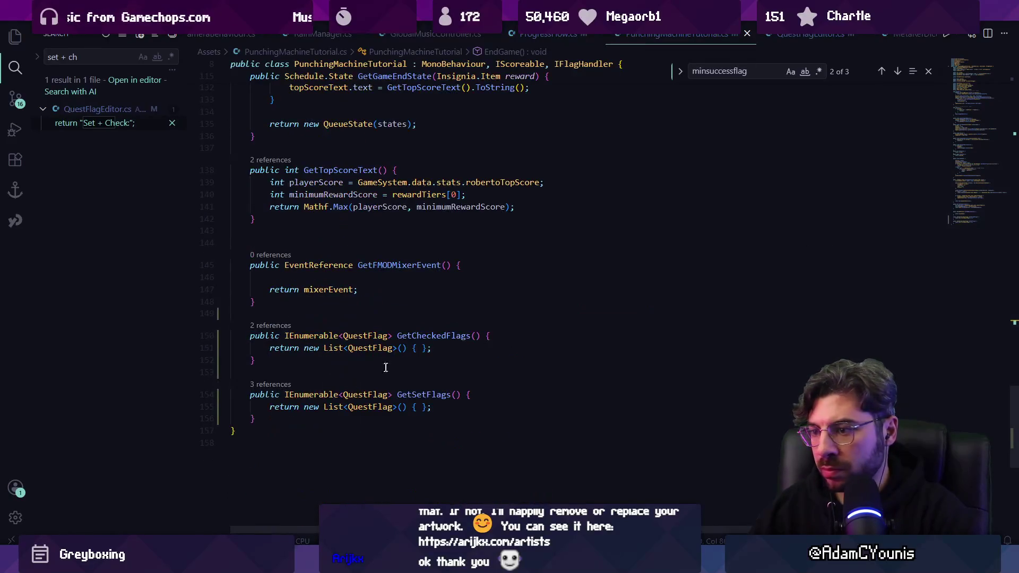
left_click(417, 407)
type("m")
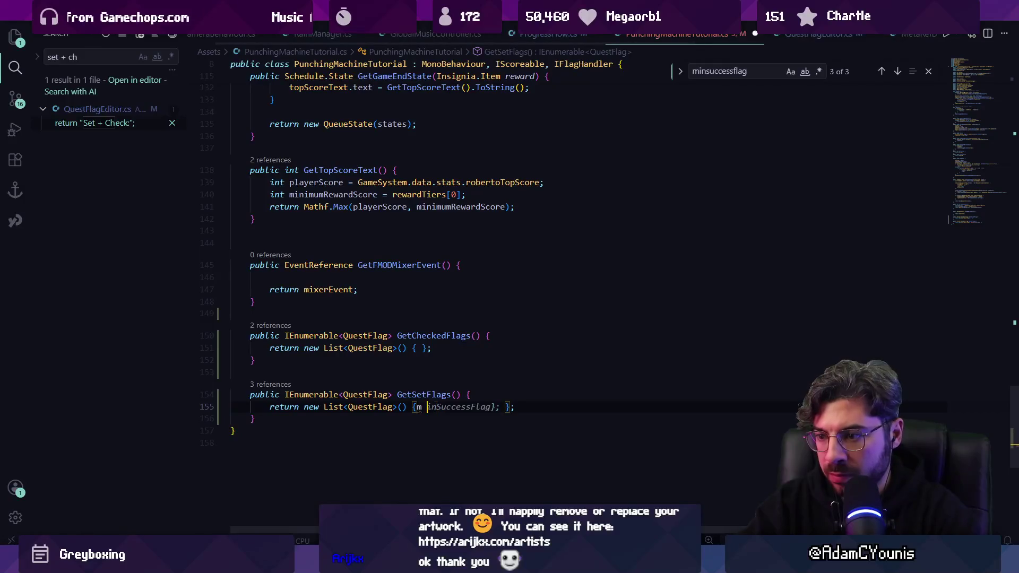
key("Tab")
key("ctrl+s")
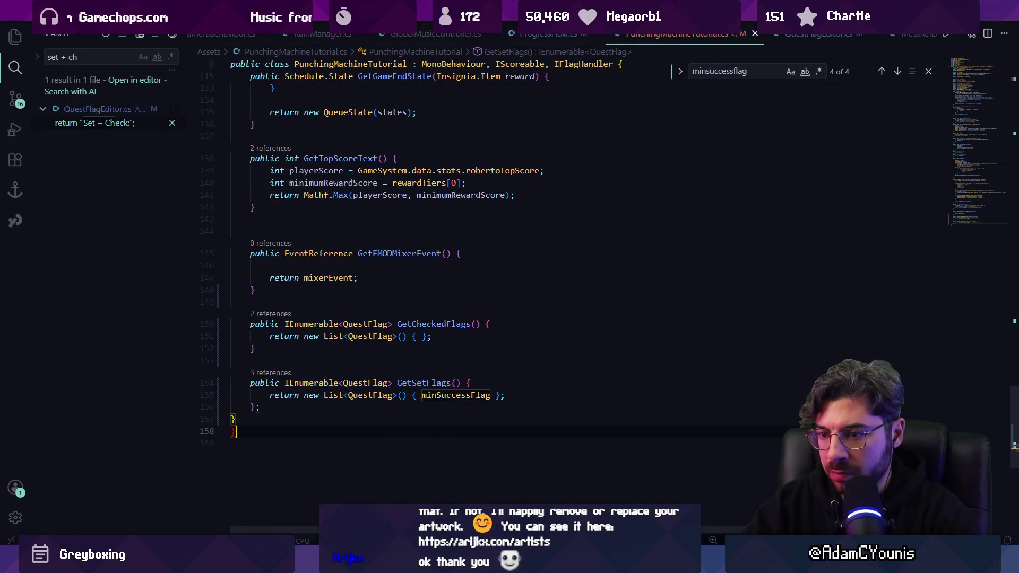
left_click(436, 407)
key("BackSpace")
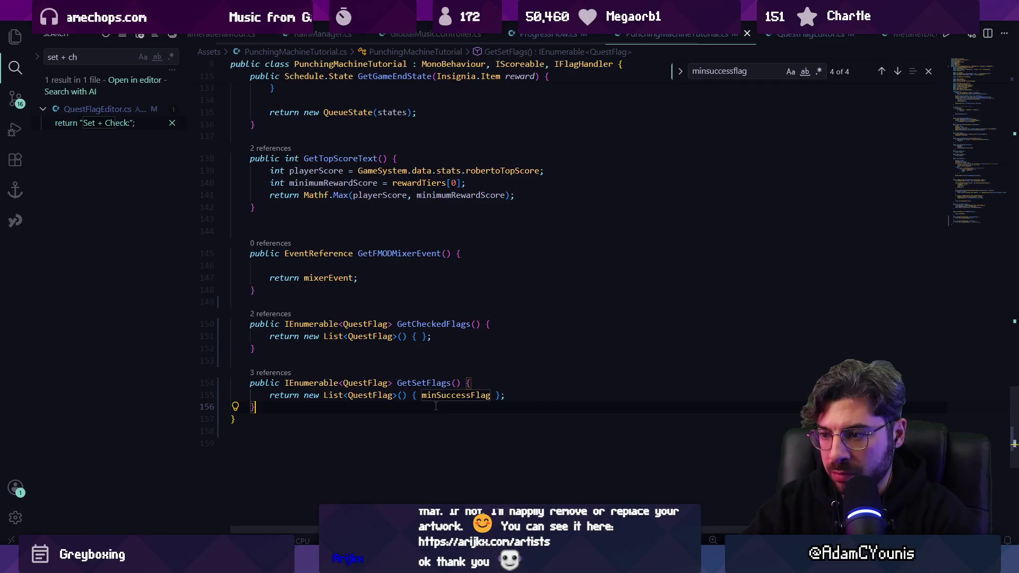
Turn GetCheckedFlags' List<QuestFlag> return into an array construction
key("Up")
key("Up")
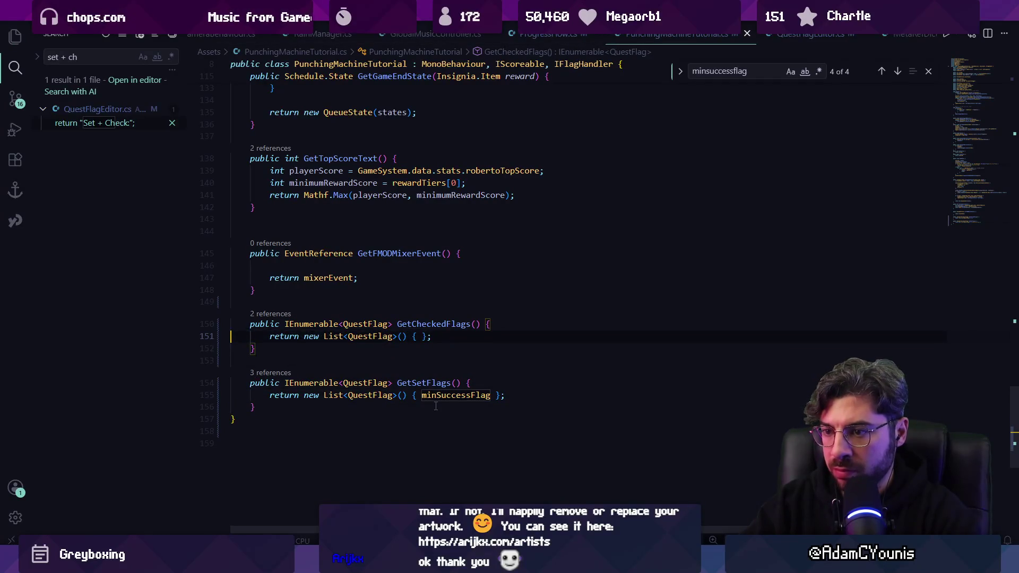
key("ctrl+shift+Right")
key("ctrl+shift+Right")
key("Right")
key("ctrl+shift+Right")
key("ctrl+shift+Right")
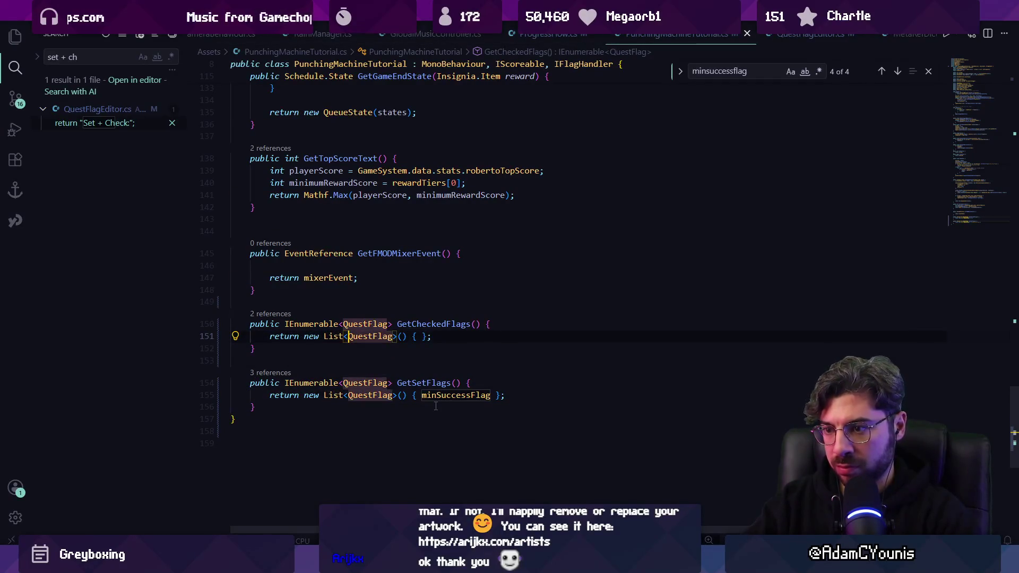
type("L")
key("BackSpace")
key("ctrl+Right")
key("ctrl+Right")
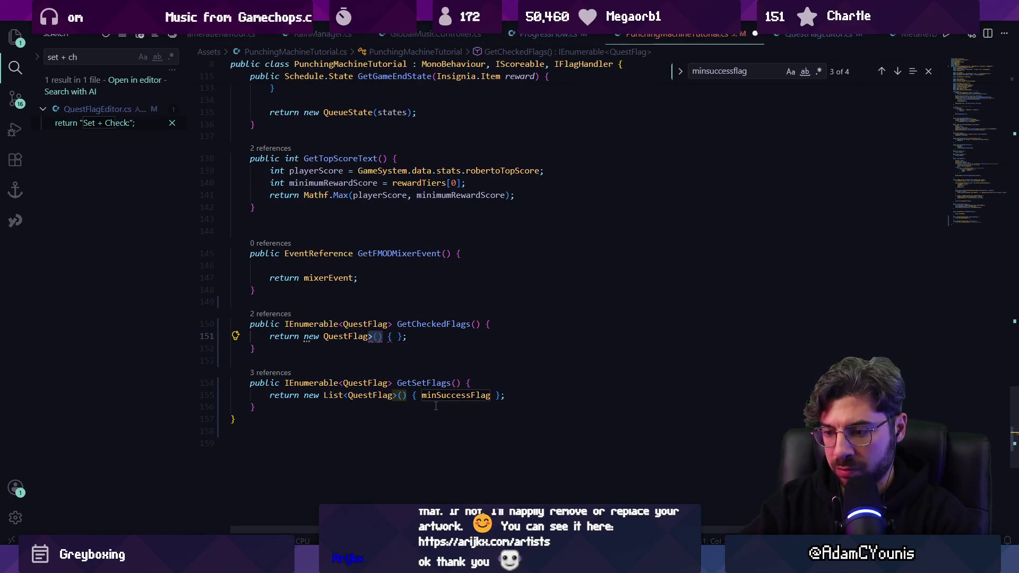
key("BackSpace")
type("p[]")
key("Right")
key("Right")
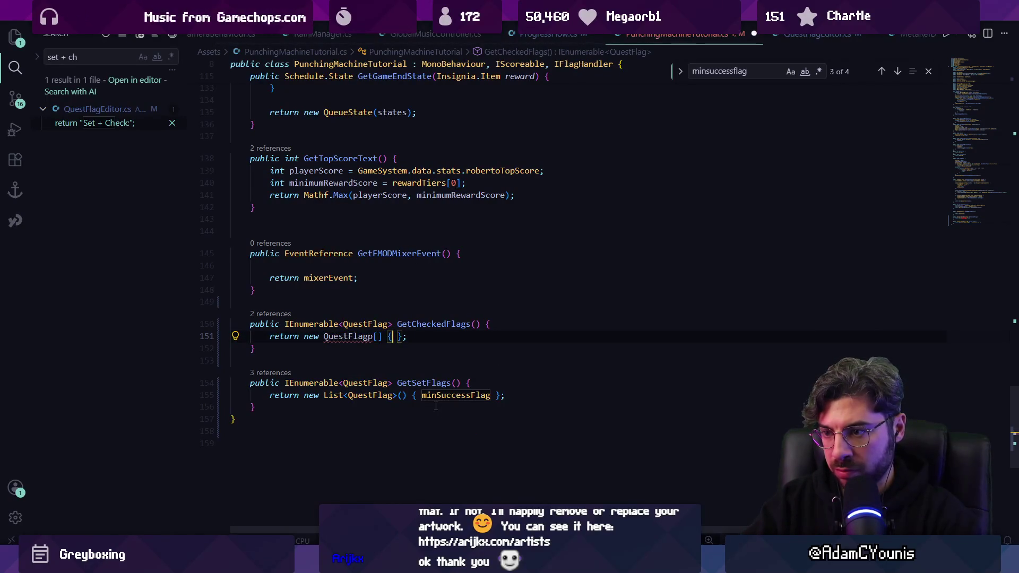
Finish GetCheckedFlags' return as new QuestFlag[0] and save
key("BackSpace")
key("BackSpace")
key("Left")
key("Left")
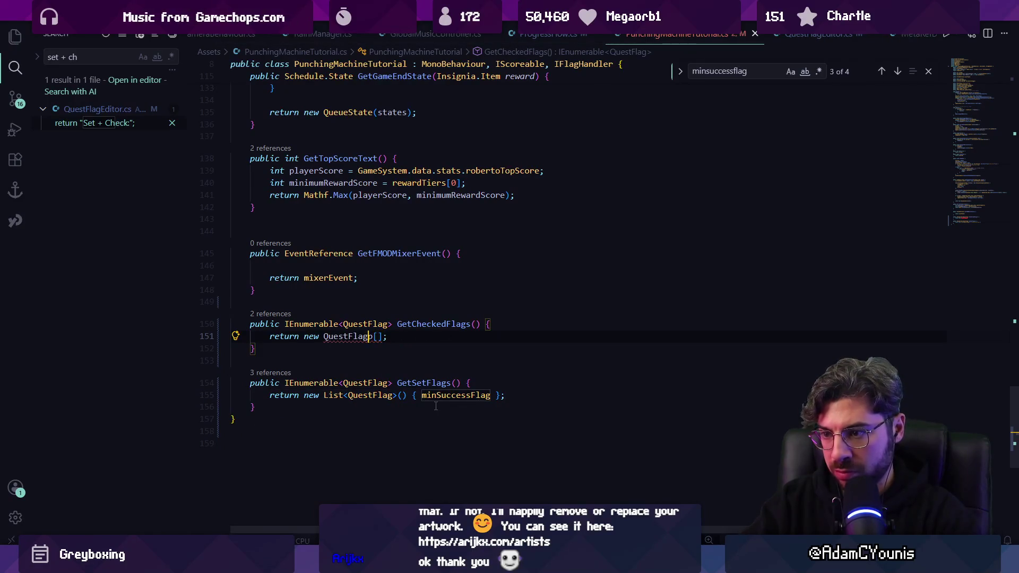
key("BackSpace")
key("Tab")
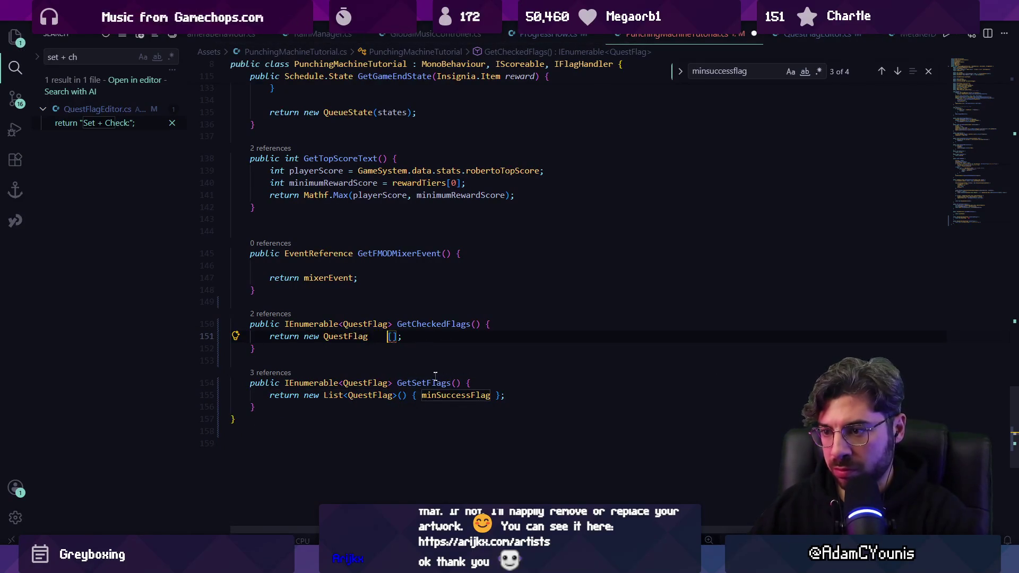
key("BackSpace")
key("BackSpace")
key("BackSpace")
key("Right")
type("0")
key("ctrl+s")
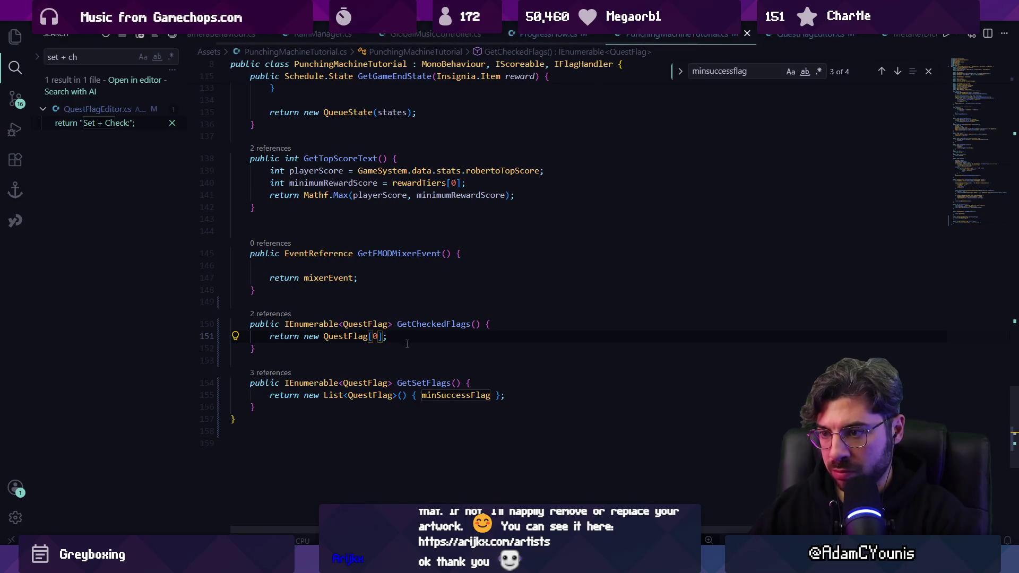
Revert GetCheckedFlags to return an empty List<QuestFlag>() { } and bring Unity back
mouse_move(346, 562)
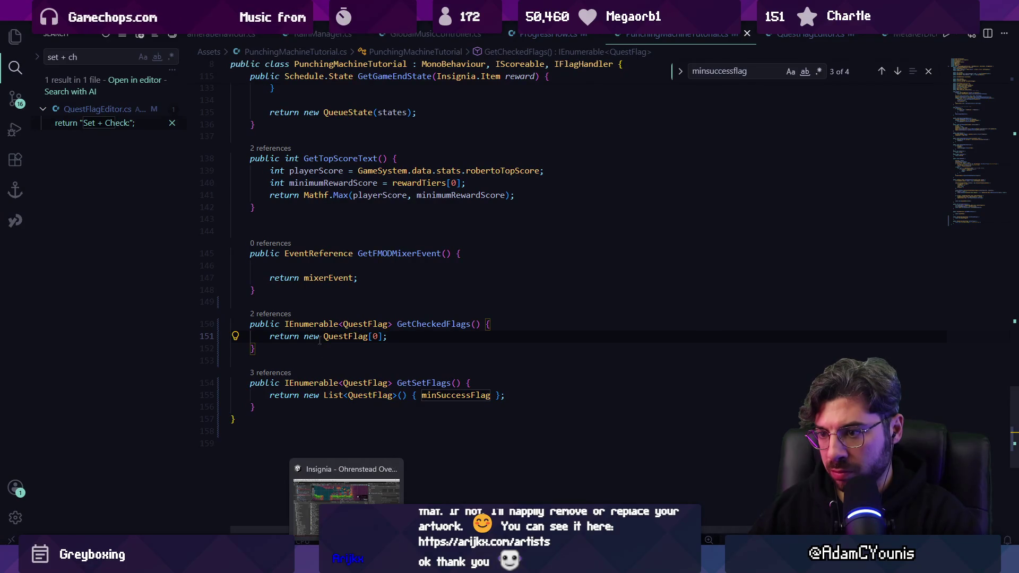
key("Up")
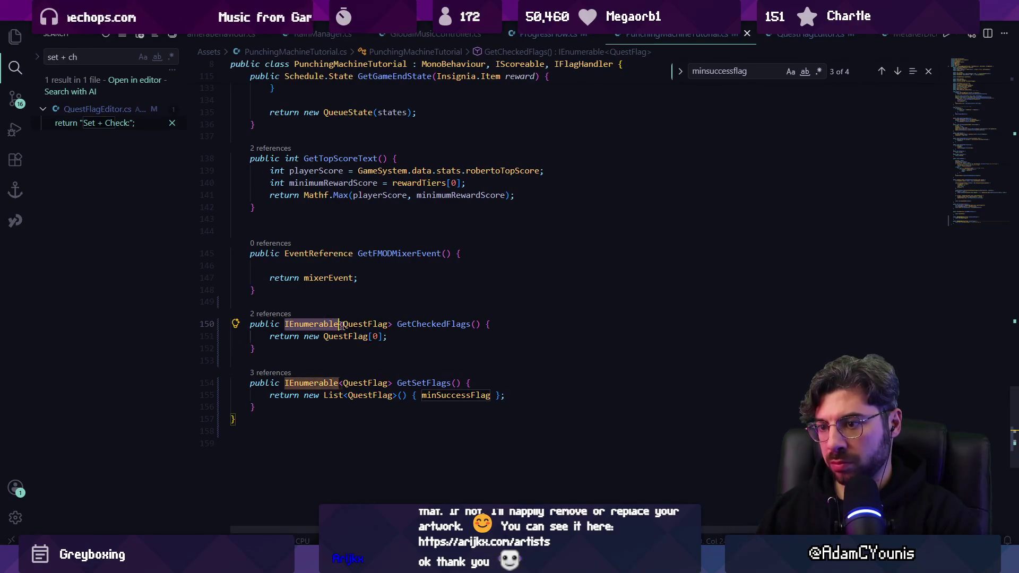
key("ctrl+c")
key("Down")
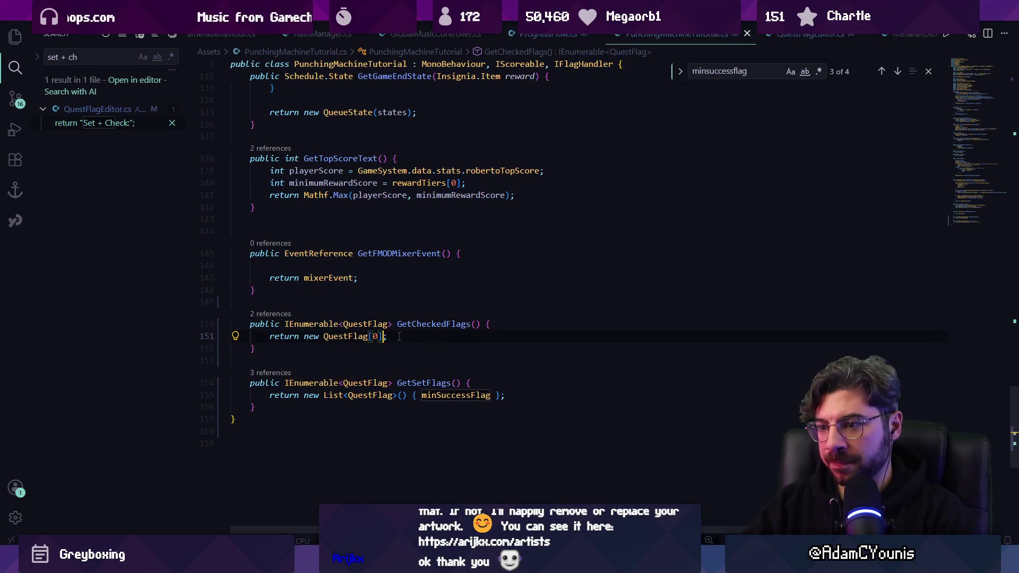
key("shift+ctrl+Left")
key("shift+ctrl+Left")
key("ctrl+v")
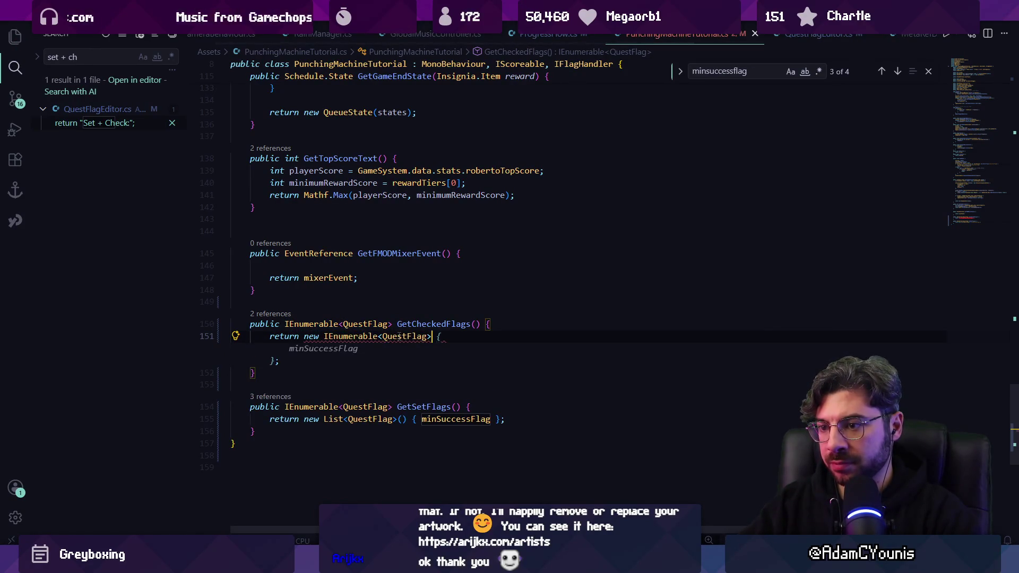
type("{ };")
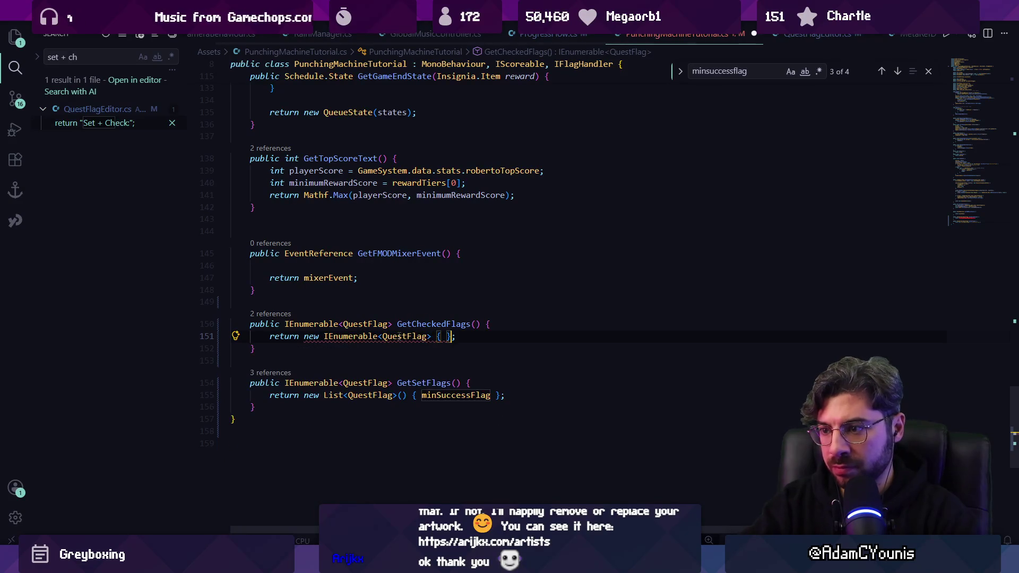
key("Tab")
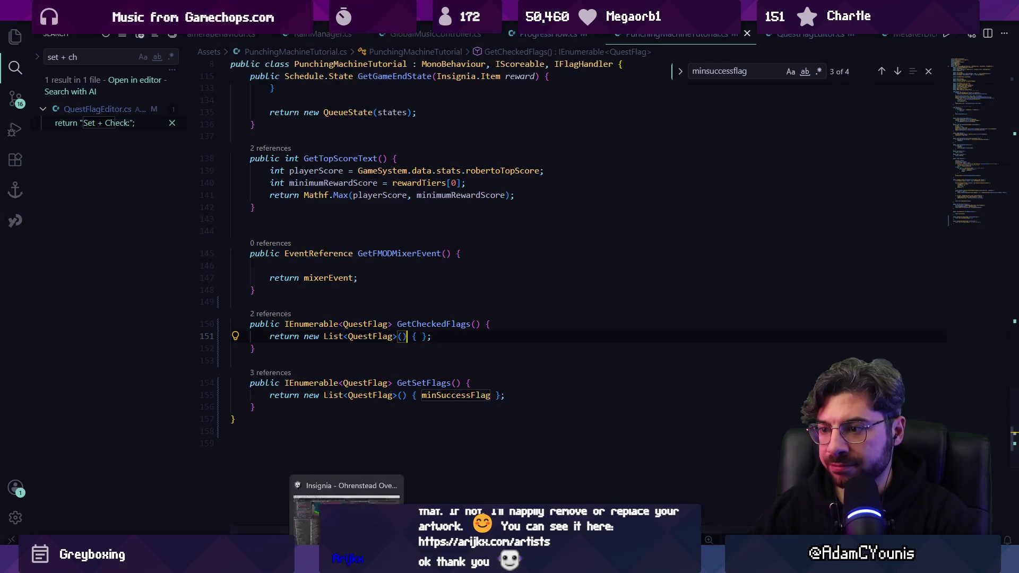
left_click(347, 564)
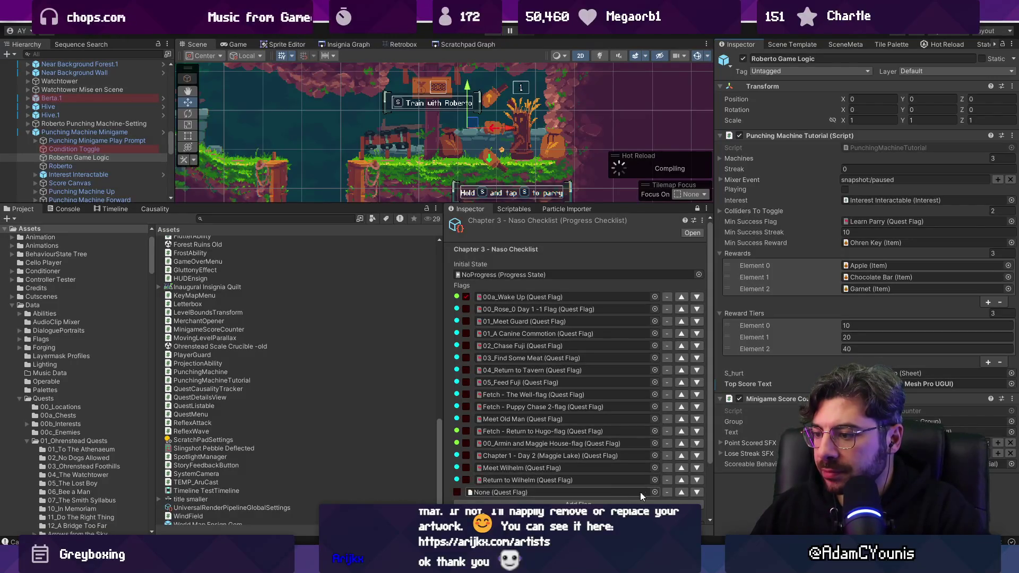
Assign Learn Parry to the empty Naso Checklist slot and Marten Bridge Sequence-flag to a new slot
left_click(655, 491)
type("learn")
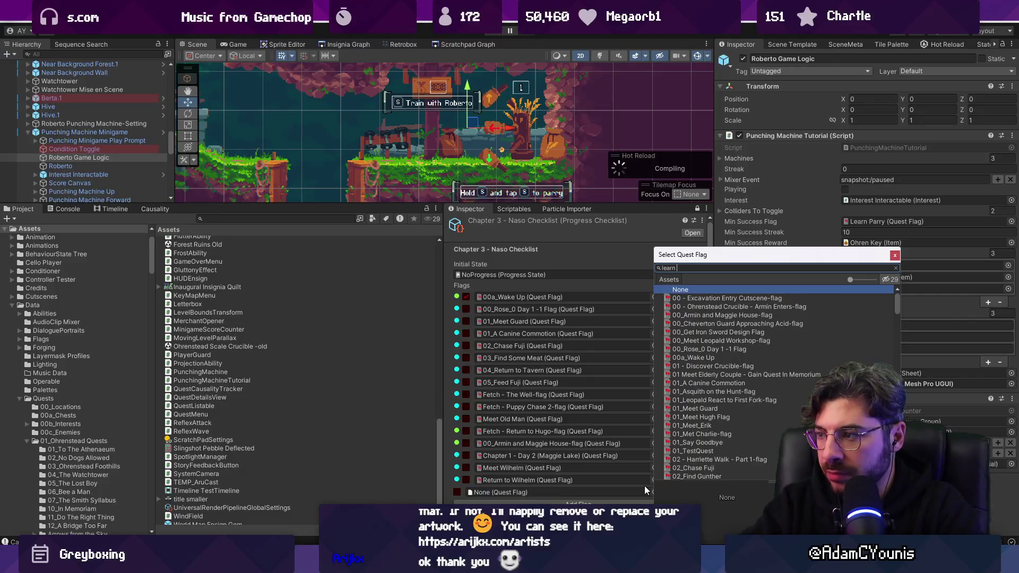
type("parry")
key("Return")
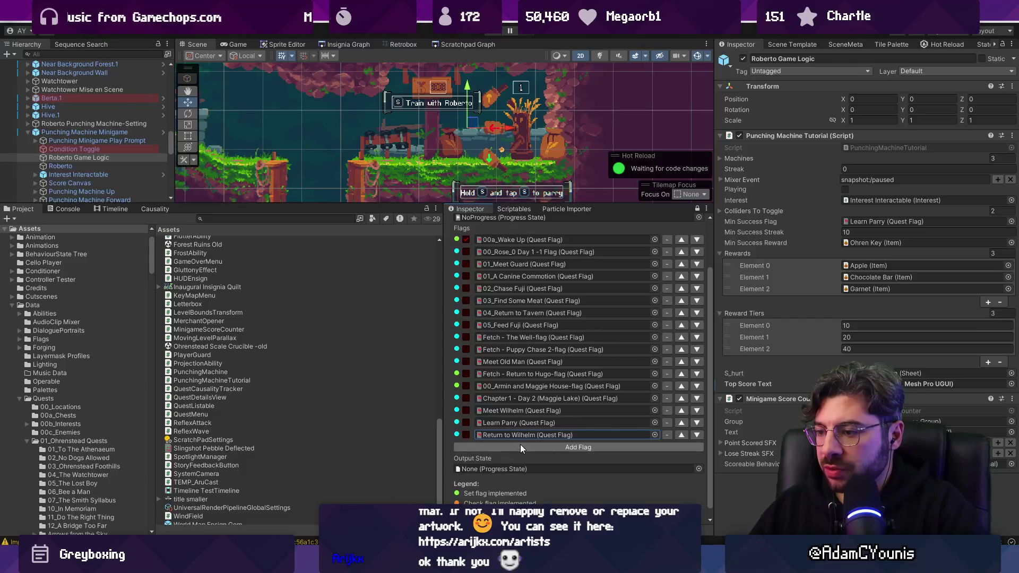
left_click(520, 447)
left_click(654, 447)
type("bridge")
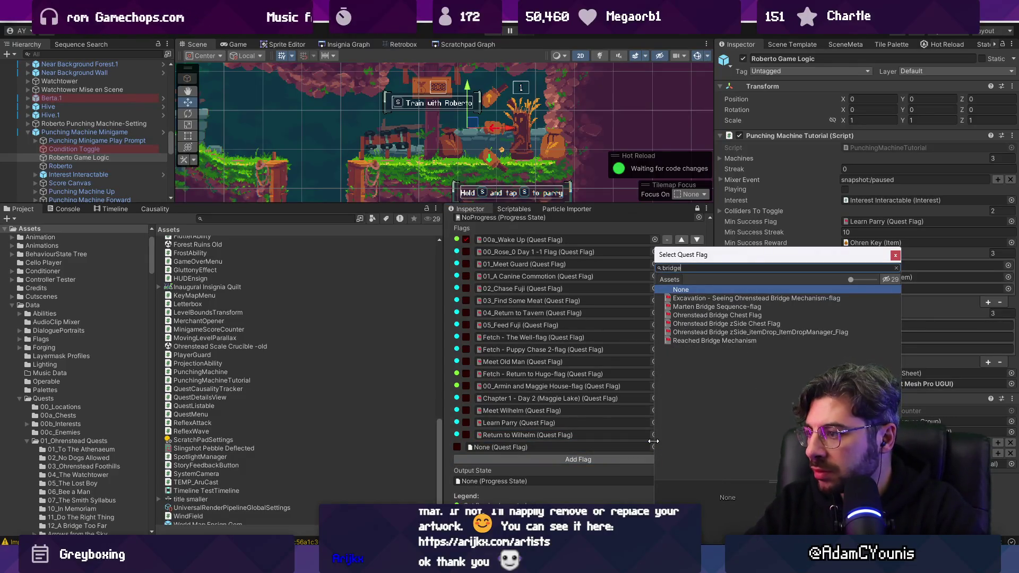
key("Down")
key("Down")
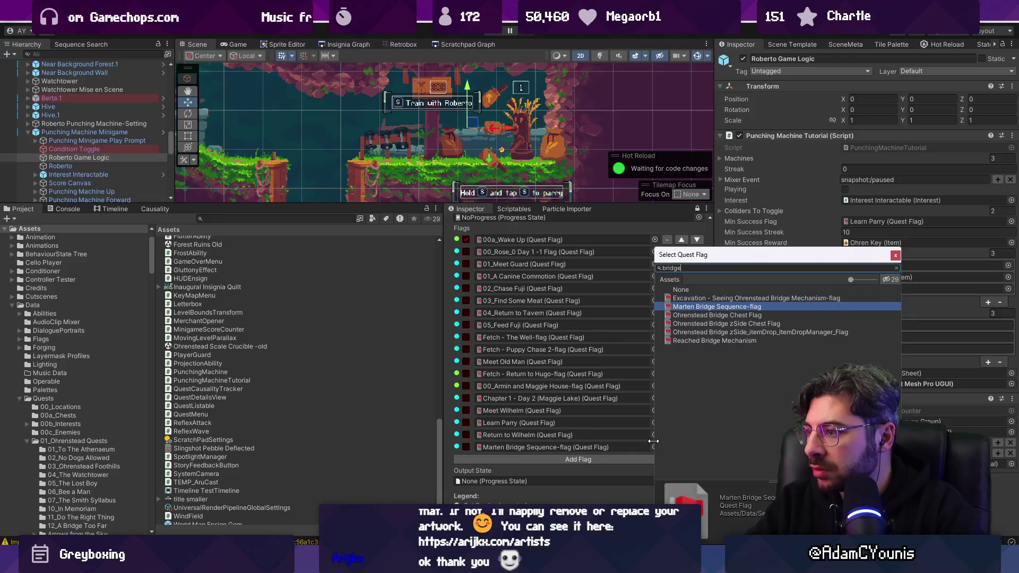
key("Return")
Add another flag slot and search its picker for 'arriette'
left_click(647, 458)
left_click(655, 459)
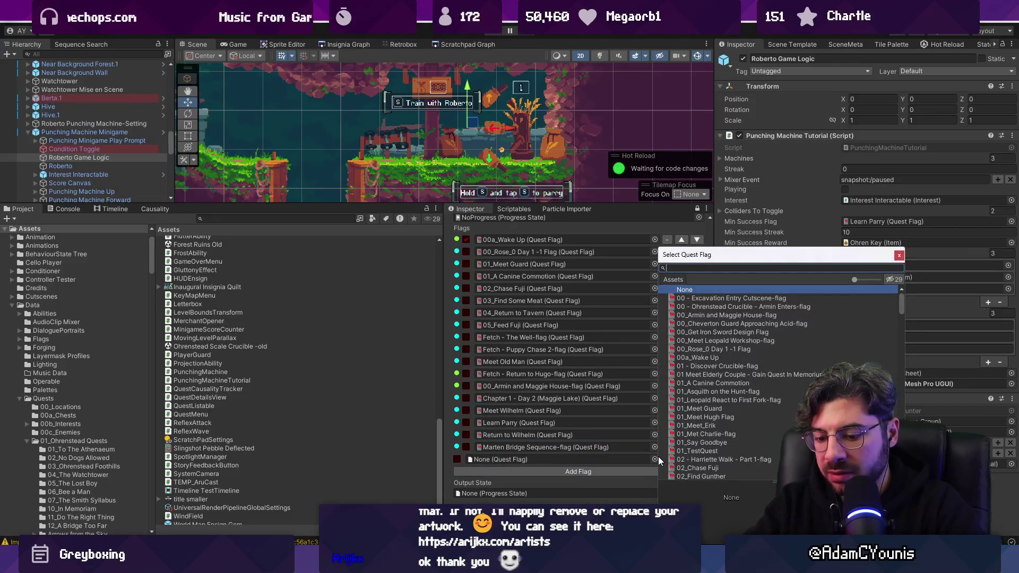
type("harriette")
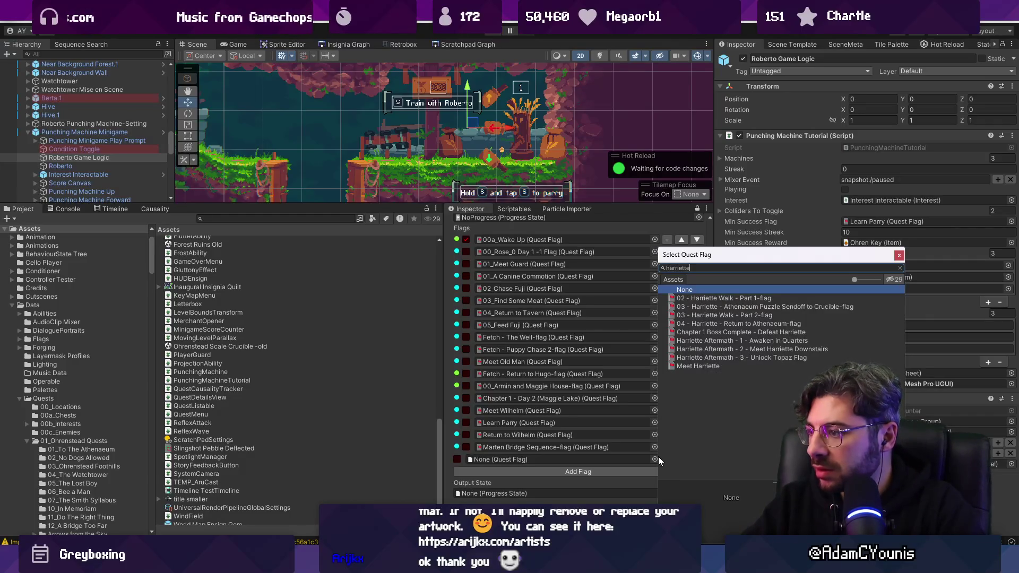
Fill new flag slots with Meet Harriette, 02 - Harriette Walk - Part 1 and 03 - Harriette Walk - Part 2
key("Down")
key("Down")
key("Down")
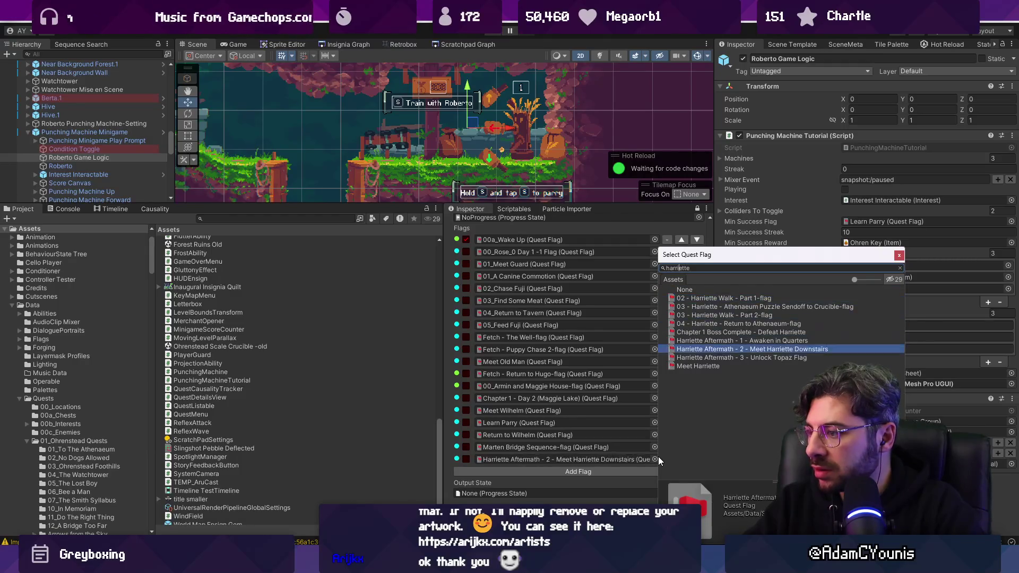
key("Return")
left_click(658, 471)
left_click(655, 472)
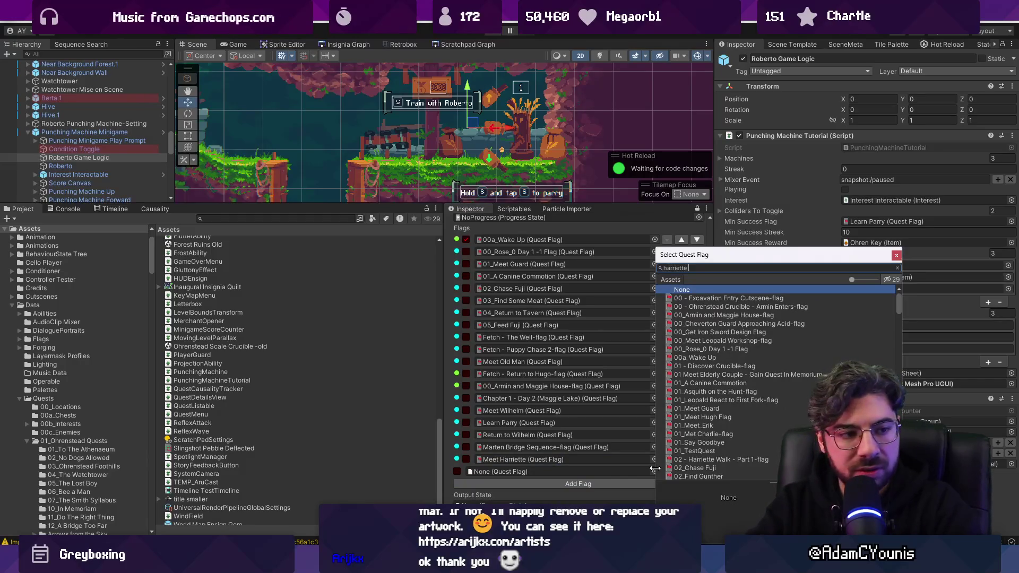
type("walk")
key("Down")
key("Return")
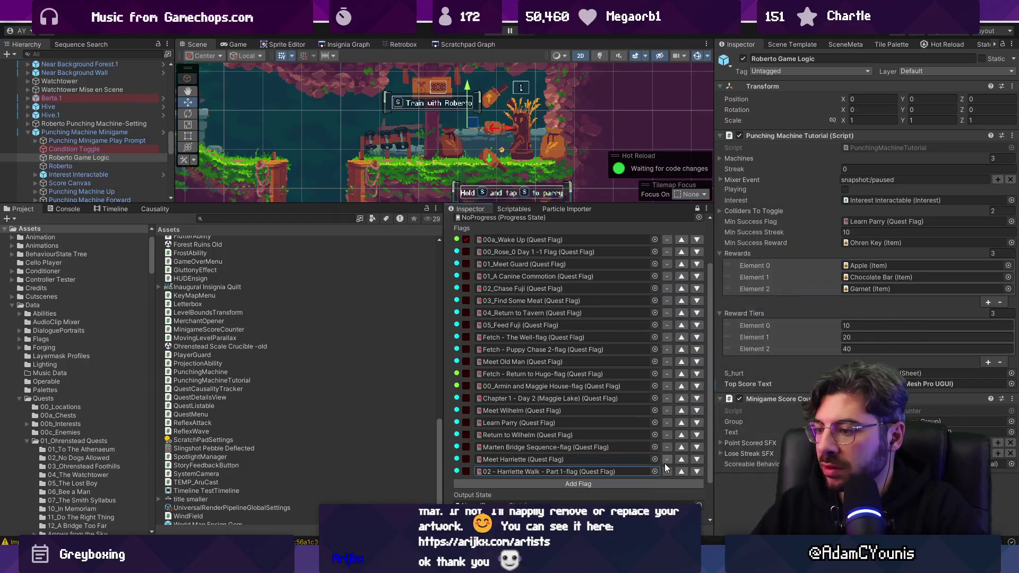
left_click(657, 484)
left_click(654, 484)
type("ha")
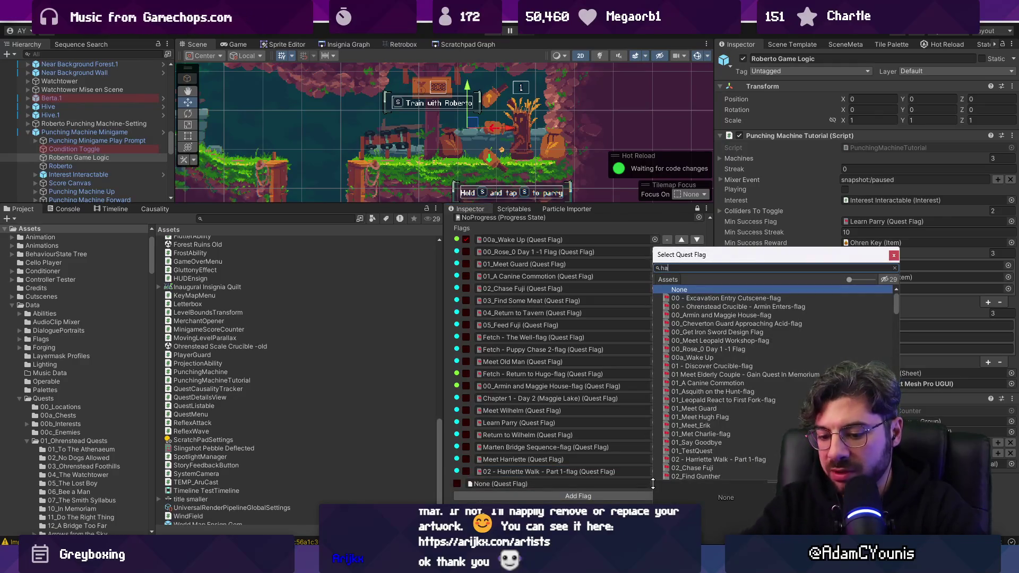
type("nk")
key("Down")
key("Down")
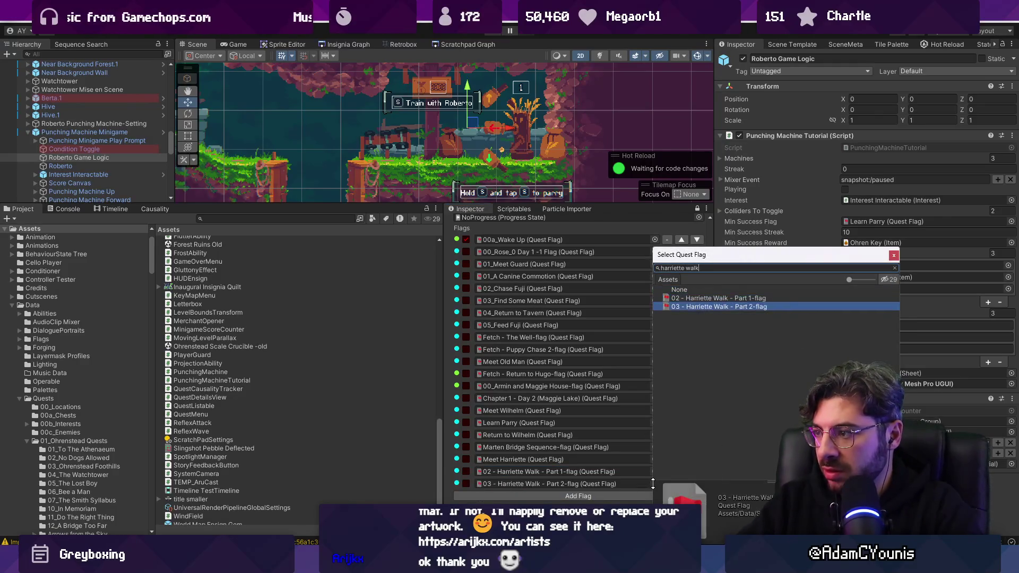
key("Return")
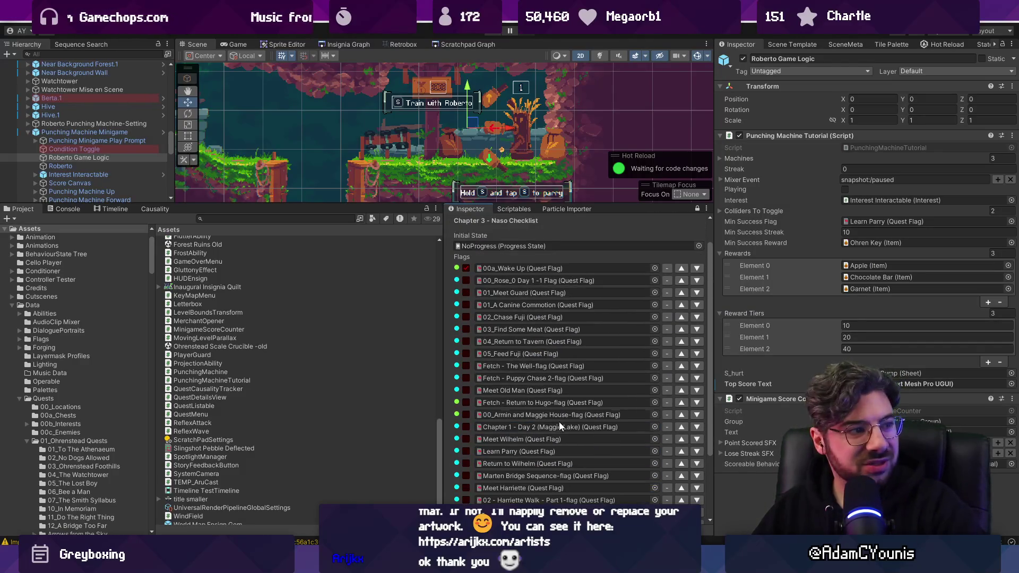
Add the 01 - Discover Crucible and Harriette Athenaeum Puzzle Sendoff flags to the list
scroll(559, 422, "down", 3)
left_click(536, 439)
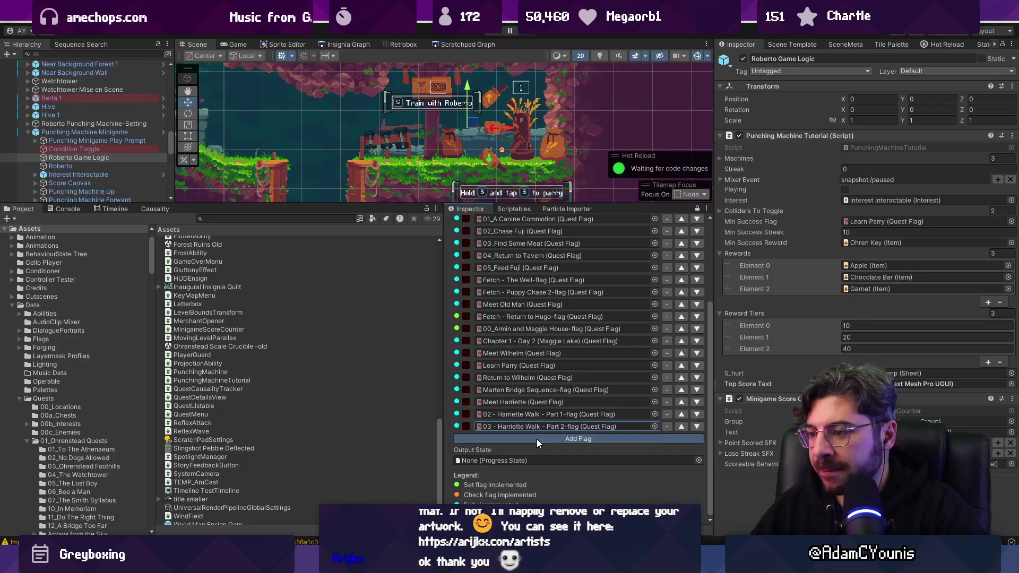
left_click(655, 438)
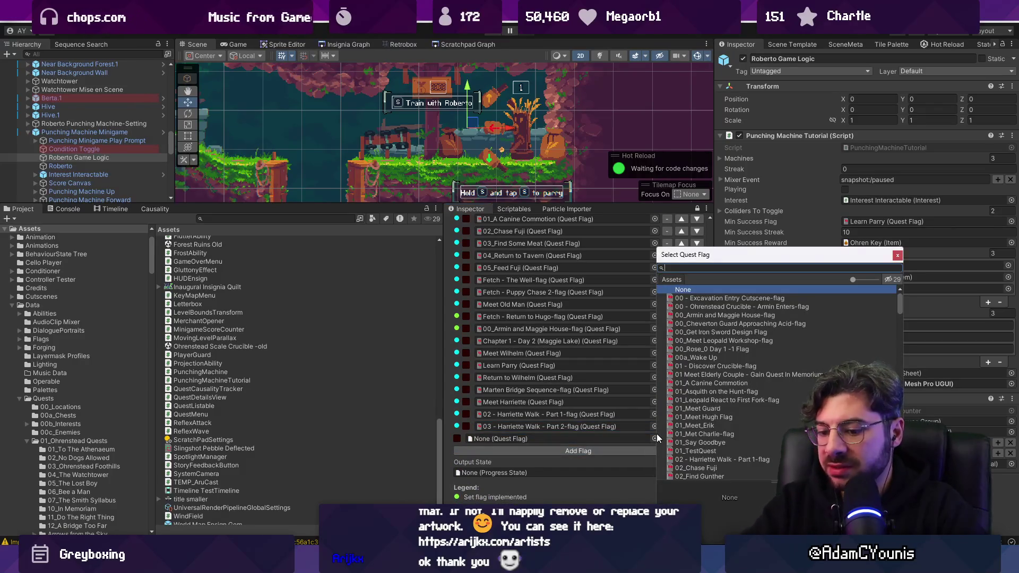
type("discover")
key("Down")
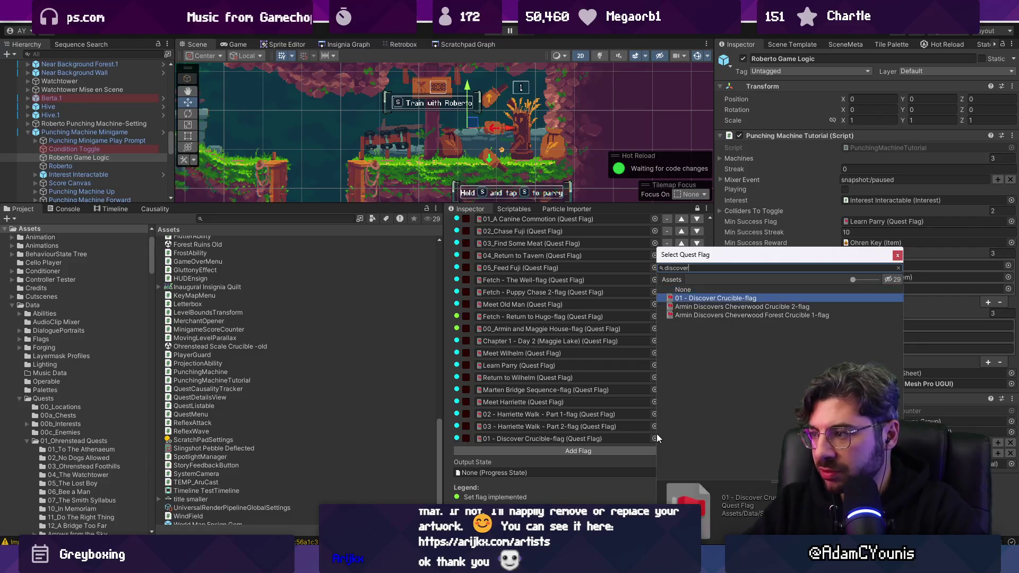
key("Return")
left_click(654, 451)
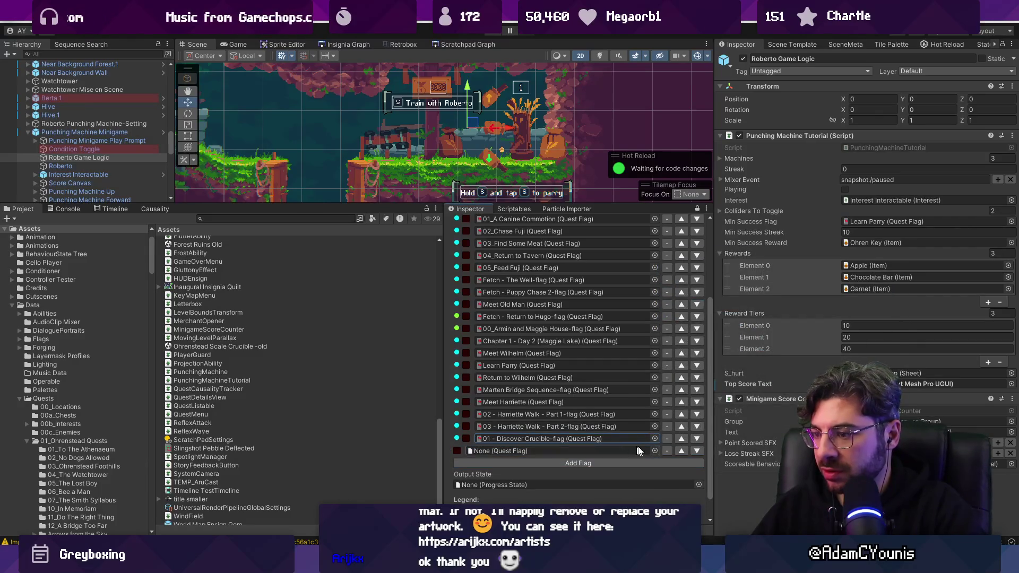
left_click(656, 451)
type("harriette")
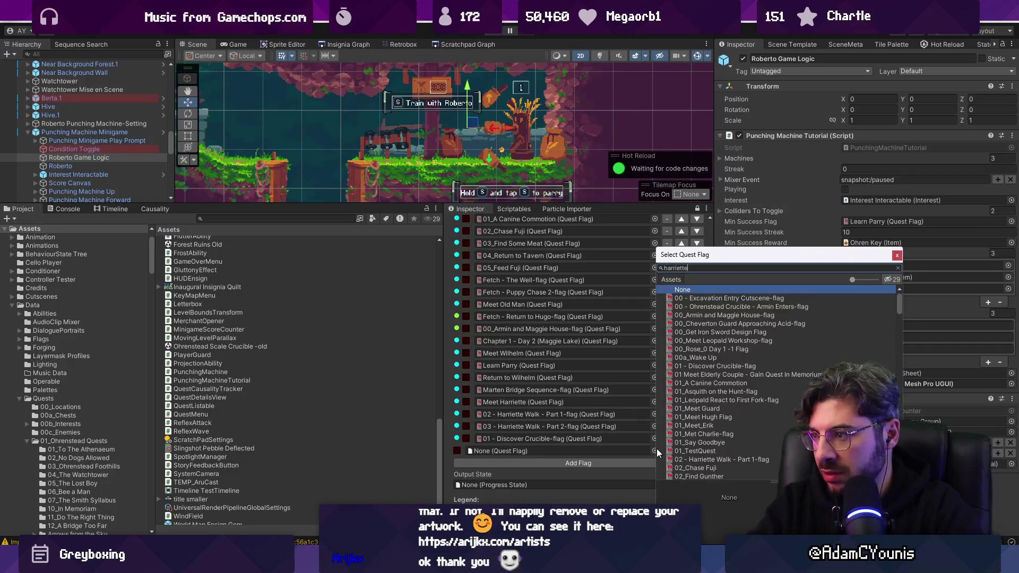
key("Down")
key("Down")
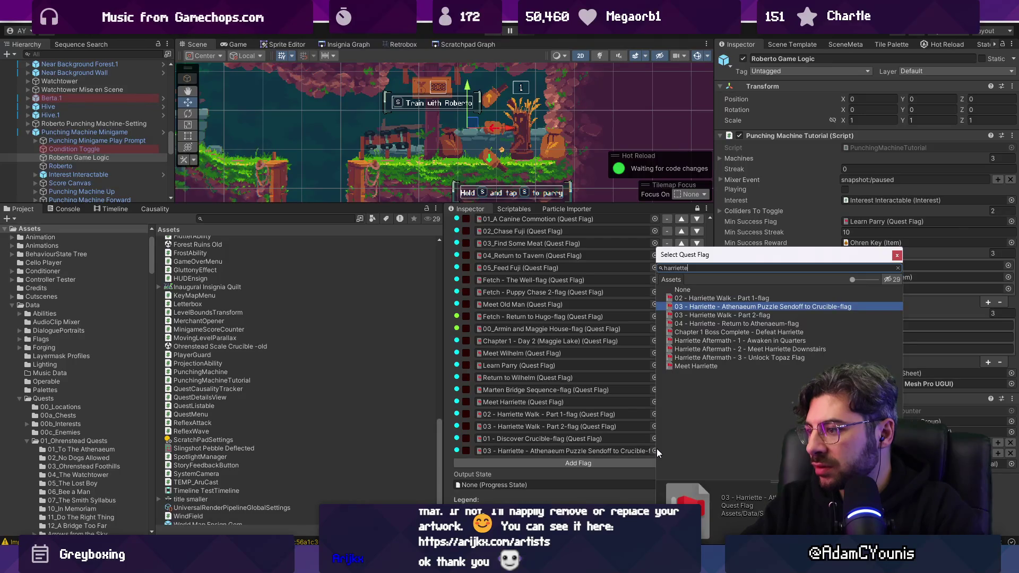
key("Return")
left_click(681, 450)
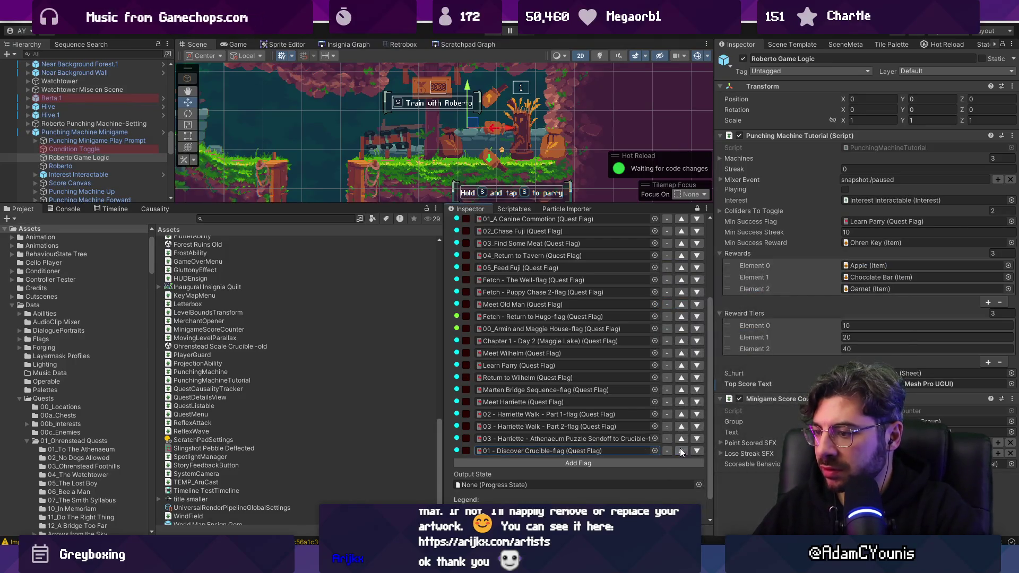
Add a slot and assign Scale Ability Unlocked to it
left_click(617, 463)
left_click(654, 463)
type("learn")
key("BackSpace")
key("BackSpace")
key("BackSpace")
type("unlock")
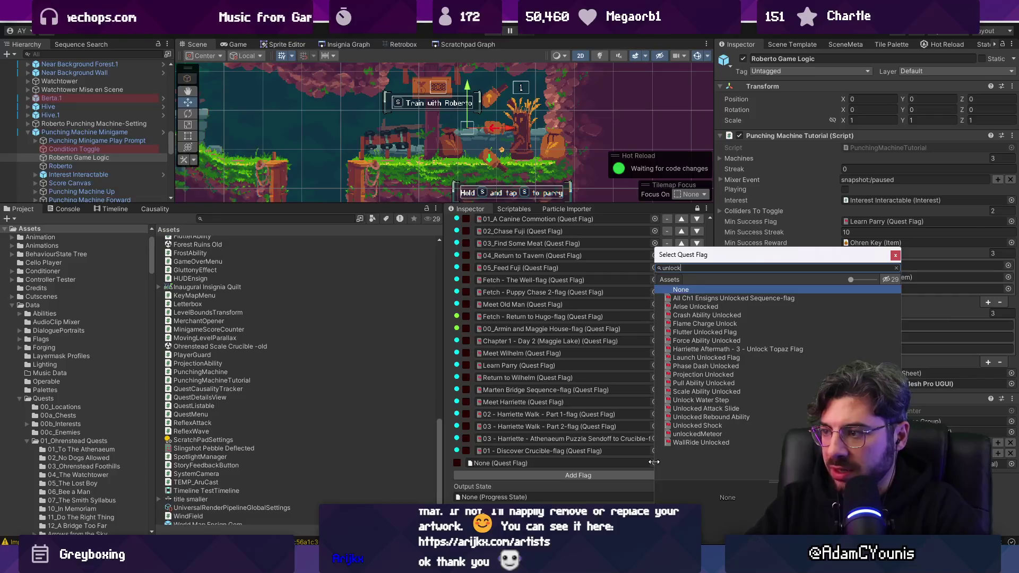
type("ri")
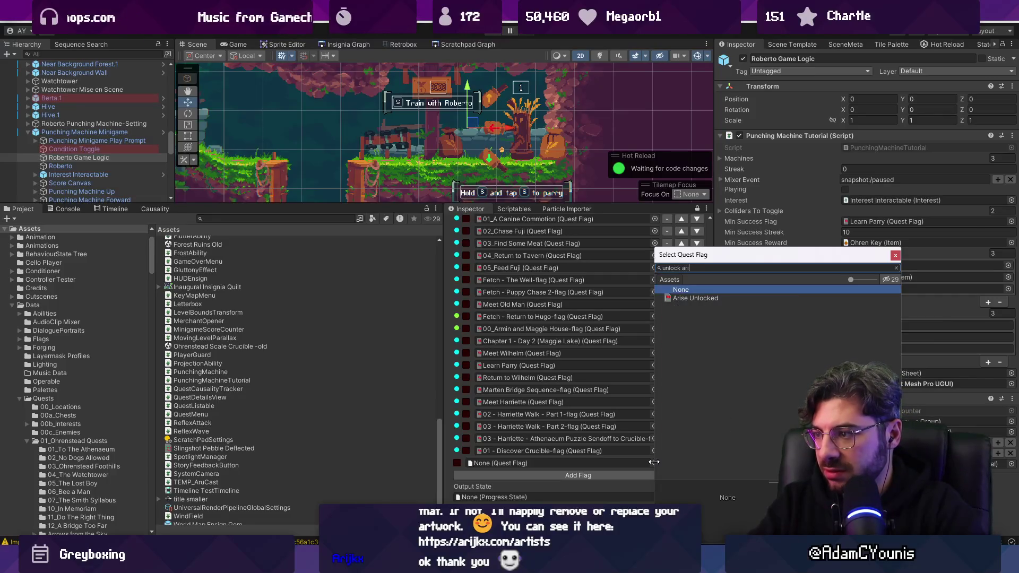
key("Down")
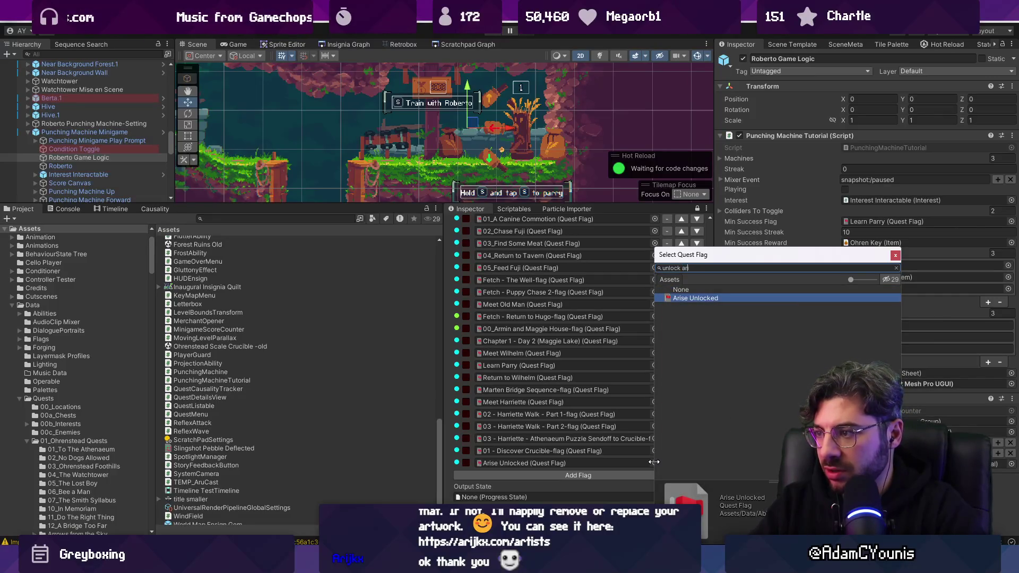
type("scale")
key("Down")
key("Return")
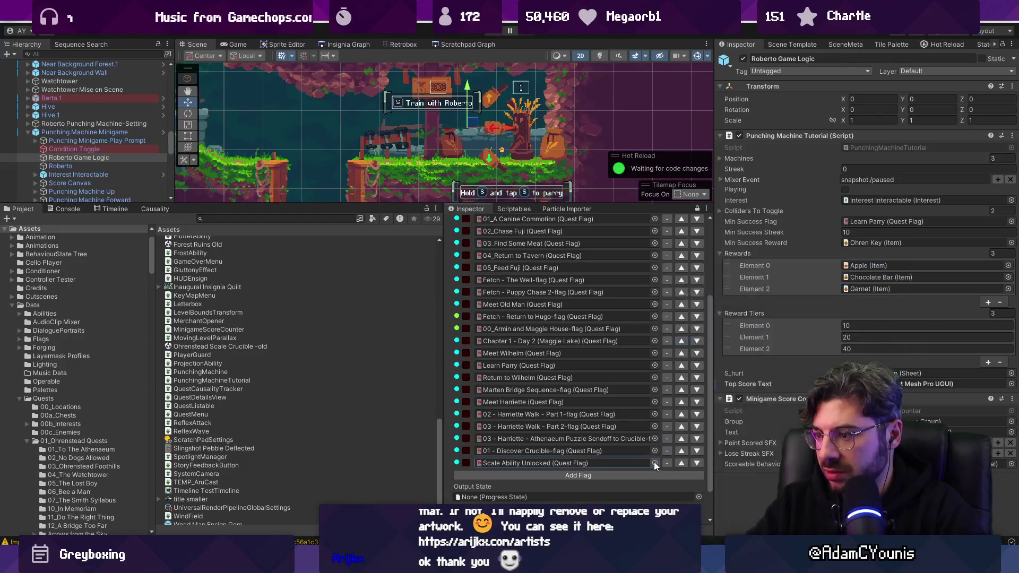
Add a slot holding the Flame Charge Unlock flag
left_click(649, 476)
left_click(651, 475)
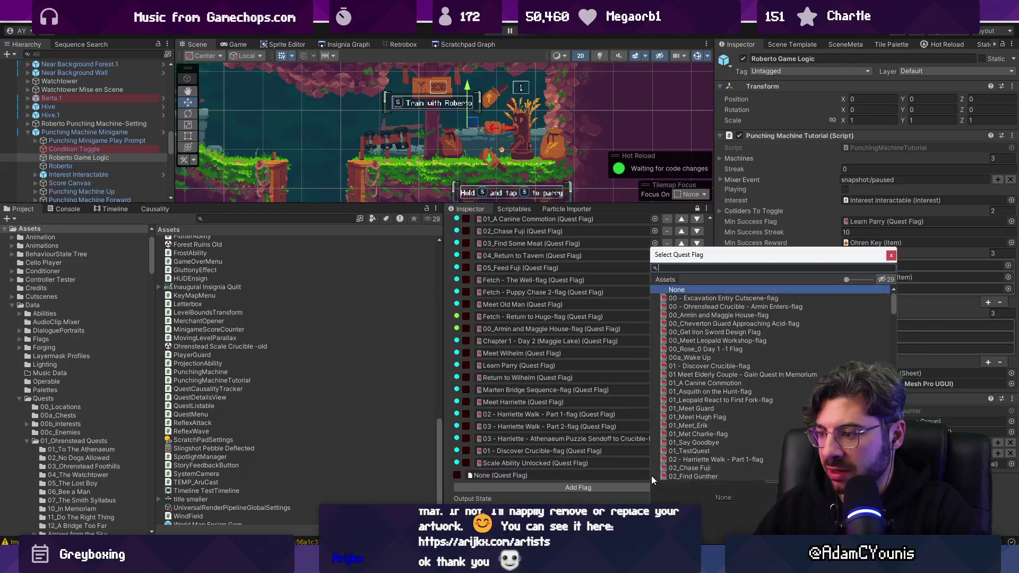
type("charge")
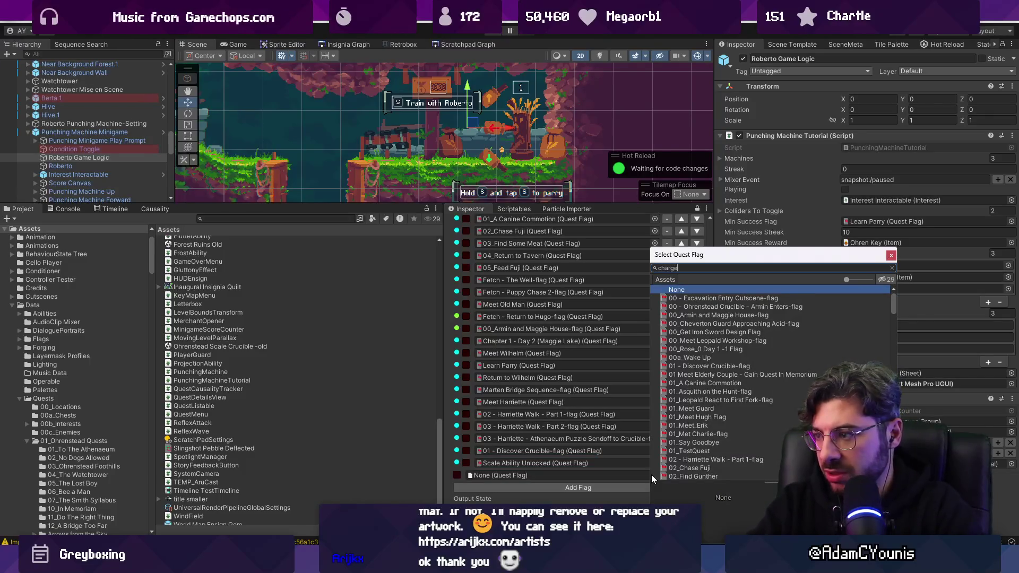
key("Down")
key("Down")
key("Down")
key("Up")
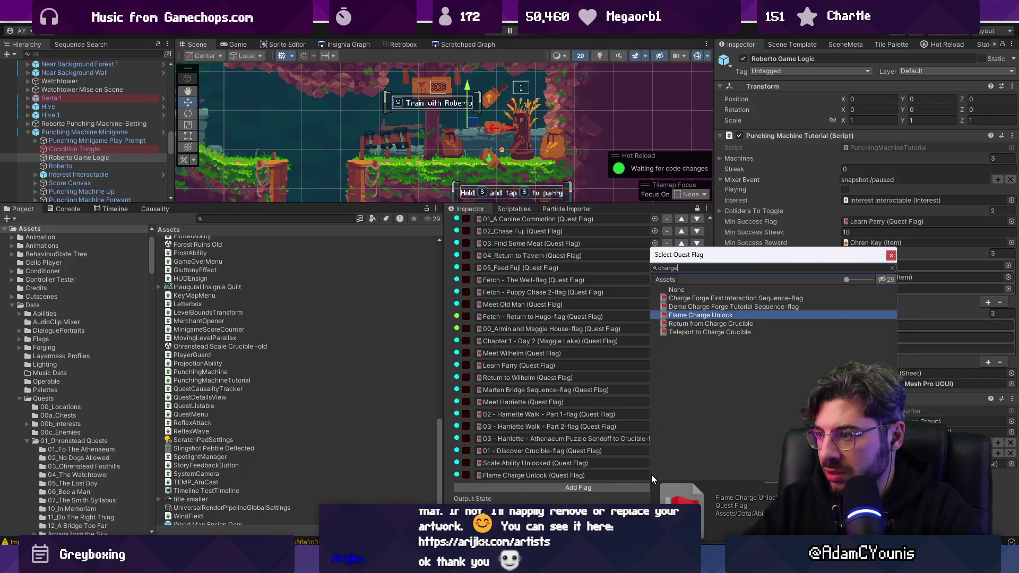
key("Return")
Add a slot holding the Arise Unlocked flag
left_click(641, 488)
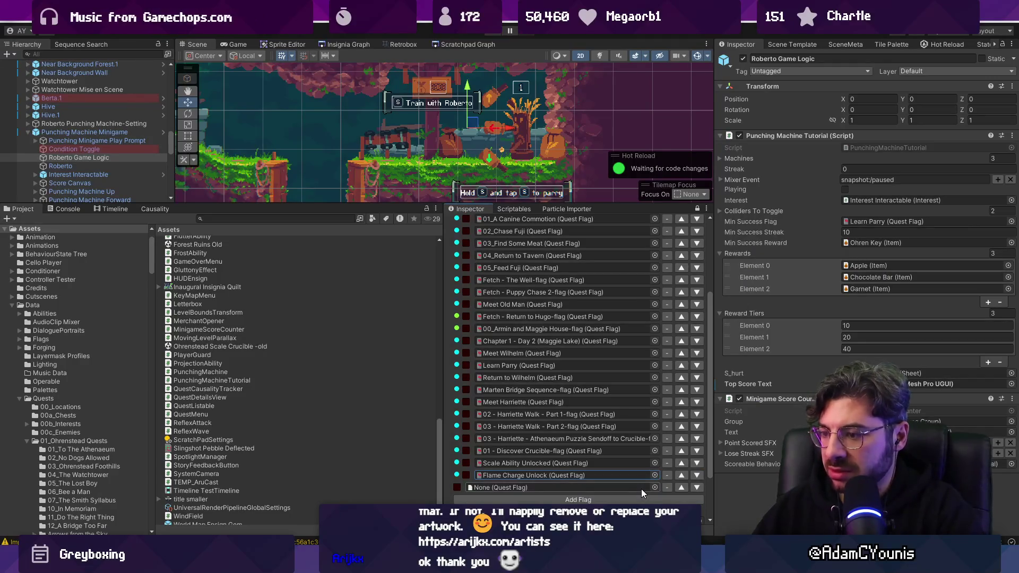
left_click(654, 487)
type("sclae")
key("BackSpace")
key("BackSpace")
type("le")
key("Down")
key("Down")
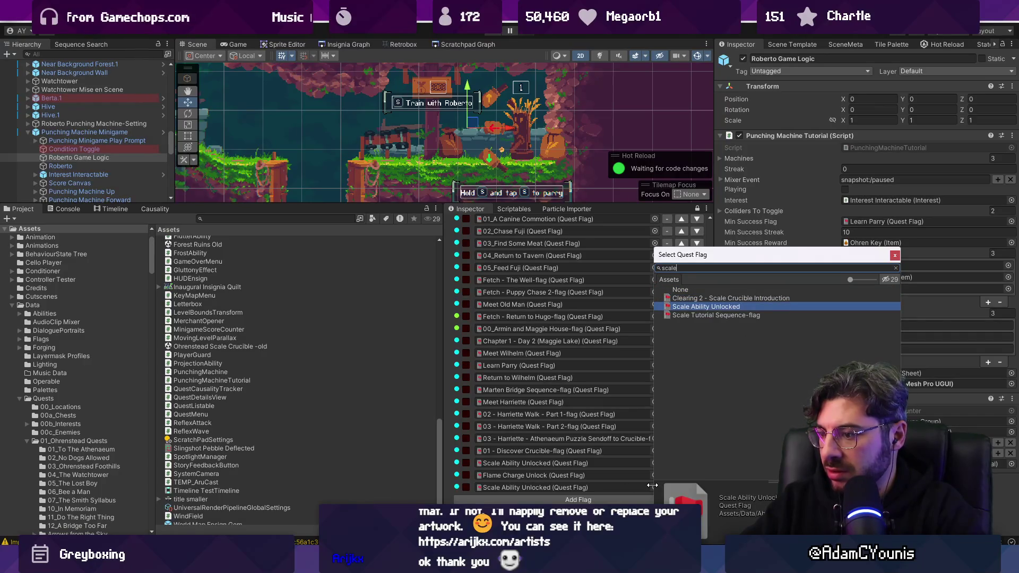
type("arise")
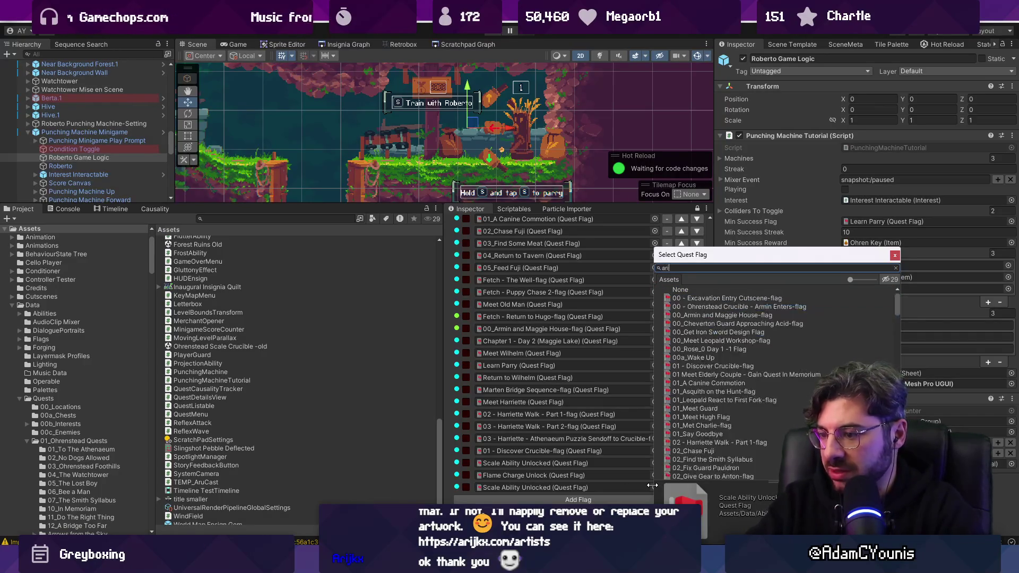
key("Down")
key("Down")
key("Return")
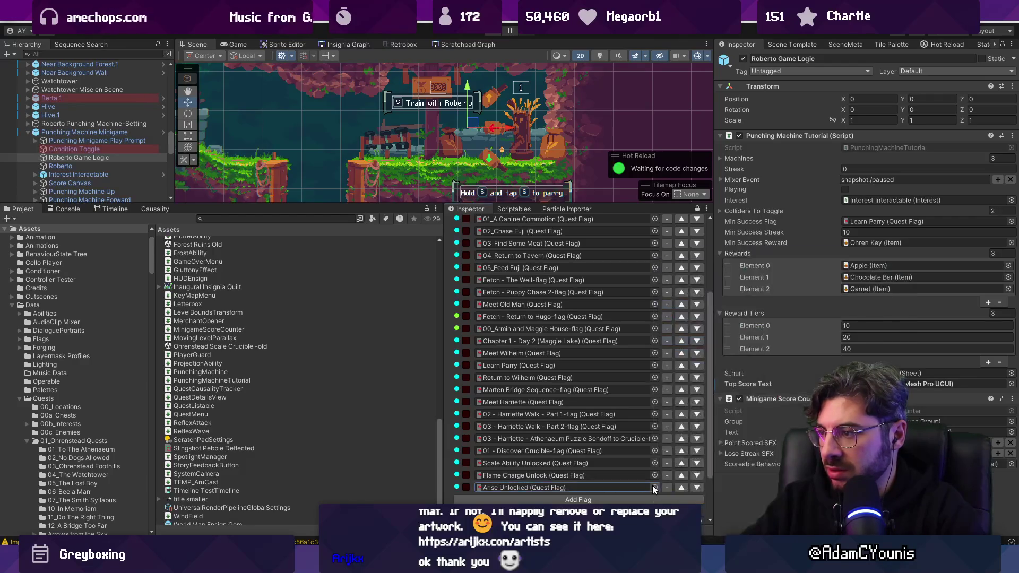
Add Defeat Hunden Miniboss, then append one more empty flag slot
left_click(641, 498)
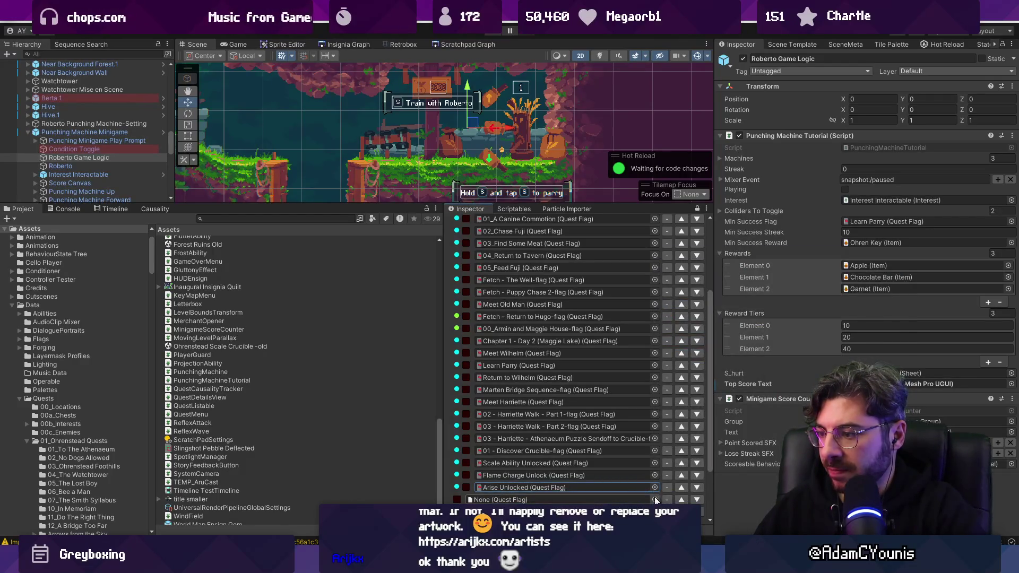
left_click(655, 499)
type("hunden")
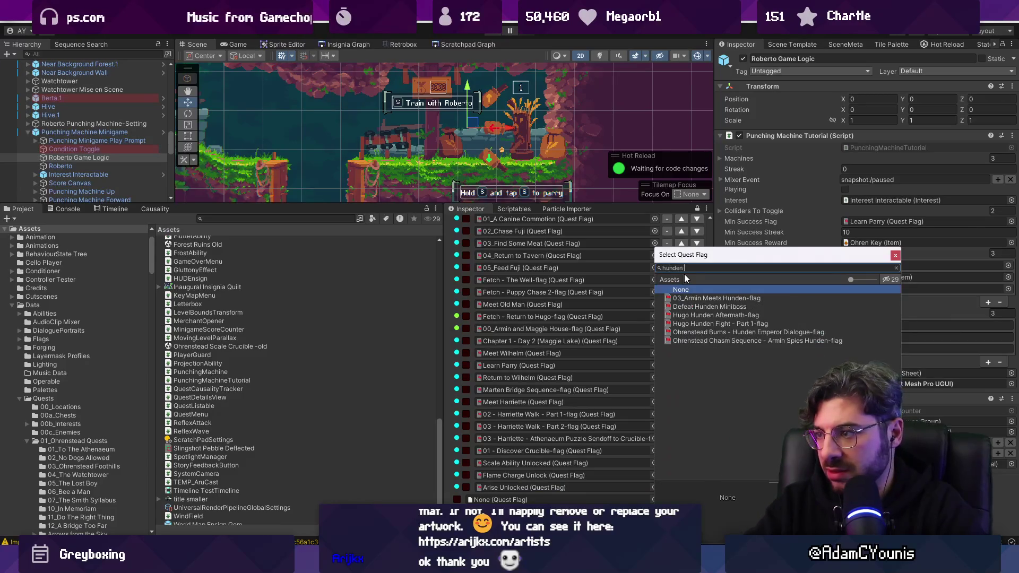
key("Down")
key("Down")
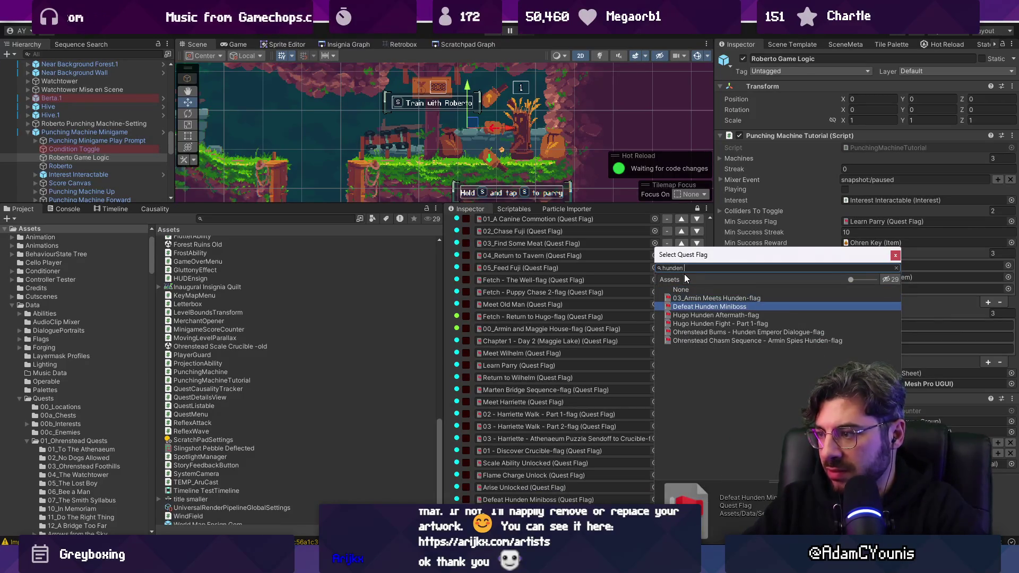
key("Return")
scroll(610, 346, "down", 3)
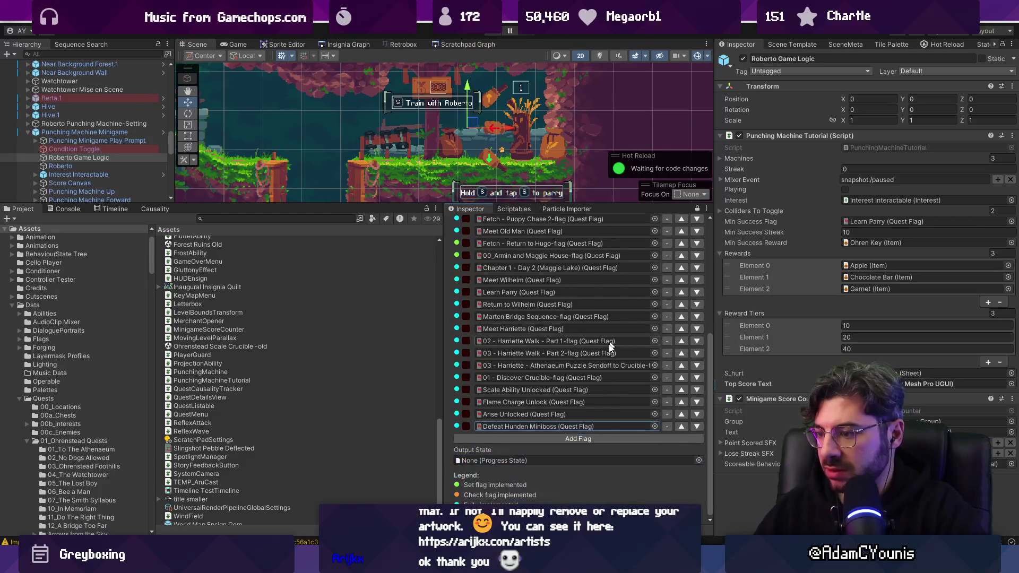
left_click(573, 438)
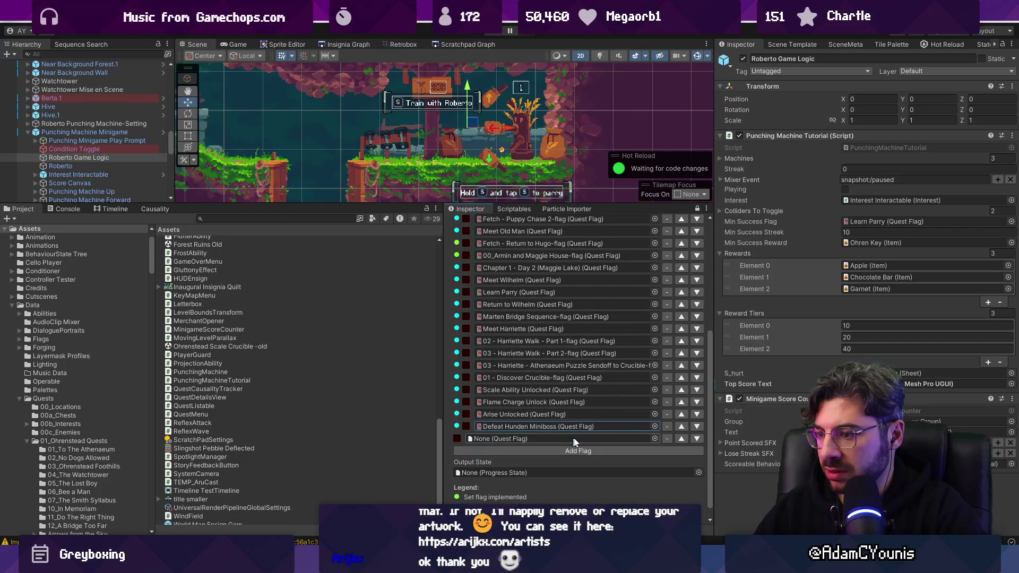
left_click(655, 438)
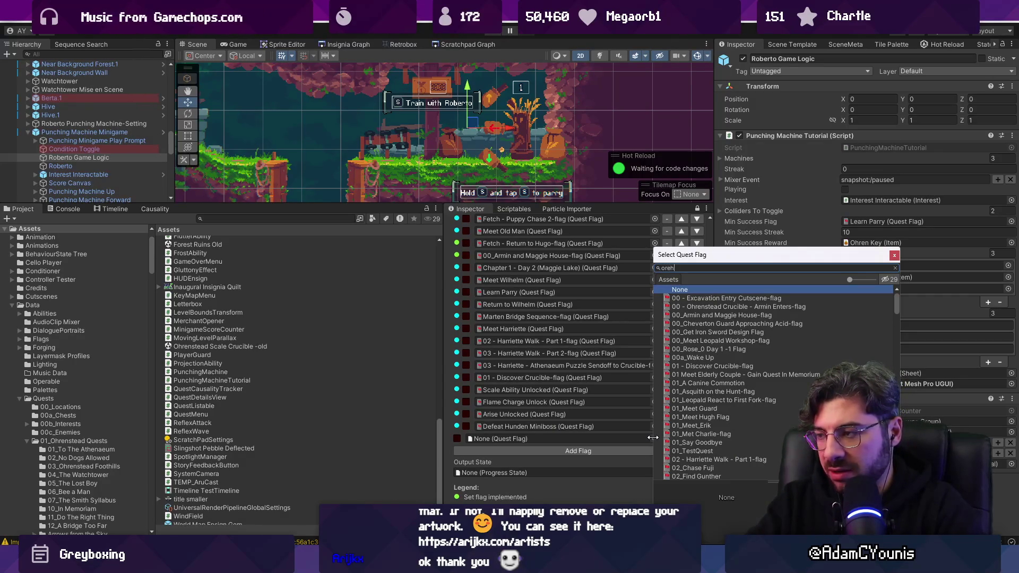
Assign 05 - Ohrenstead Burns and the Defeat Harriette boss flag to new slots
key("BackSpace")
key("BackSpace")
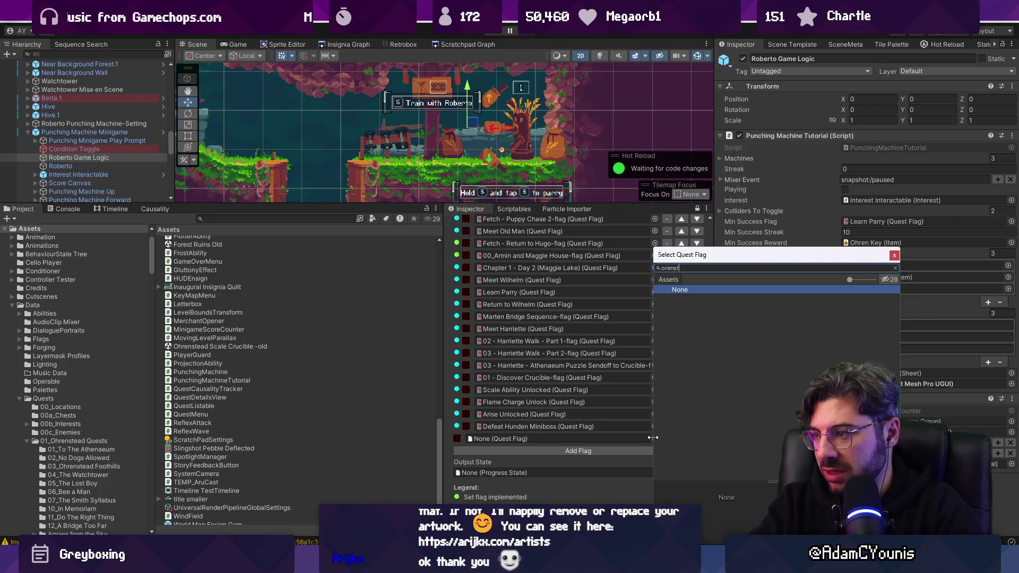
key("BackSpace")
type("hen")
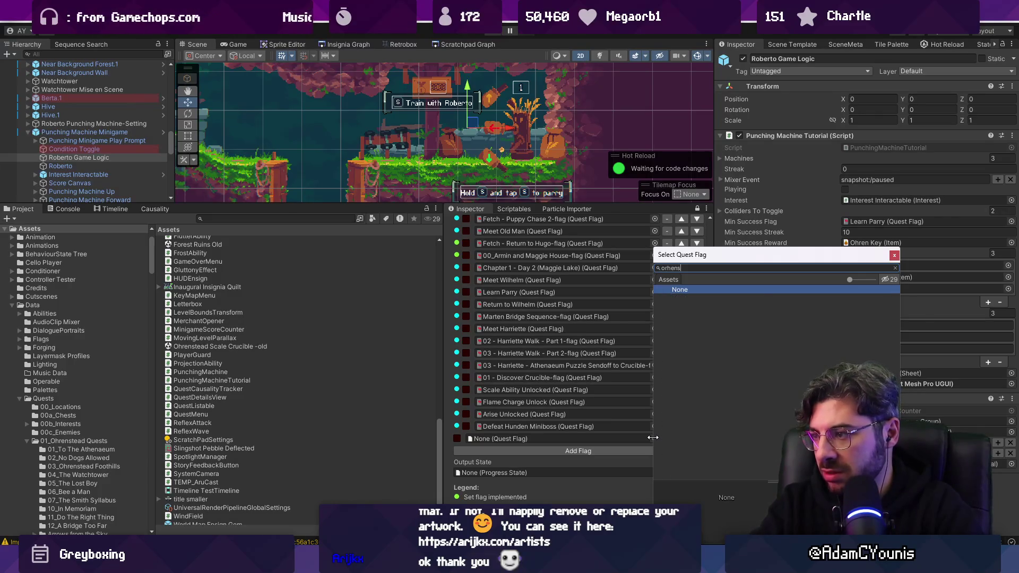
key("Down")
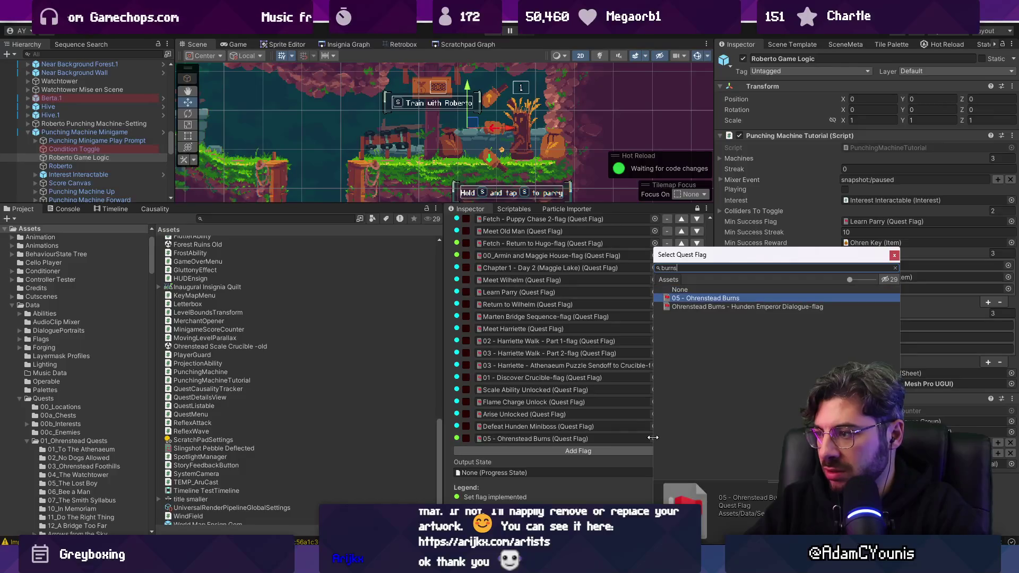
key("Return")
left_click(636, 450)
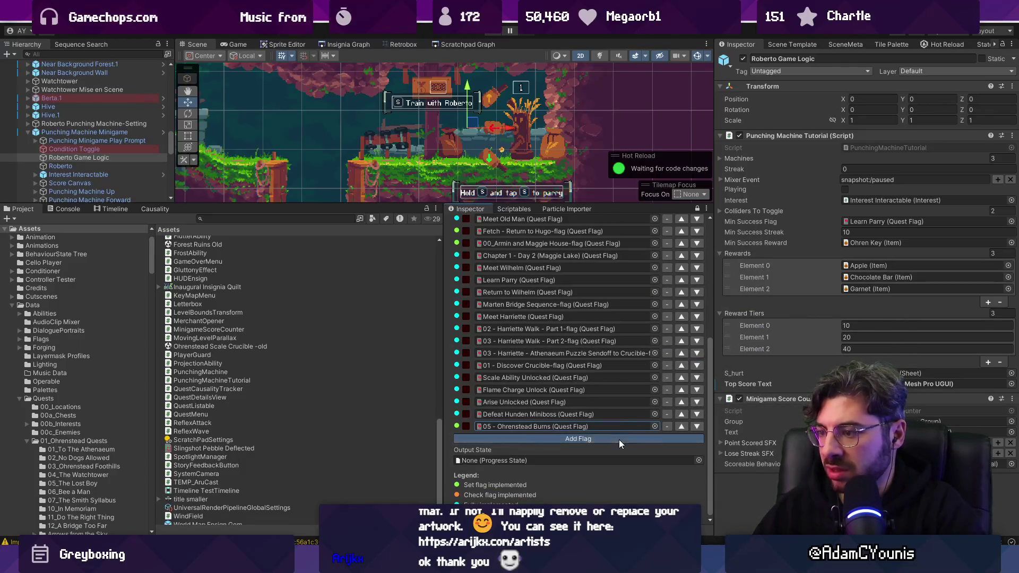
left_click(654, 438)
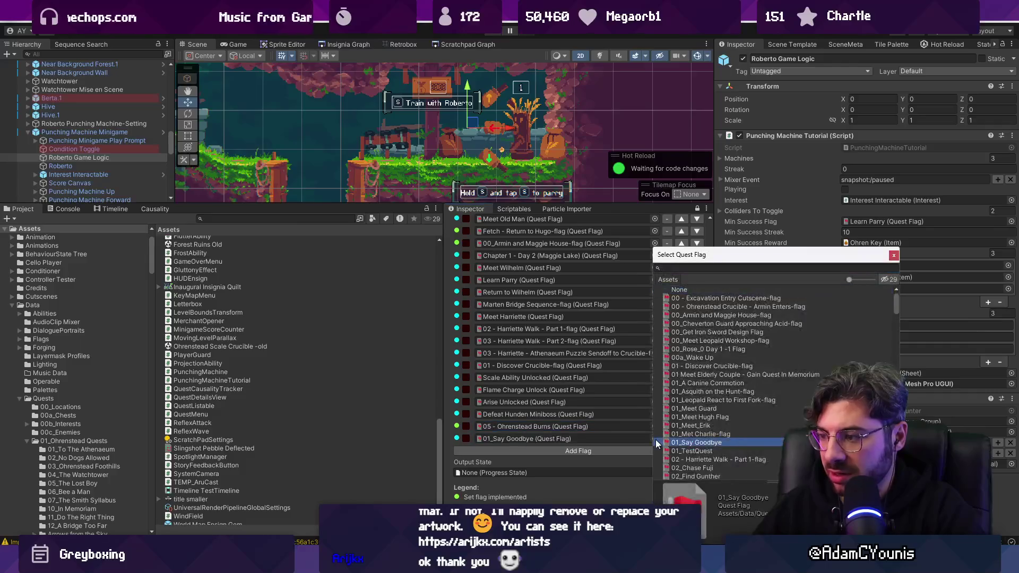
type("defeat harr")
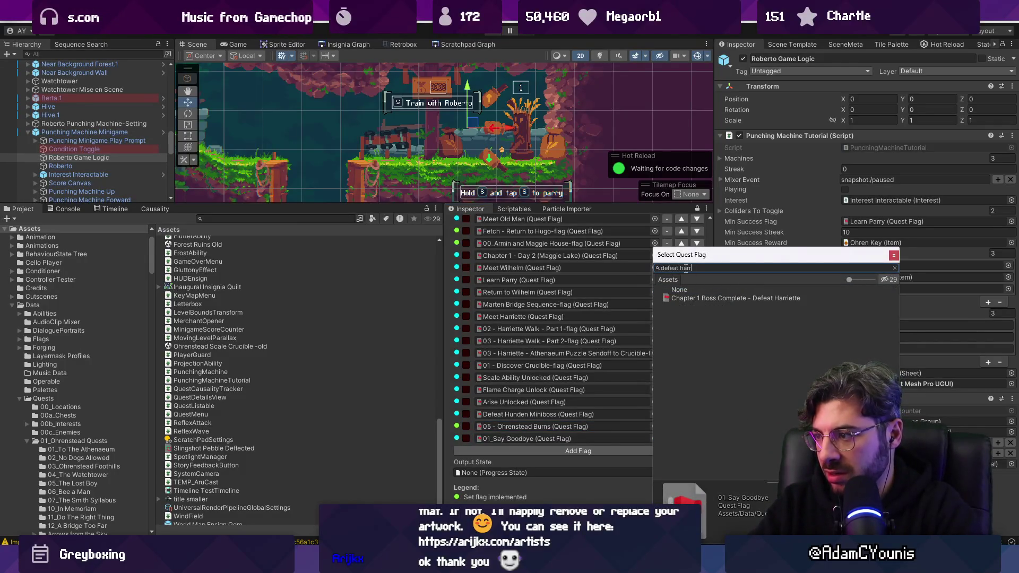
key("Return")
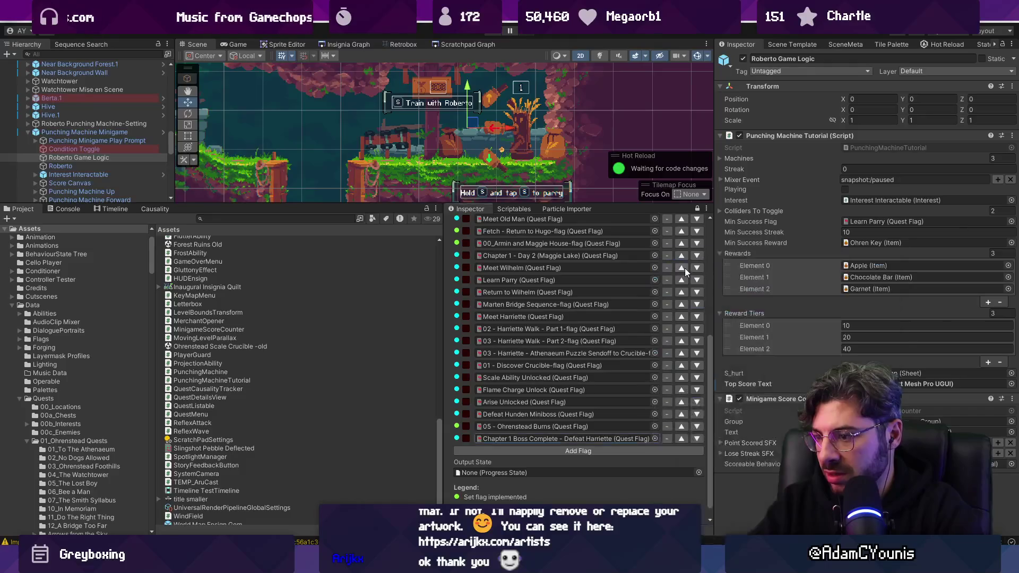
Add Harriette Aftermath 2 and Aftermath 1 flags, moving Aftermath 1 above Aftermath 2
left_click(645, 451)
left_click(654, 450)
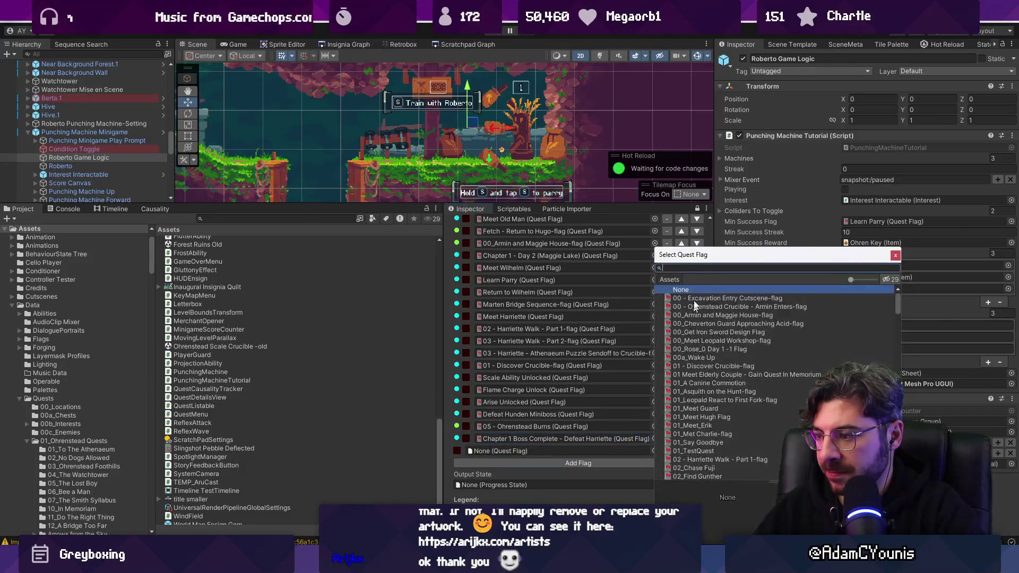
type("down")
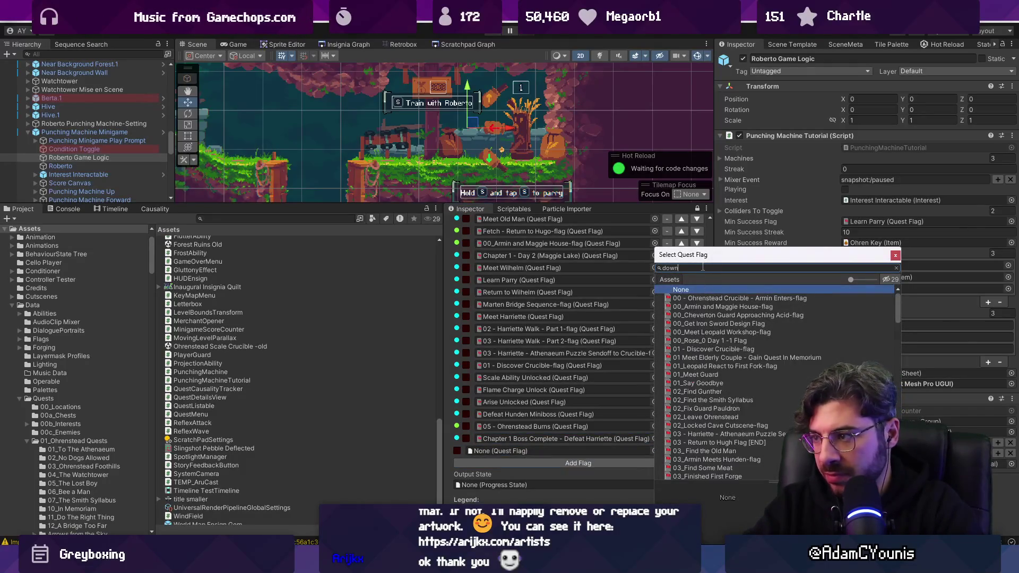
key("Return")
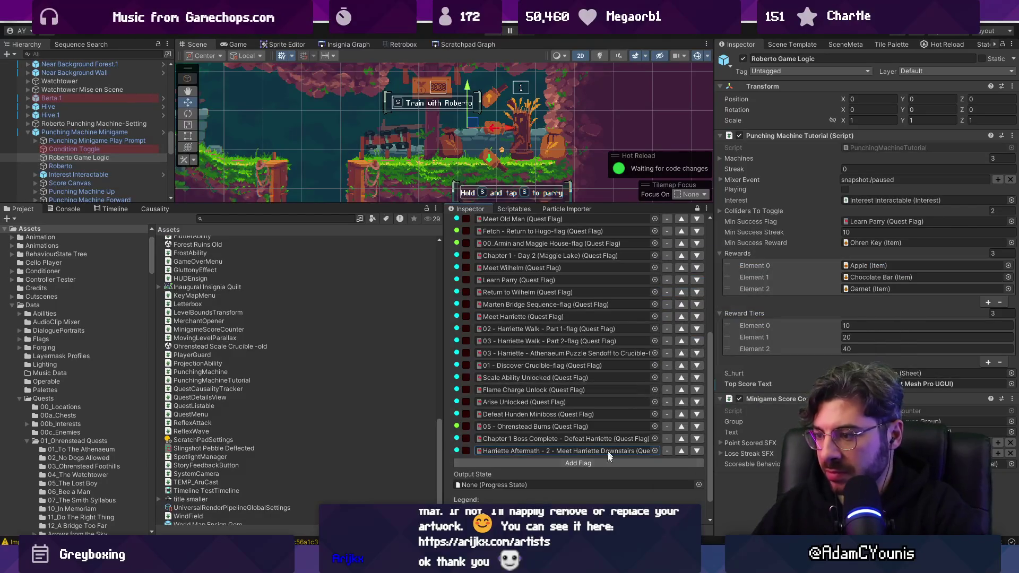
left_click(610, 462)
left_click(655, 463)
type("harriette aft")
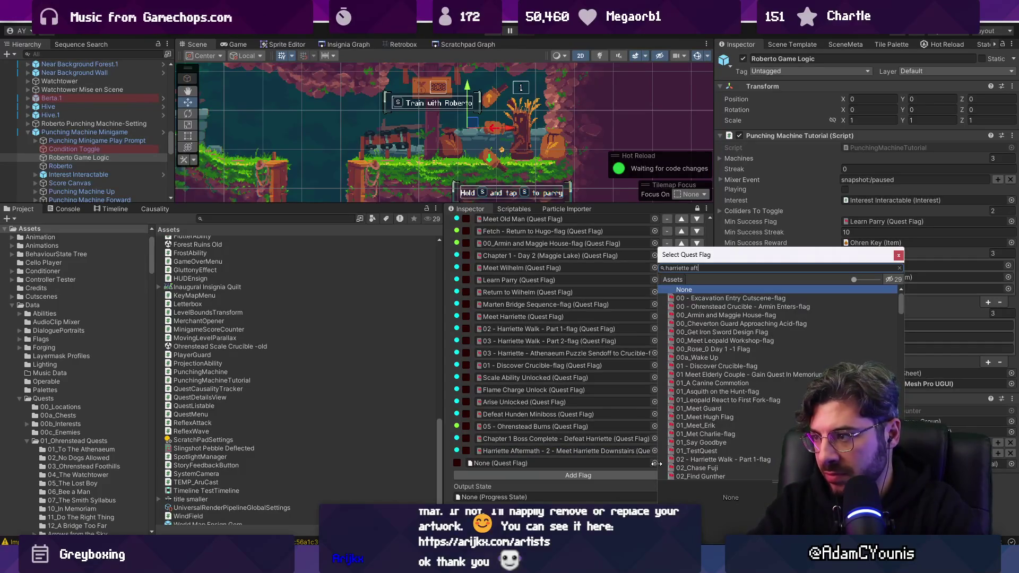
type("er")
key("Down")
key("Return")
left_click(681, 463)
Add Harriette Aftermath - 3 - Unlock Topaz Flag and review the finished list
left_click(658, 475)
left_click(655, 475)
type("harriette after")
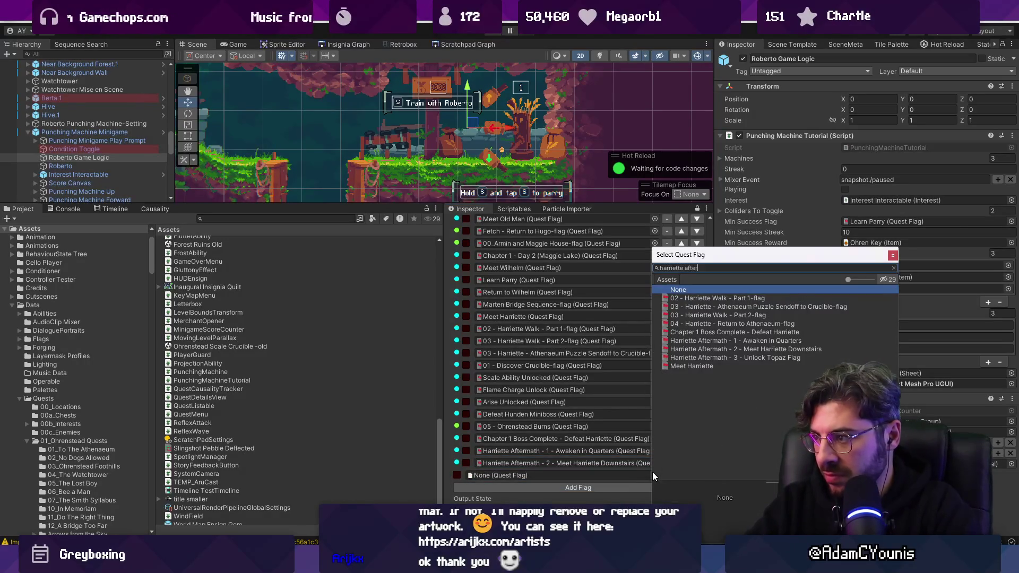
key("Down")
key("Down")
key("Down")
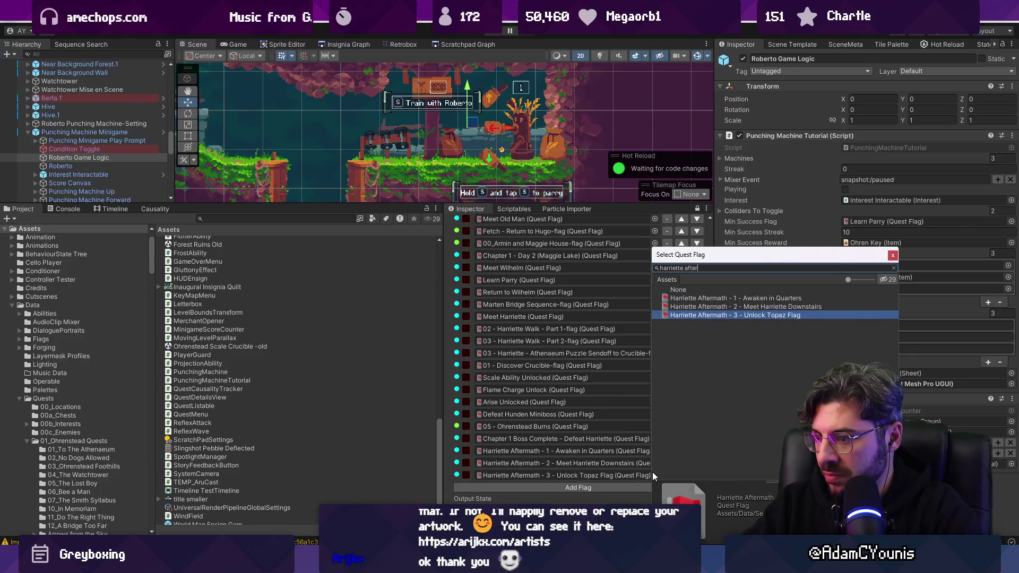
key("Return")
scroll(635, 405, "down", 2)
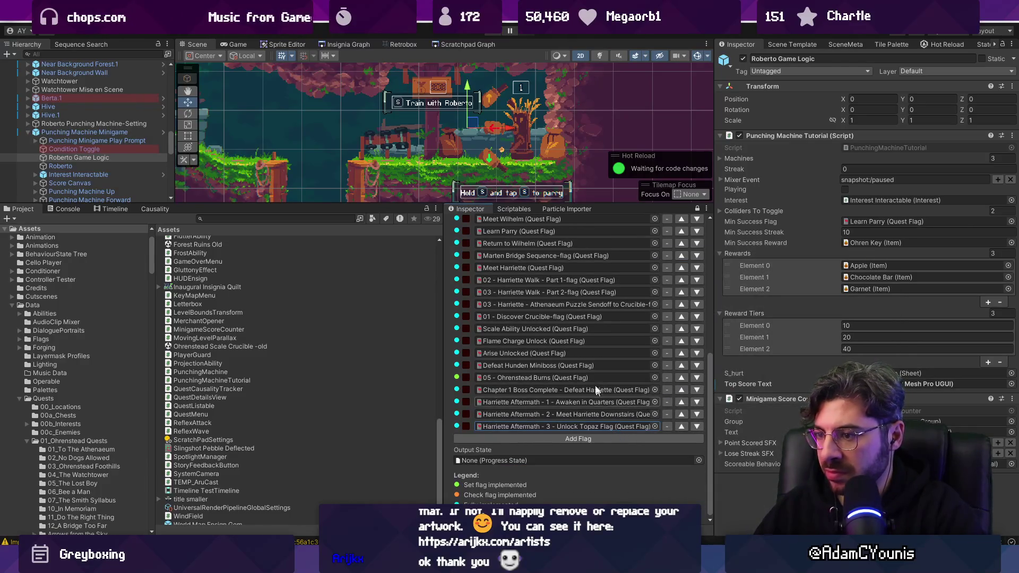
scroll(589, 372, "up", 10)
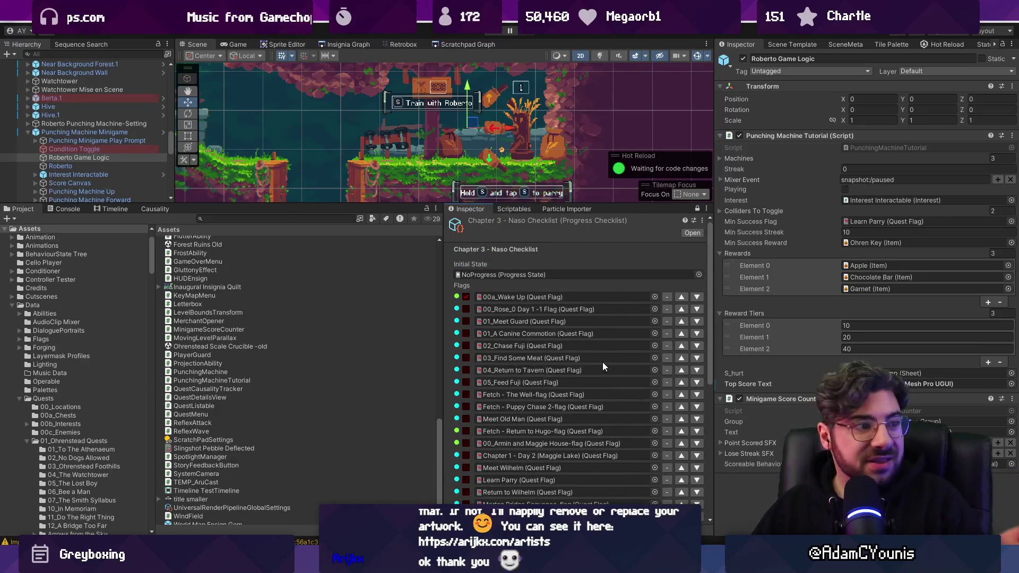
scroll(603, 362, "down", 10)
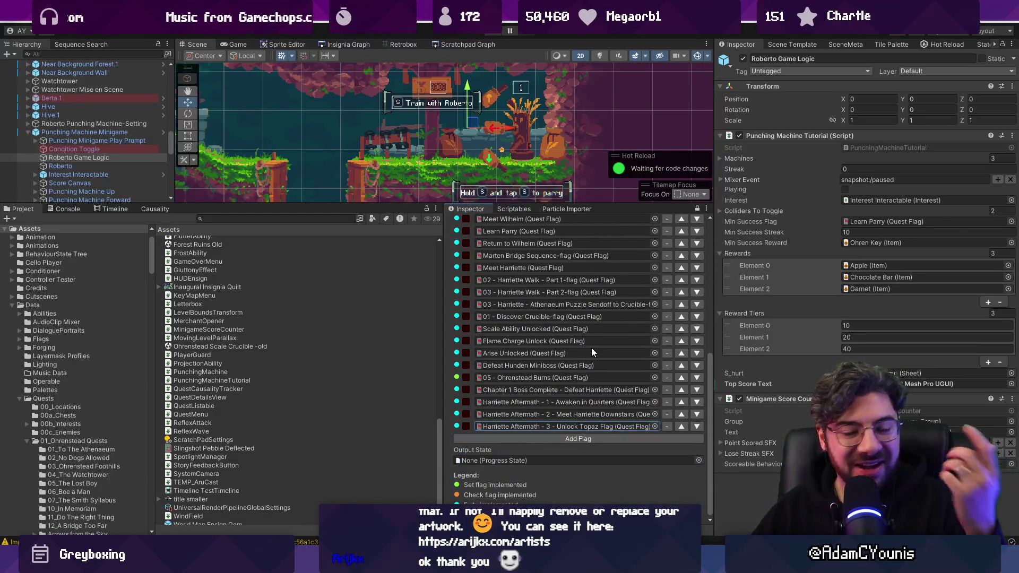
Set the checklist's output state to Test Progress and assign it to Output & Engine
left_click(700, 460)
type("est pro")
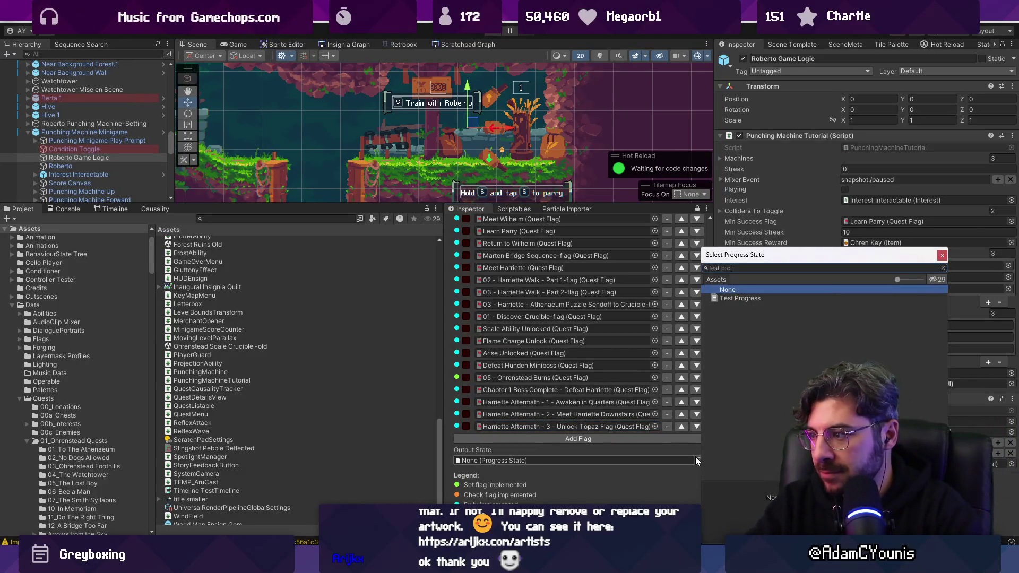
key("Down")
key("Return")
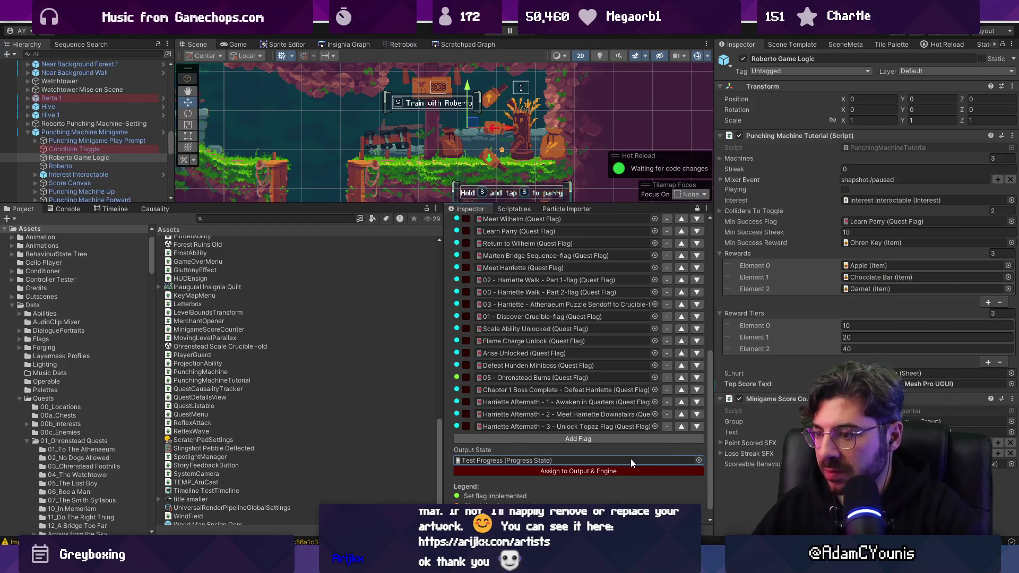
scroll(573, 180, "down", 3)
scroll(571, 152, "up", 2)
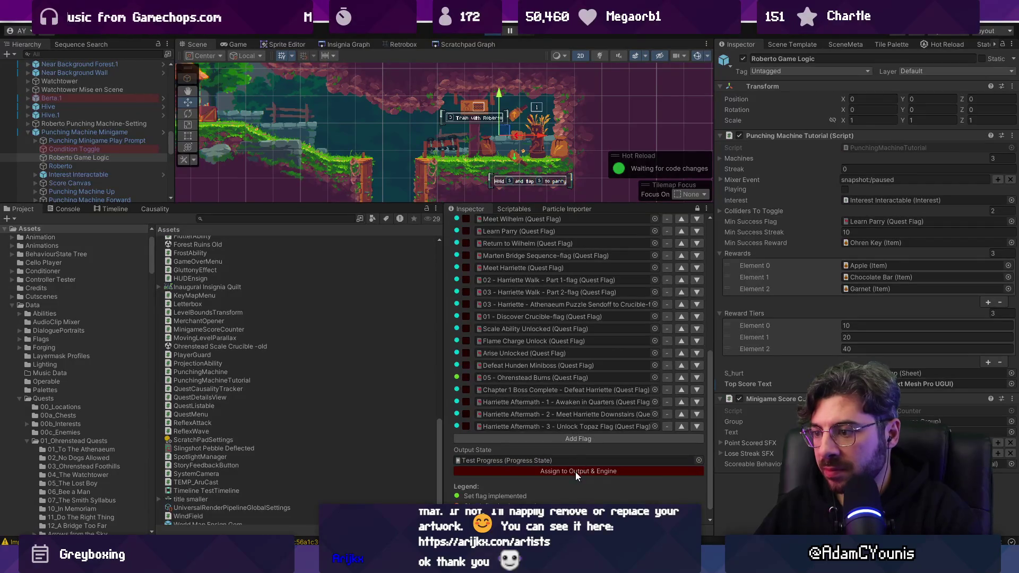
left_click(576, 472)
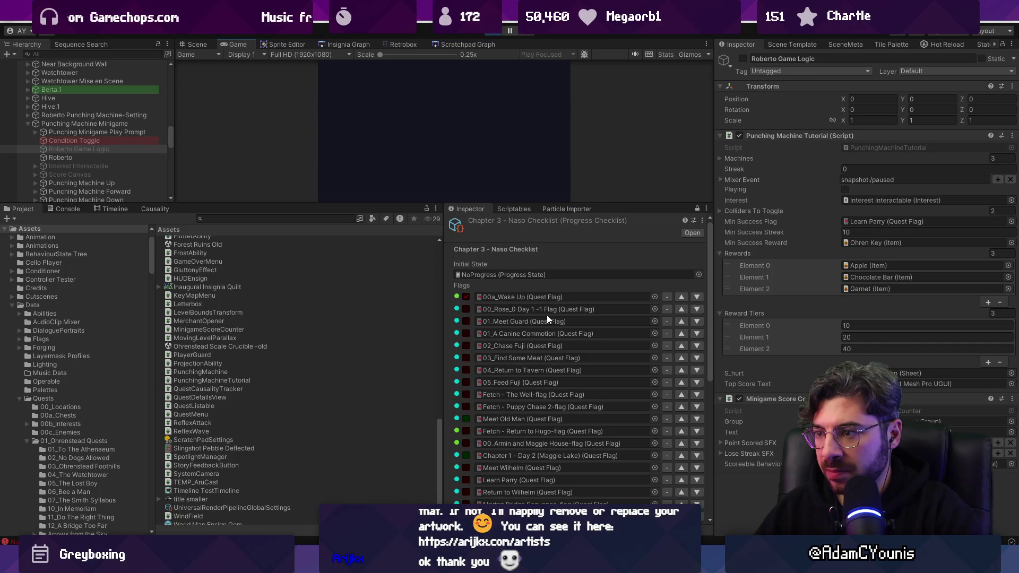
Stop play mode and trace the top Console error to GameSystem.cs line 169
scroll(555, 292, "down", 5)
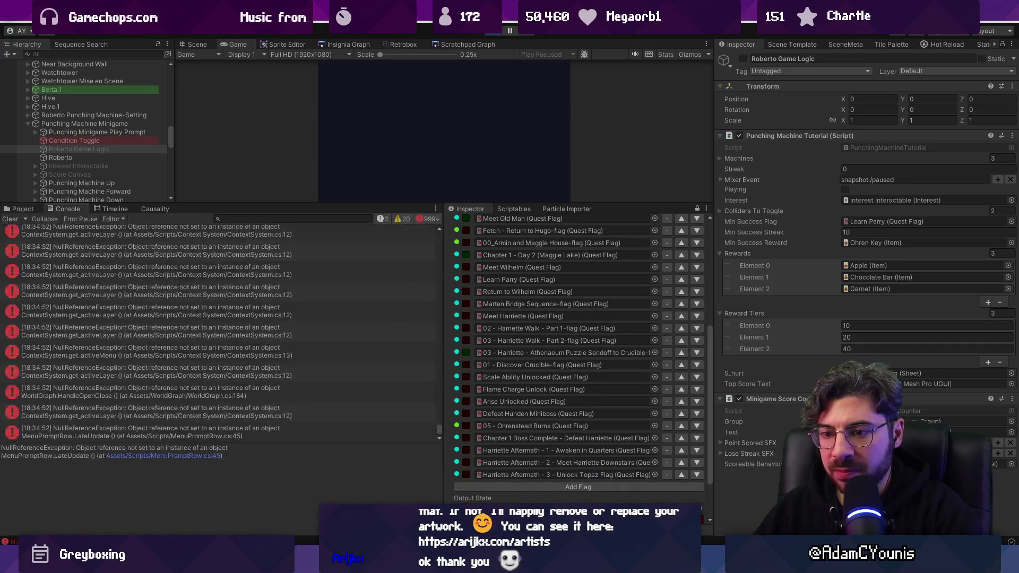
left_click(494, 33)
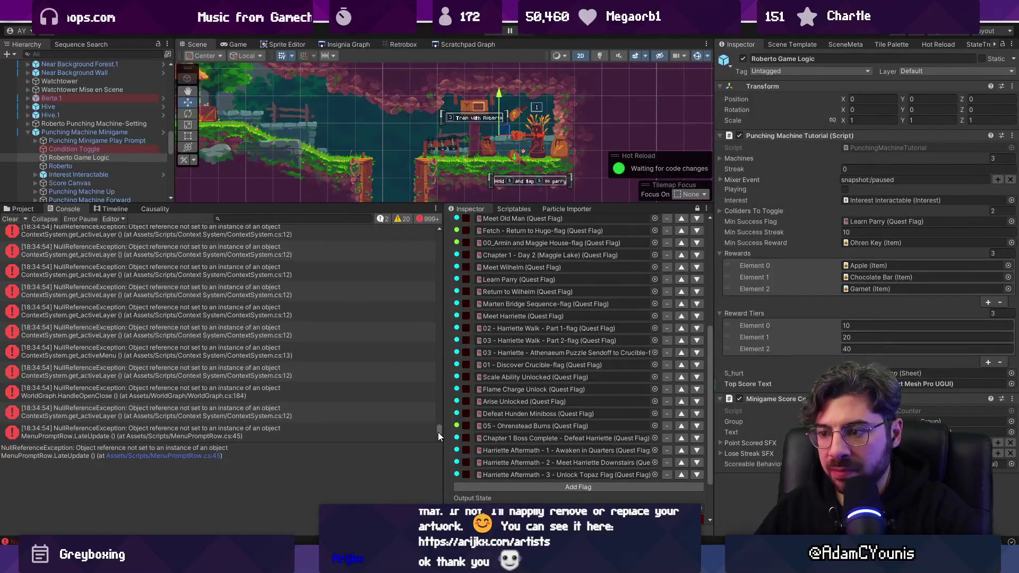
left_click_drag(439, 432, 450, 209)
left_click(224, 237)
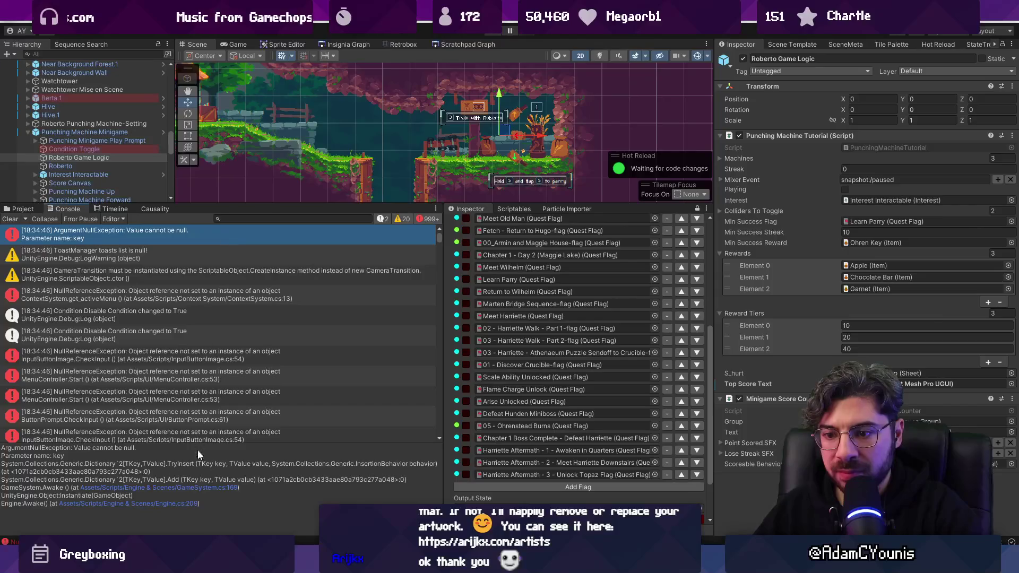
left_click(197, 491)
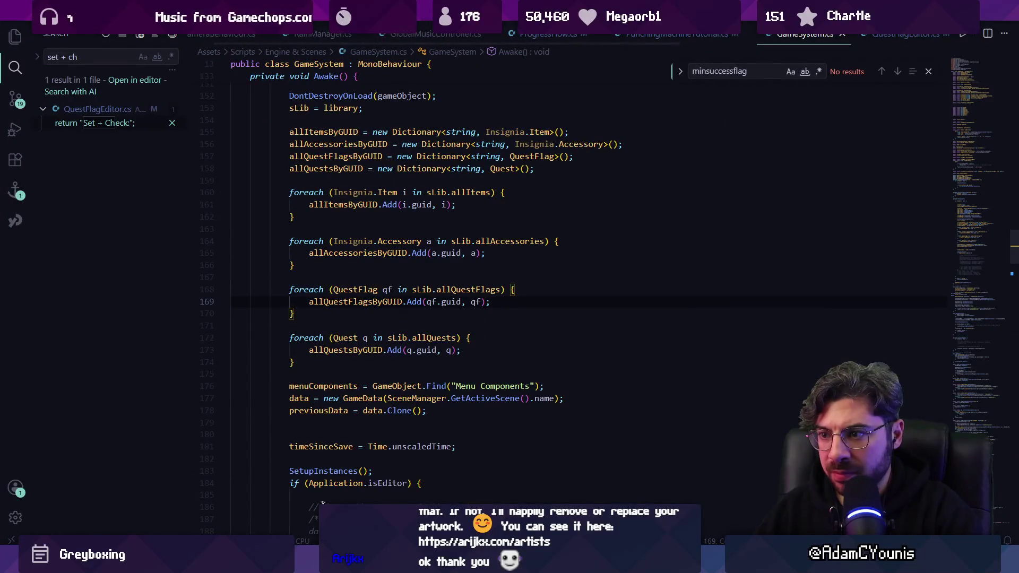
key("alt+Tab")
left_click(21, 209)
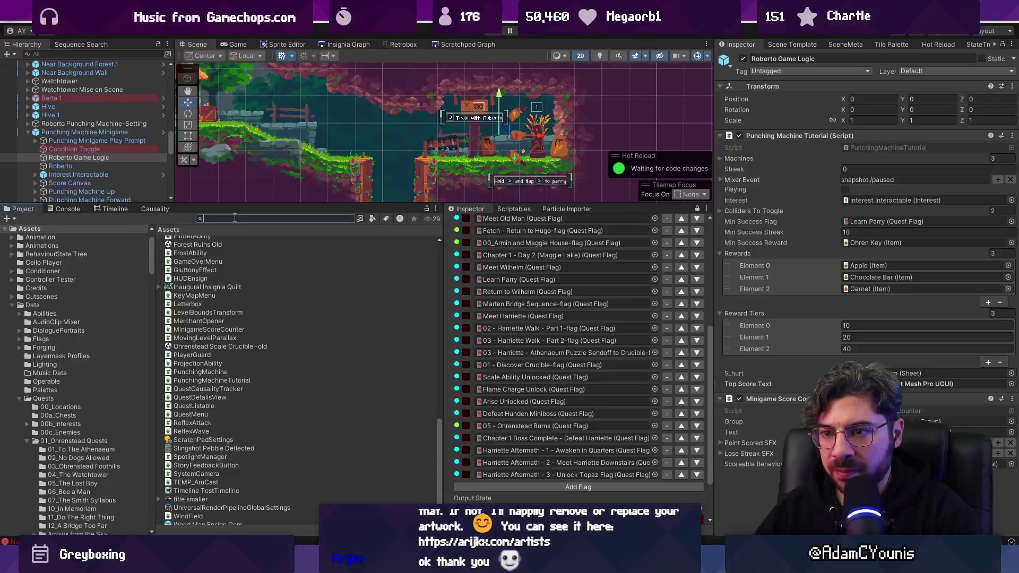
Find the DataLibrary asset and update its data dictionary GUIDs
left_click(239, 218)
type("library")
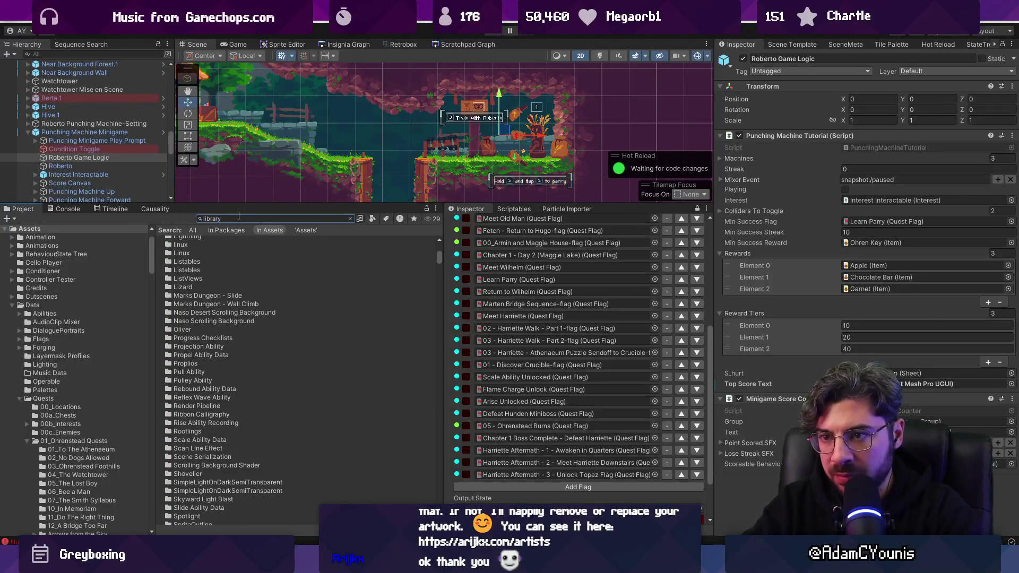
left_click(191, 257)
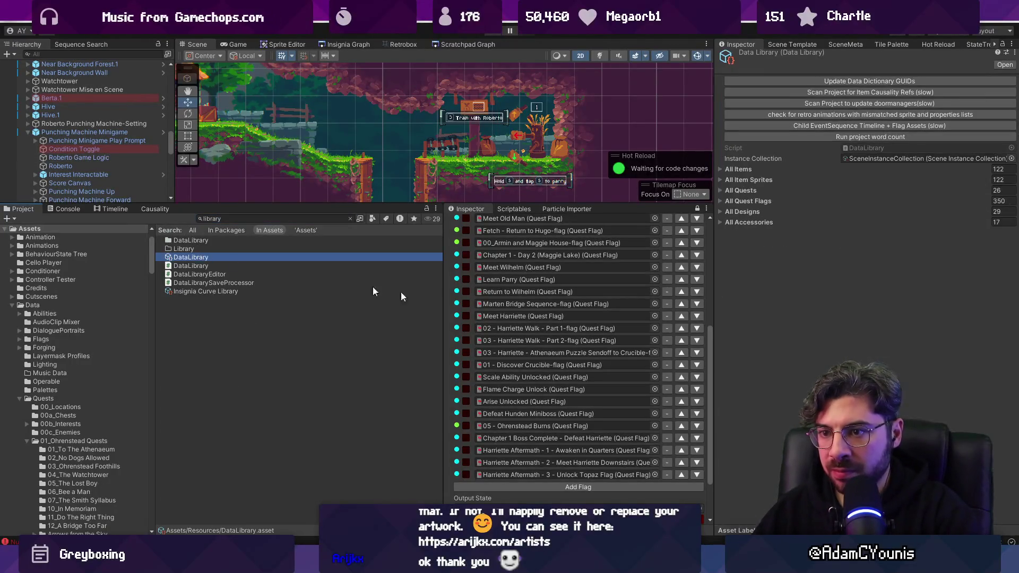
left_click(842, 81)
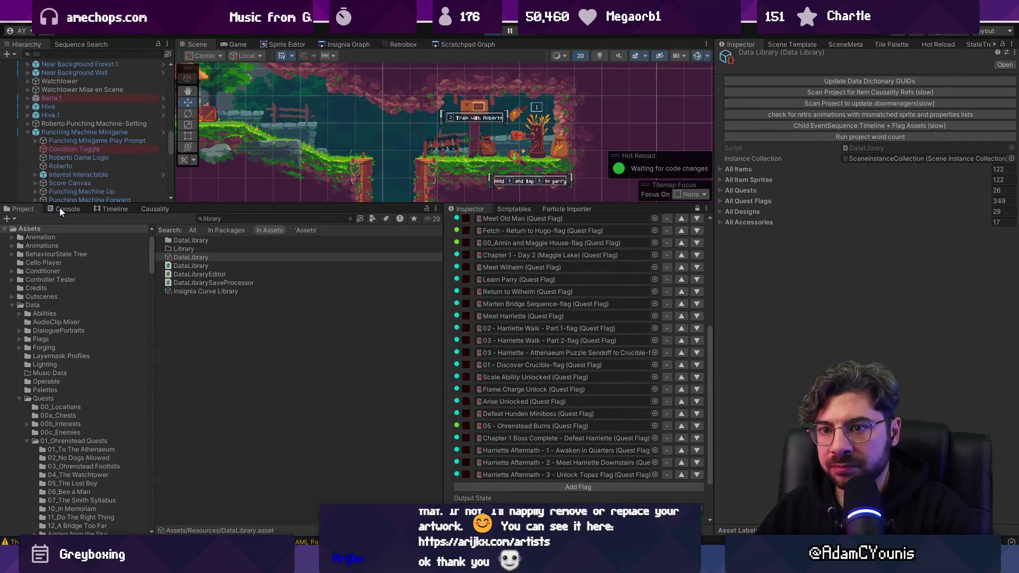
Start the game with Ctrl+P and inspect the first Console message
key("ctrl+p")
left_click(60, 208)
left_click(23, 239)
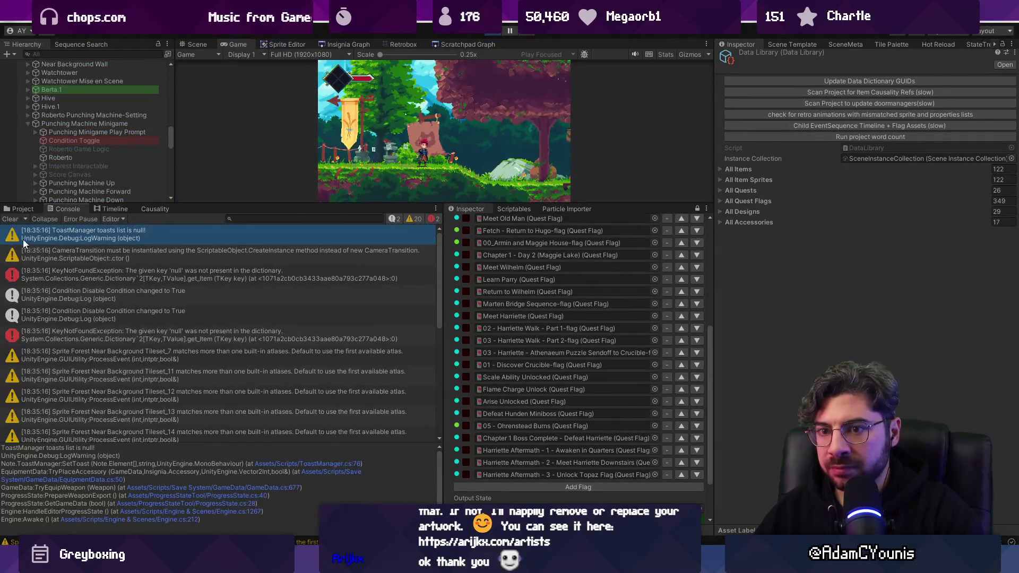
Clear the Console, tick flags 00_Rose through Learn Parry, and sync them to the game
left_click(10, 219)
scroll(563, 275, "up", 5)
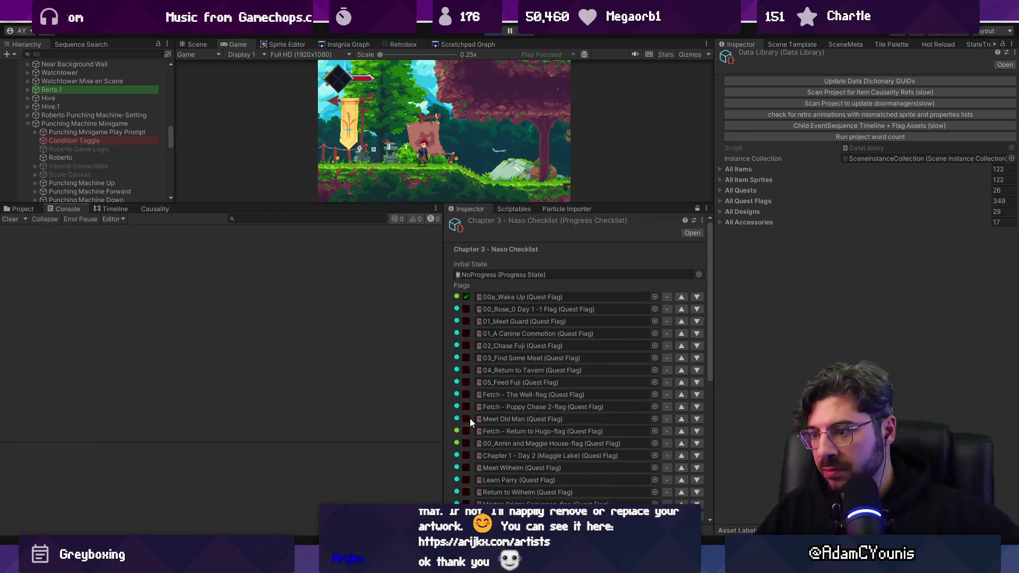
scroll(470, 419, "down", 1)
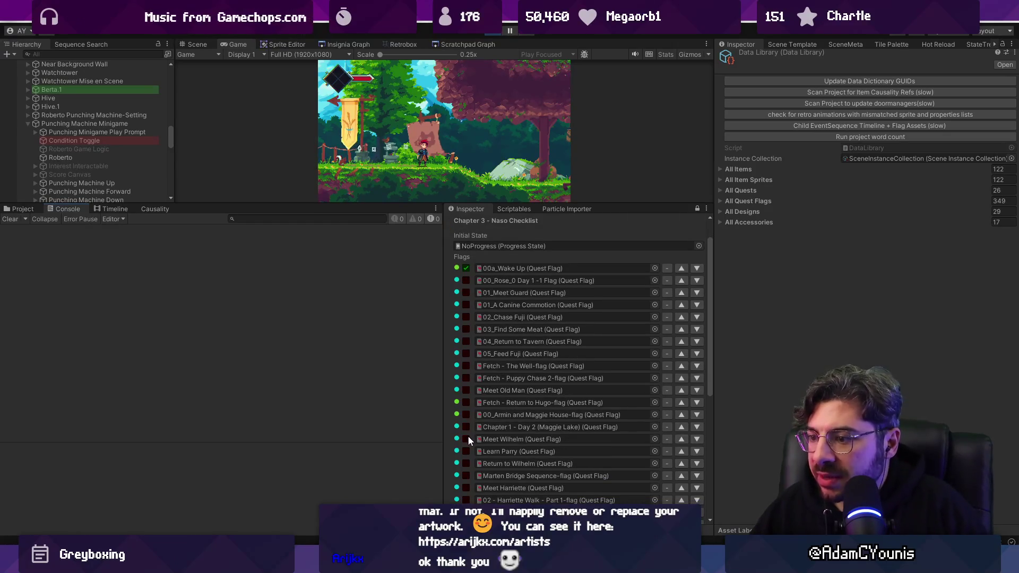
left_click(469, 451)
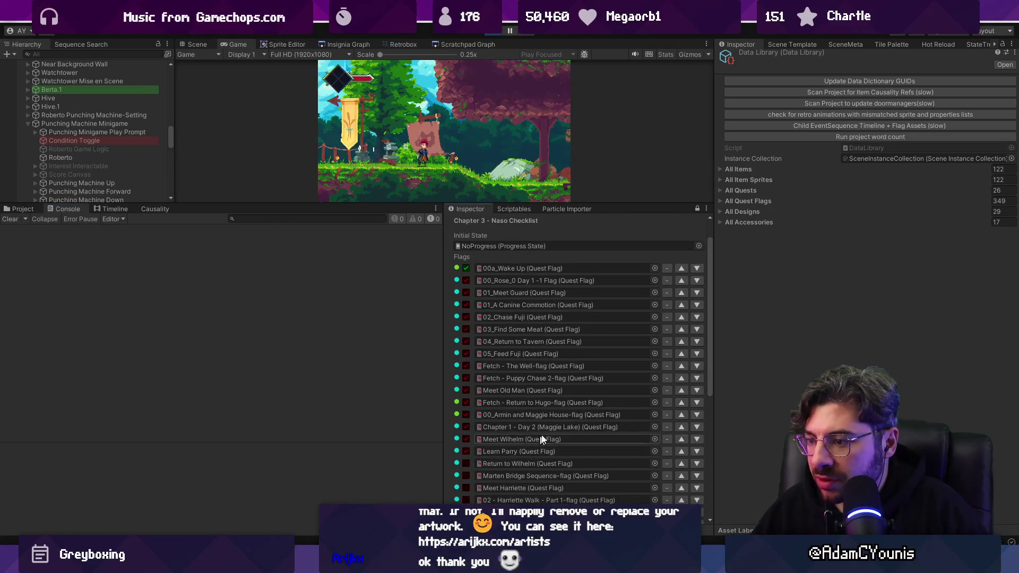
scroll(542, 440, "down", 6)
left_click(521, 491)
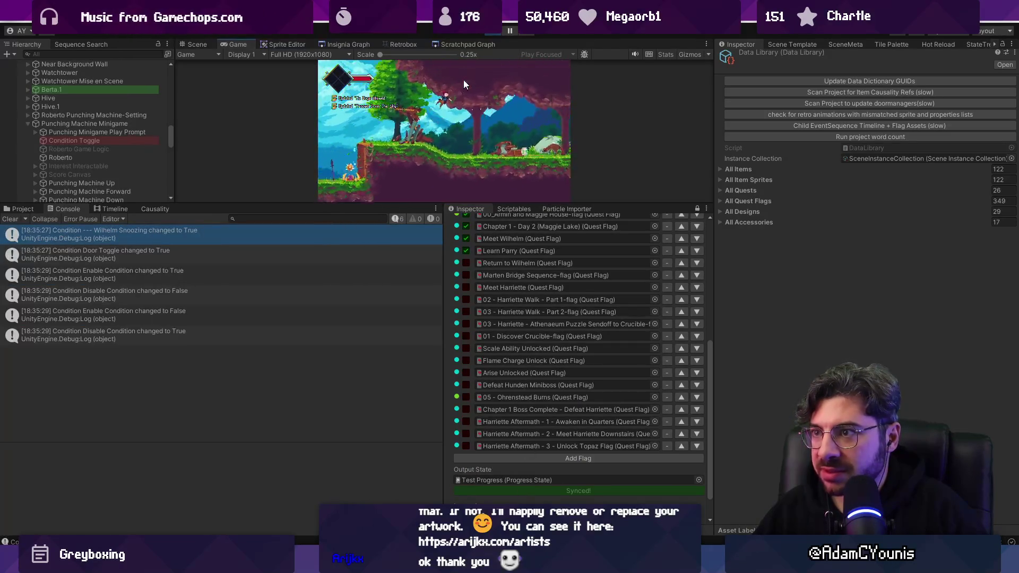
key("F11")
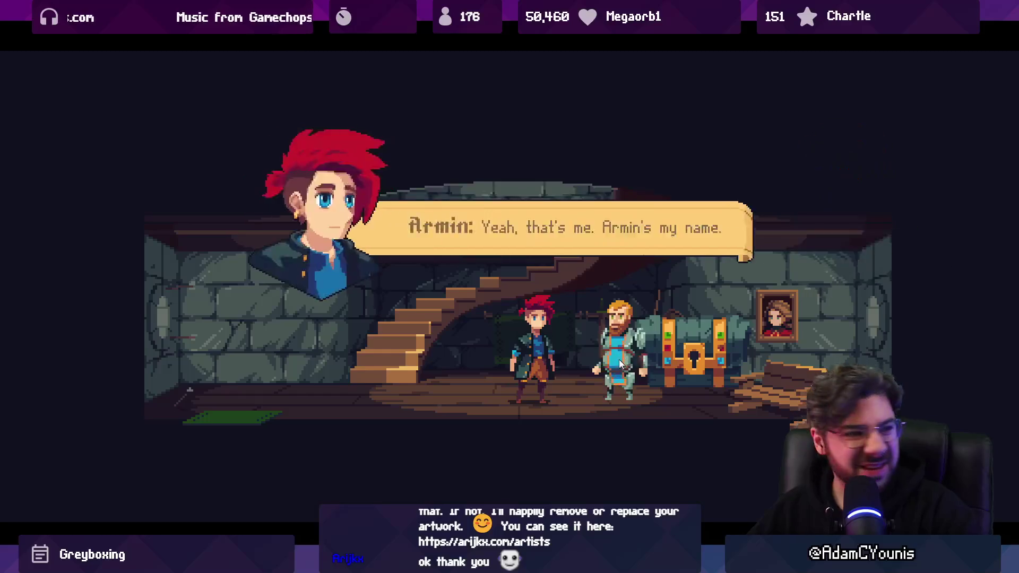
Walk the character left to the staircase and leave the room
key("Left")
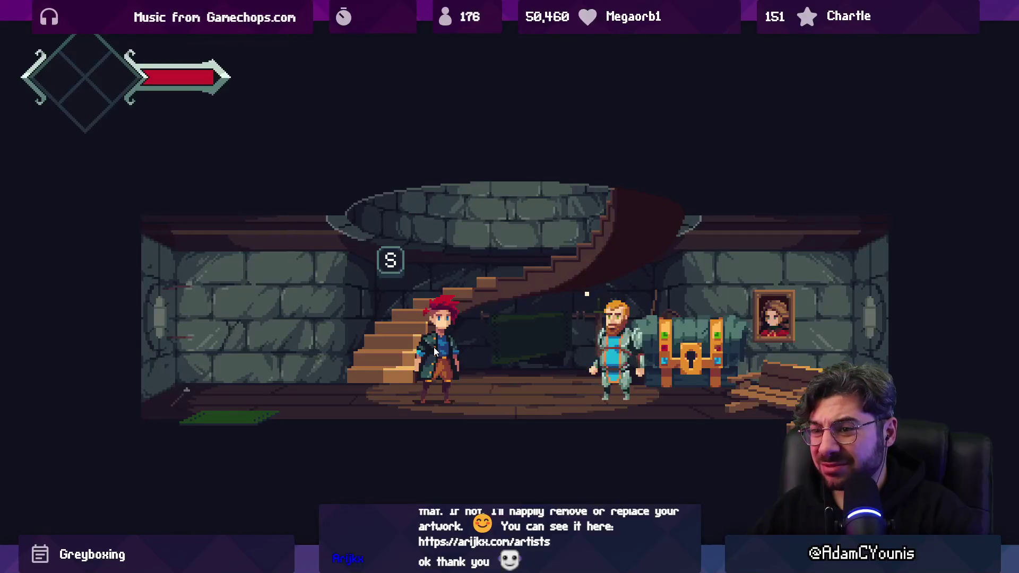
key("s")
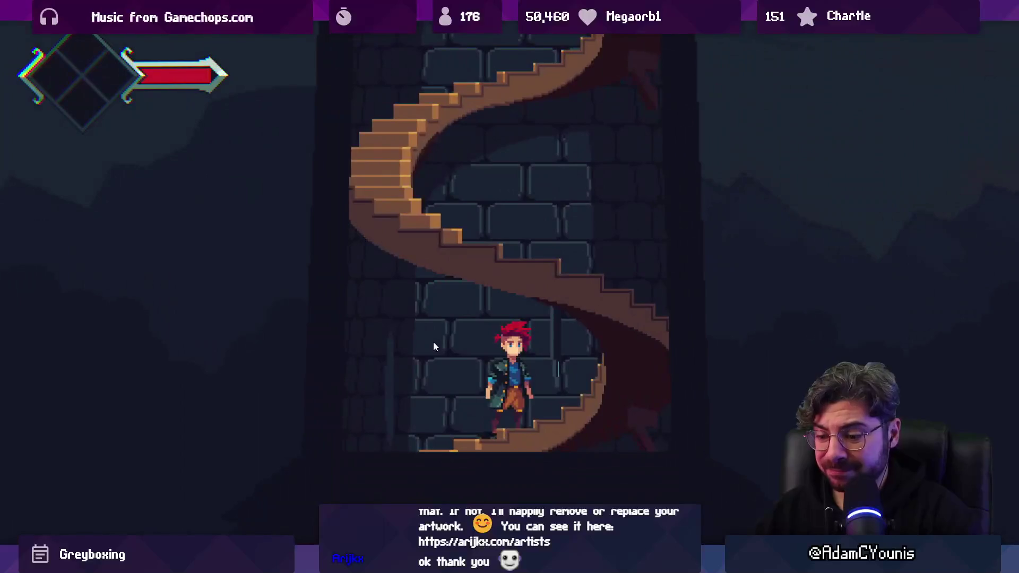
key("Escape")
key("Escape")
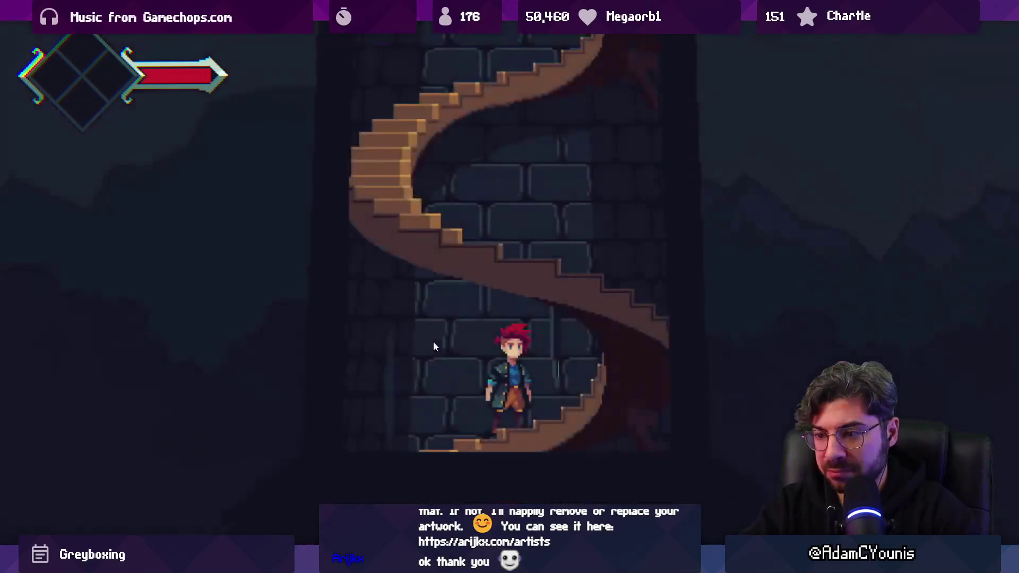
Run 'Load The_Athenaeum' in the in-game debug console, then return to the editor
key("grave")
type("Load athenae")
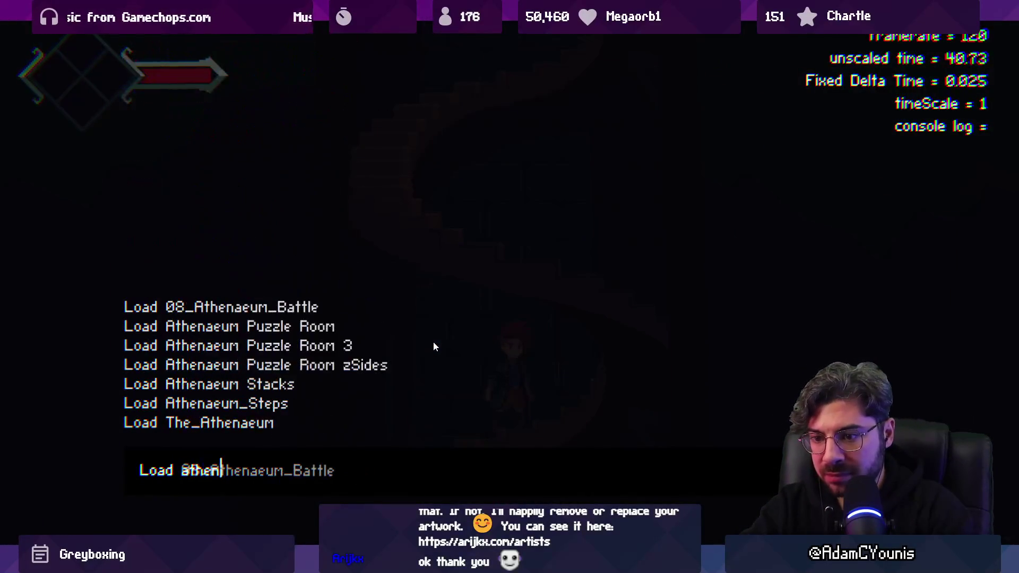
key("BackSpace")
key("BackSpace")
key("BackSpace")
type("the")
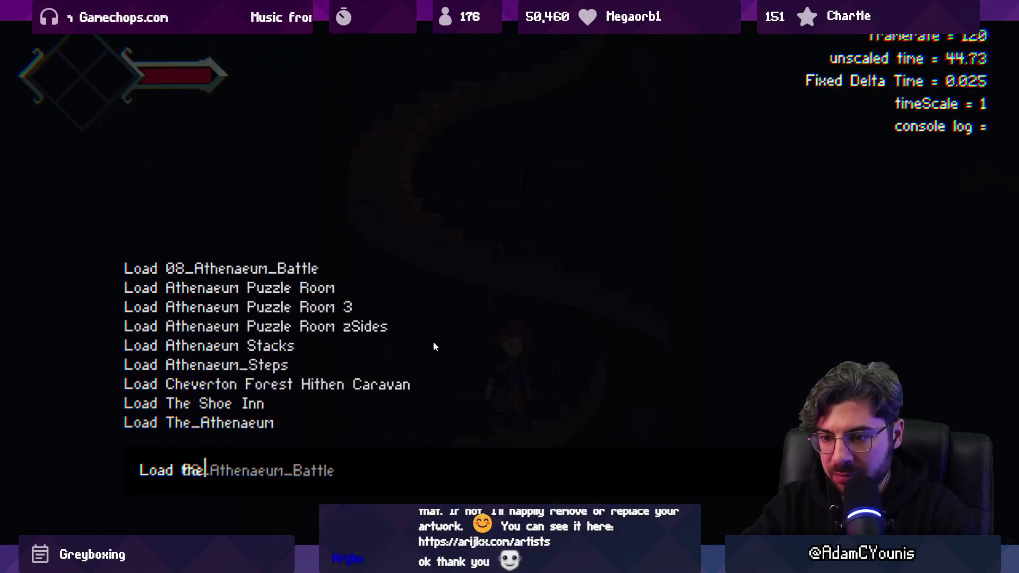
type(" s")
key("BackSpace")
key("BackSpace")
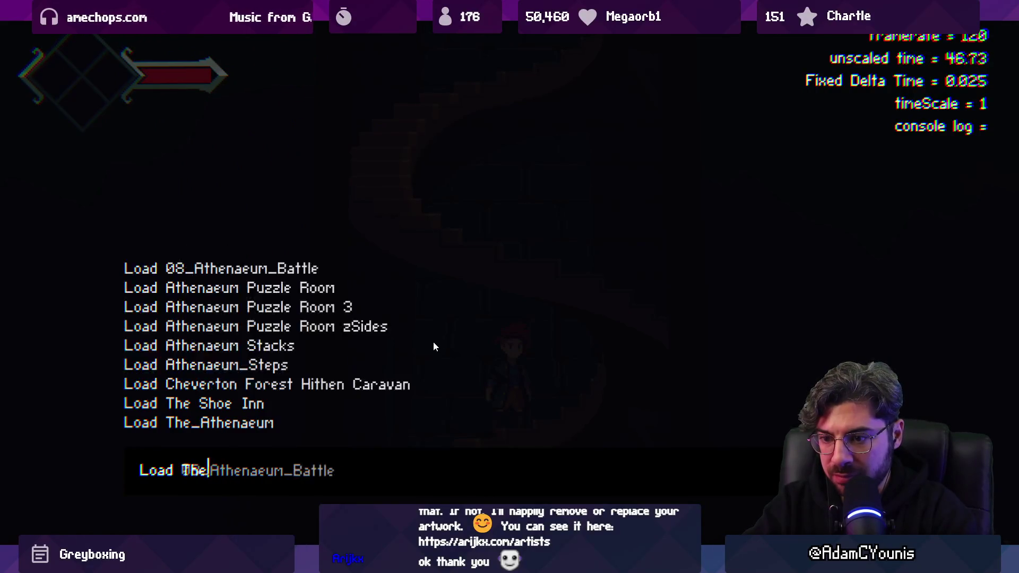
type("_a")
key("Return")
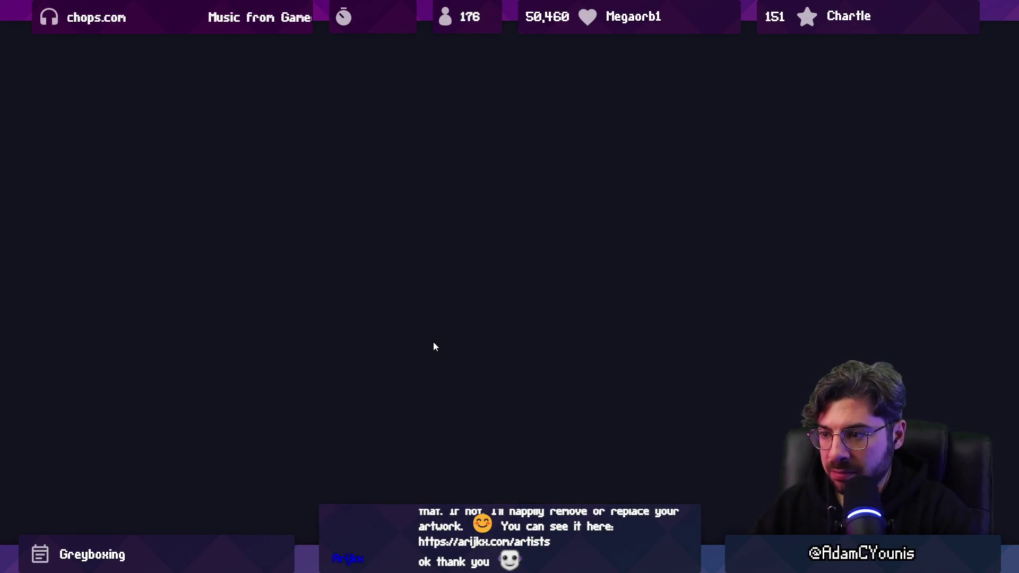
key("alt+Tab")
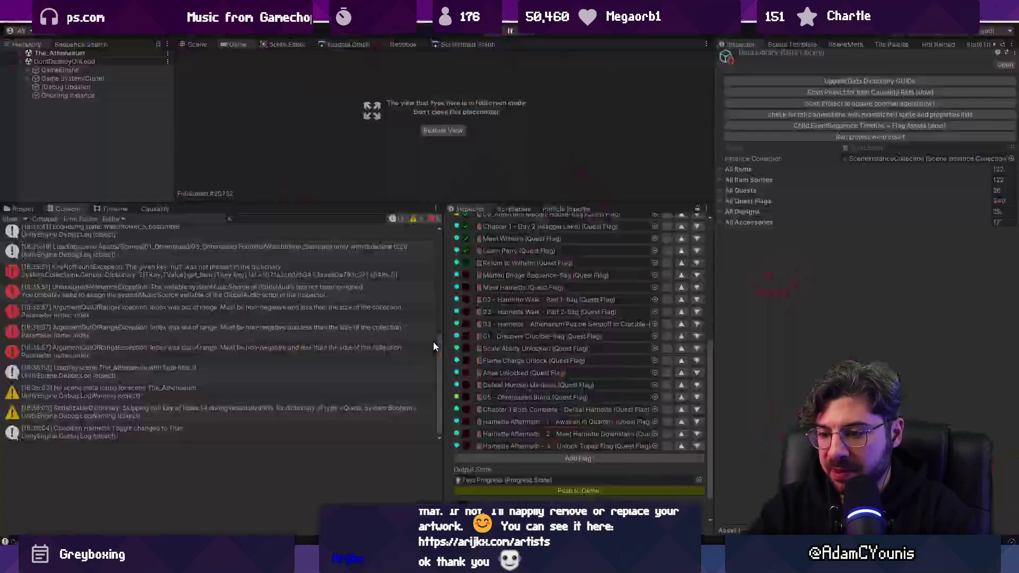
Tick flags Marten Bridge Sequence through Defeat Hunden Miniboss and return to the editor layout
scroll(490, 343, "up", 3)
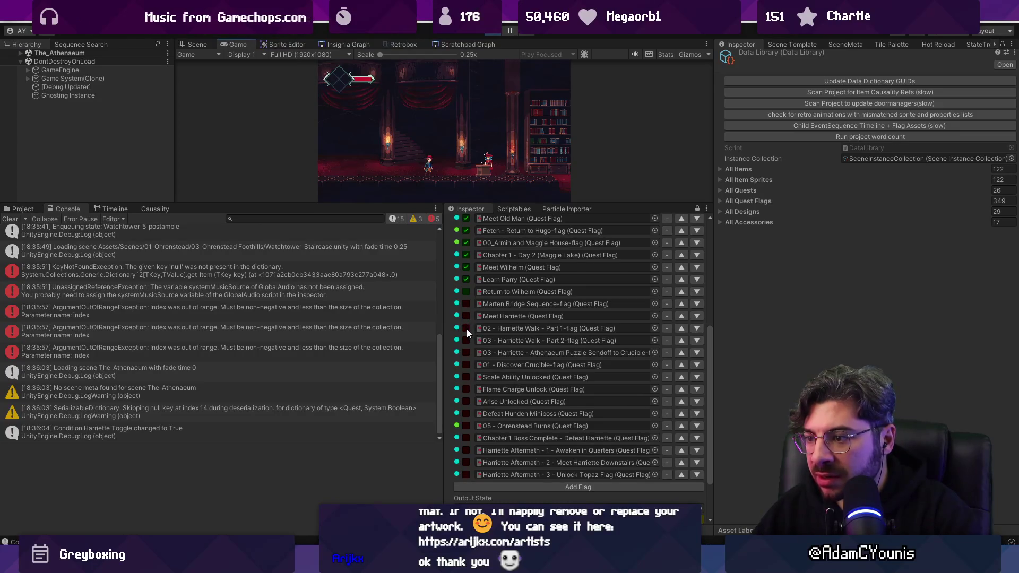
left_click(466, 414)
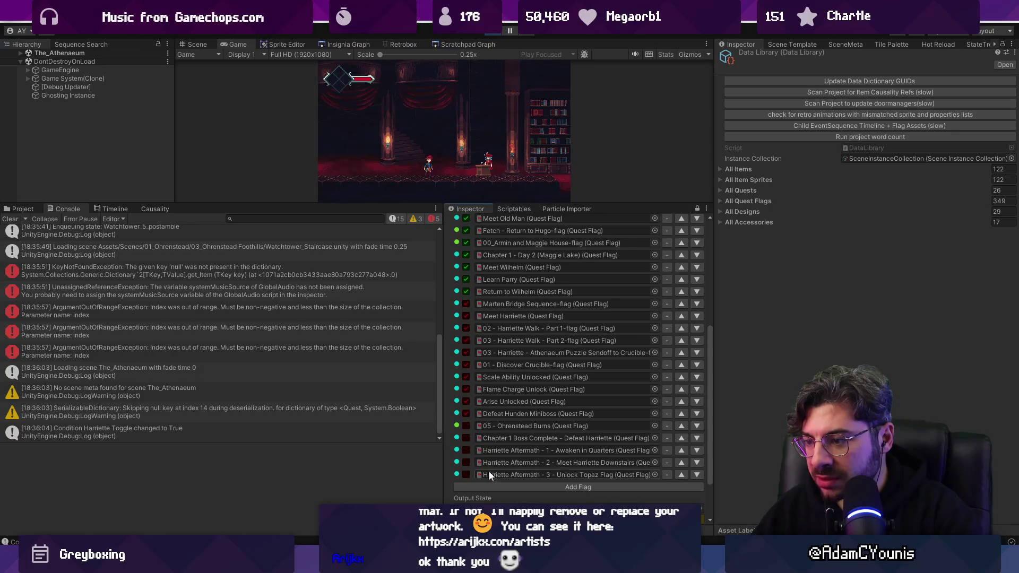
scroll(518, 482, "down", 3)
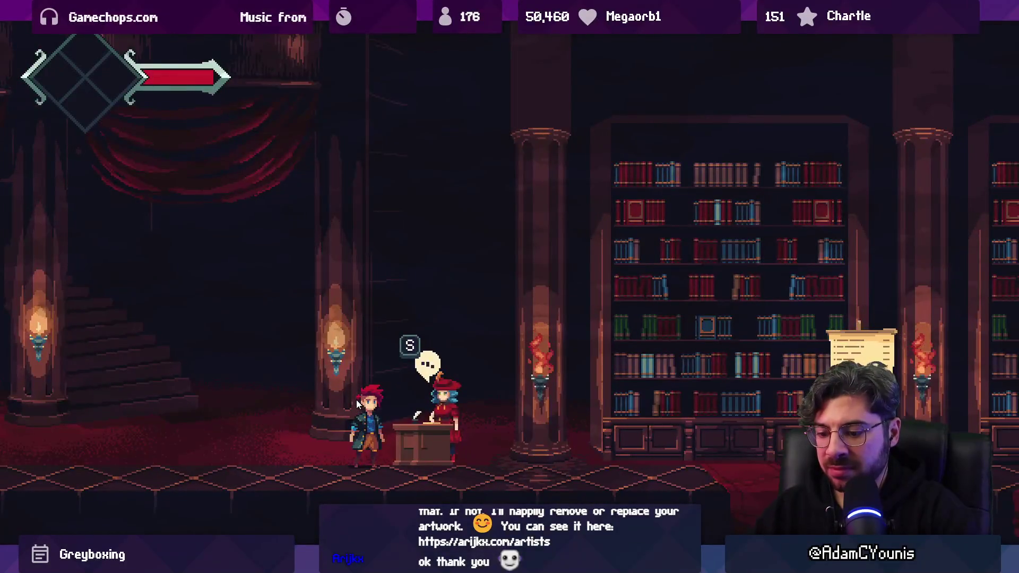
key("shift+space")
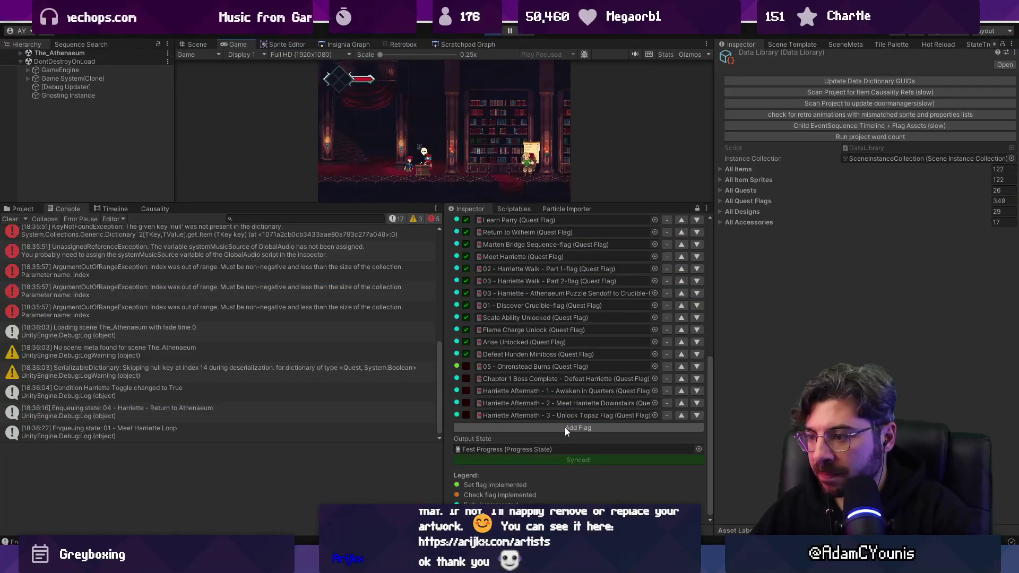
Add a 02_Find the Smith Syllabus flag row and move it just above 05 - Ohrenstead Burns
left_click(565, 428)
left_click(653, 427)
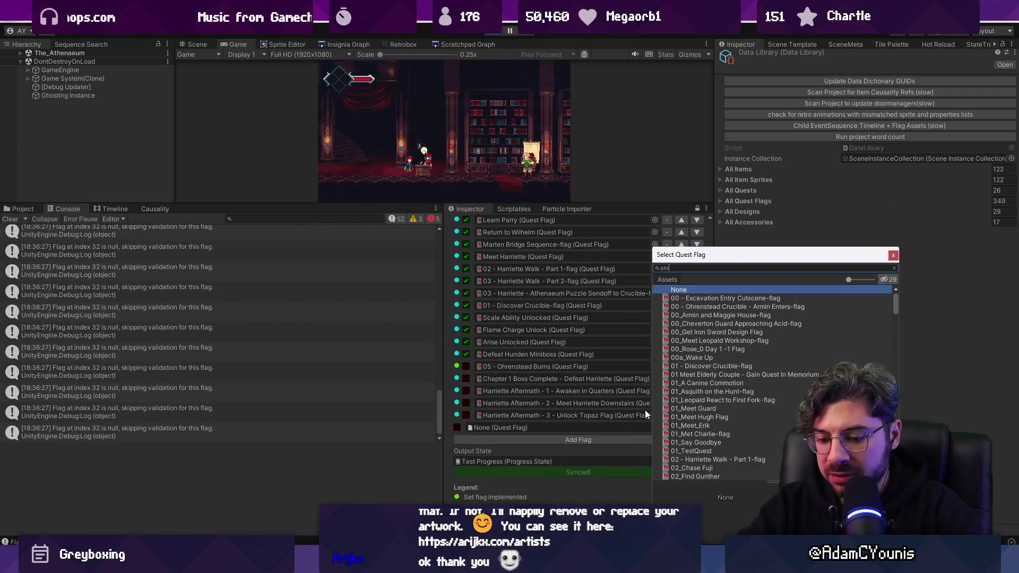
type("smith")
key("Return")
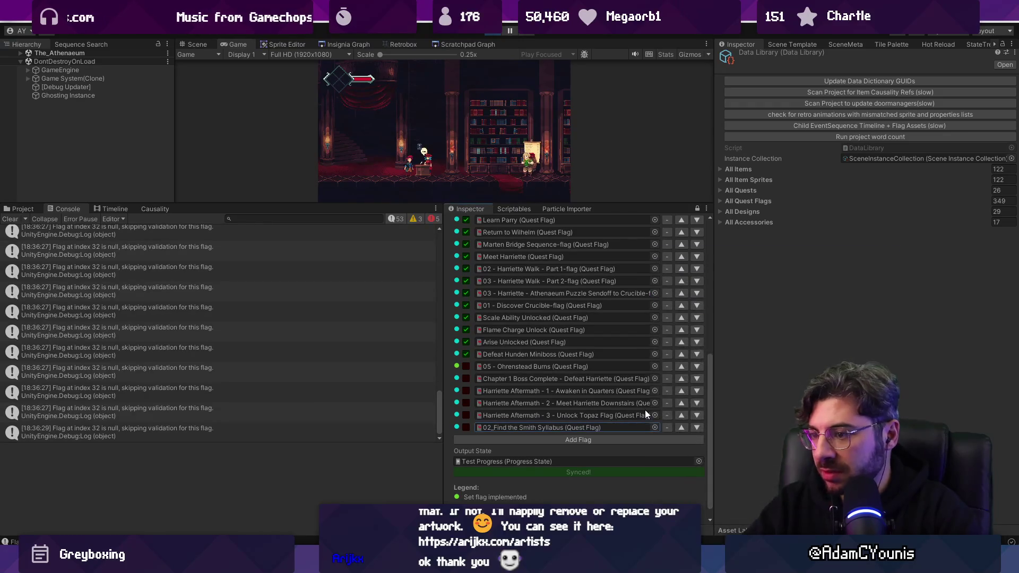
left_click(681, 427)
left_click(680, 415)
left_click(681, 403)
left_click(681, 391)
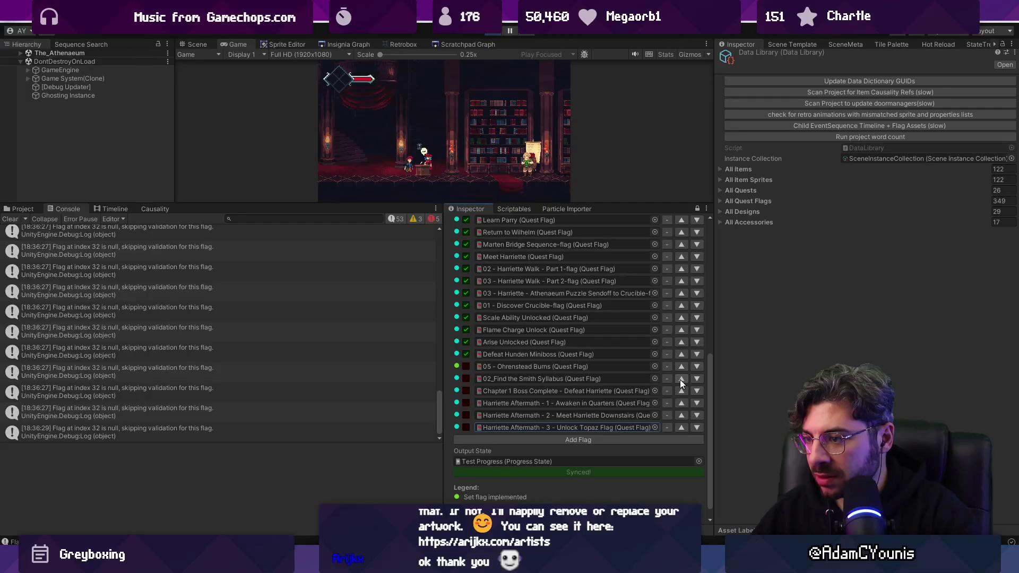
left_click(680, 381)
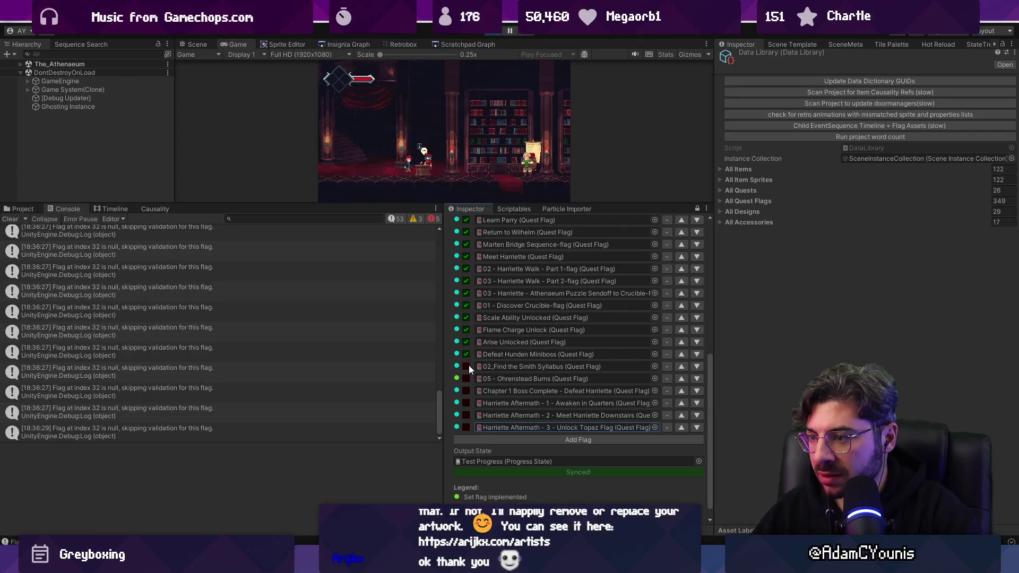
Add another checklist row at the end set to 02 - Harriette Walk - Part 1-flag
left_click(514, 440)
left_click(655, 441)
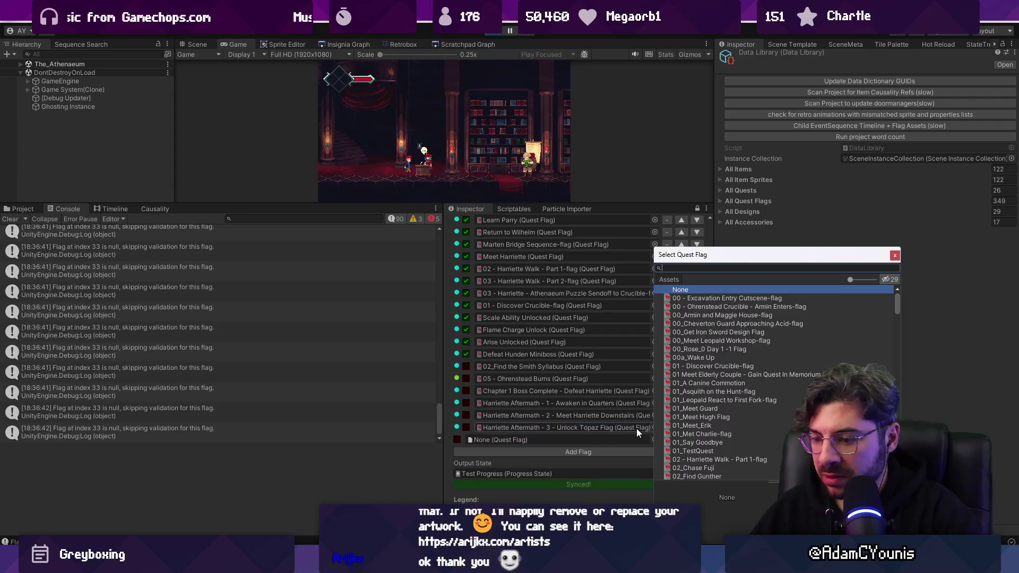
type("harriett")
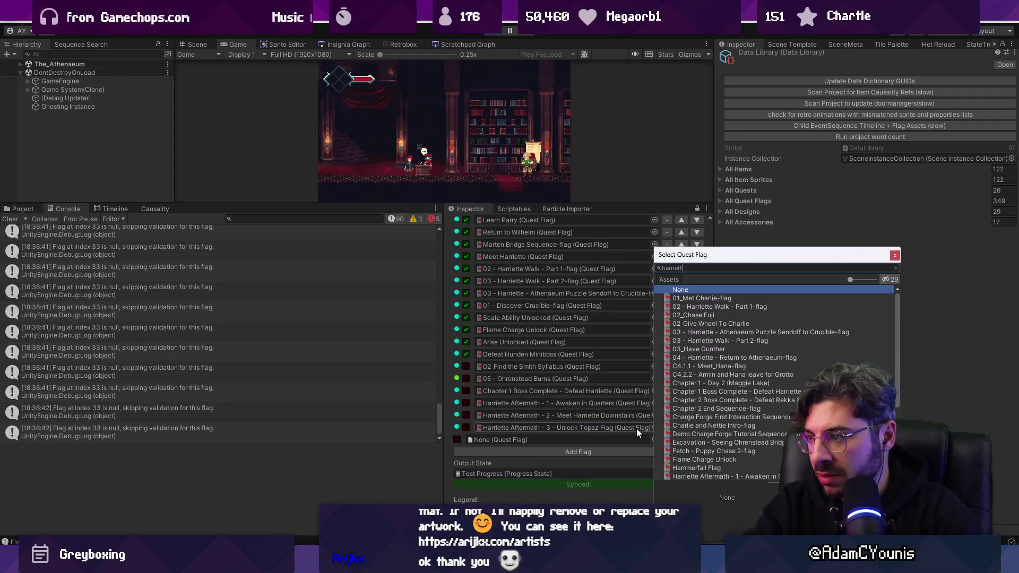
type("e")
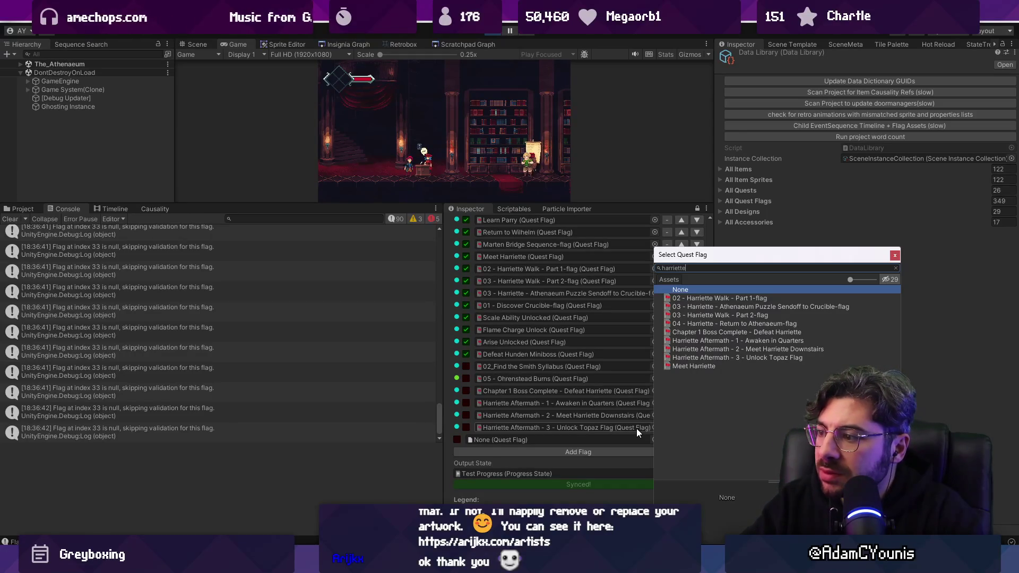
key("Down")
key("Down")
key("Down")
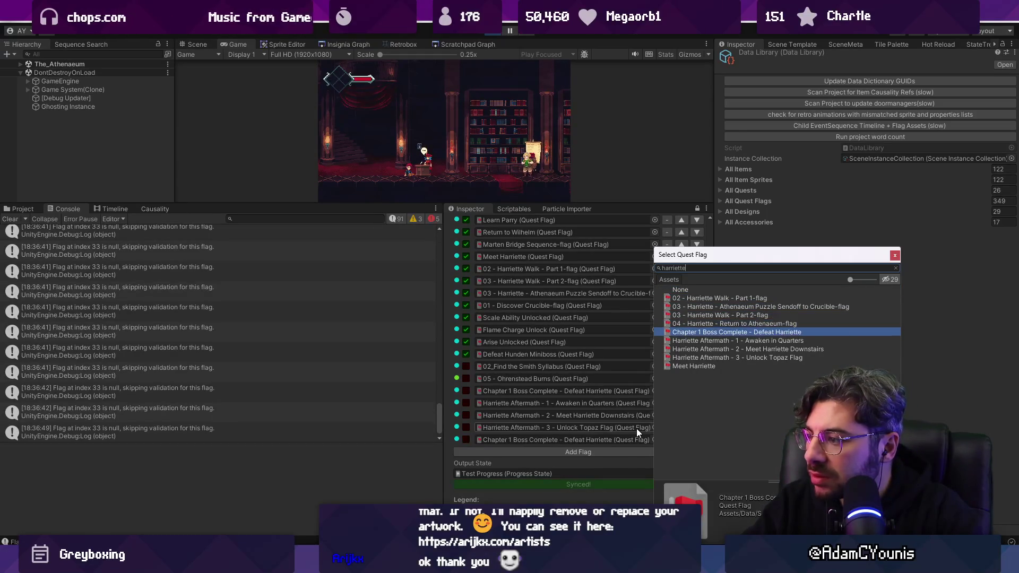
key("Up")
key("Up")
key("ctrl+a")
type("librarian")
key("ctrl+a")
type("harriette")
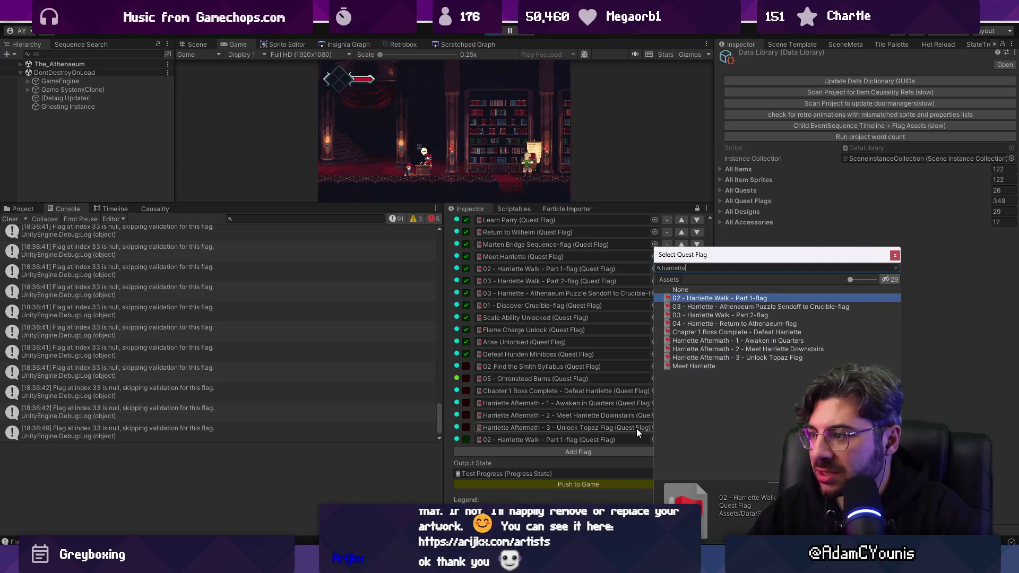
left_click_drag(266, 203, 262, 235)
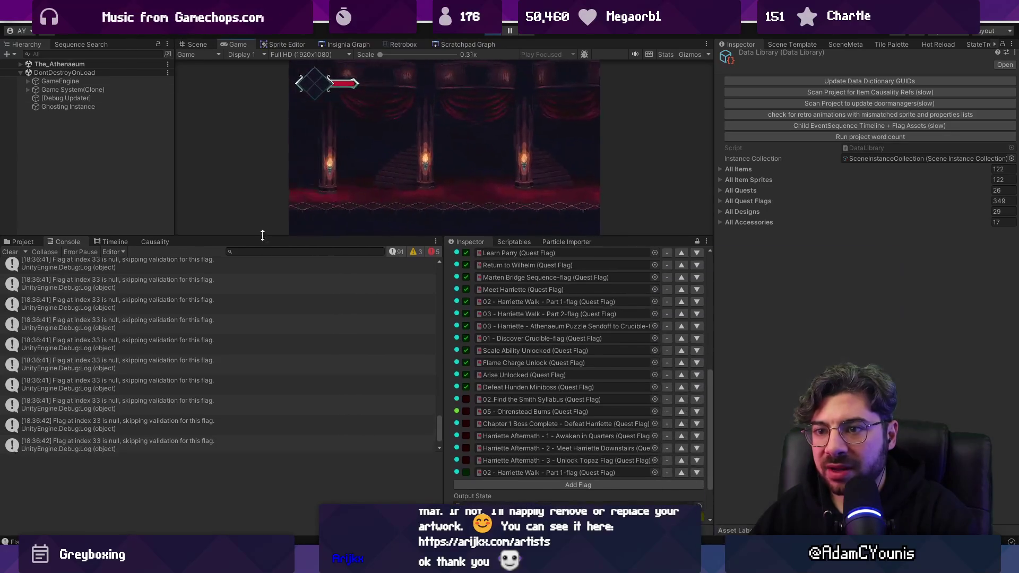
Reassign the last checklist row to 04 - Harriette - Return to Athenaeum-flag
left_click(159, 242)
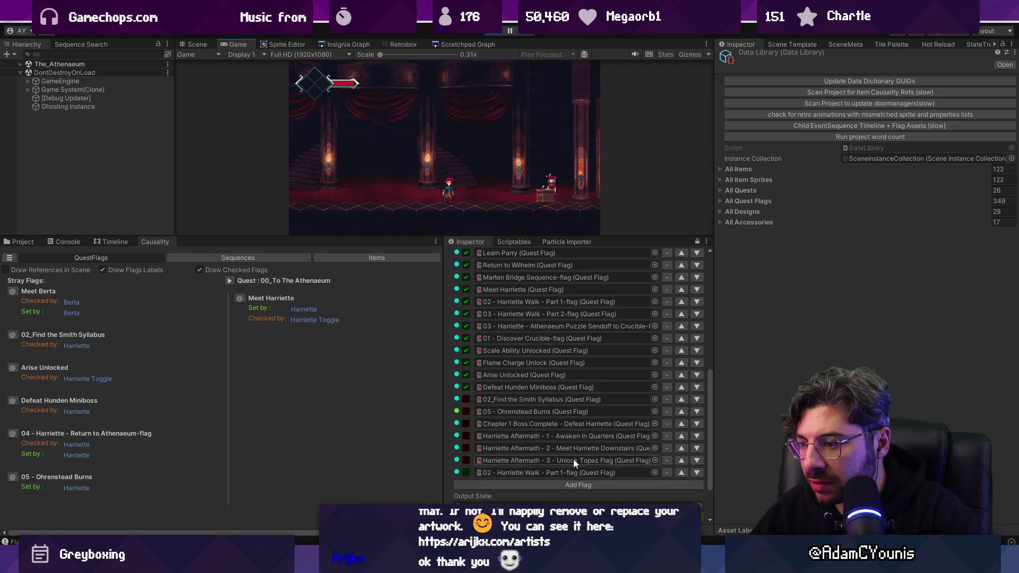
scroll(574, 460, "down", 2)
left_click(654, 415)
type("urn to athen")
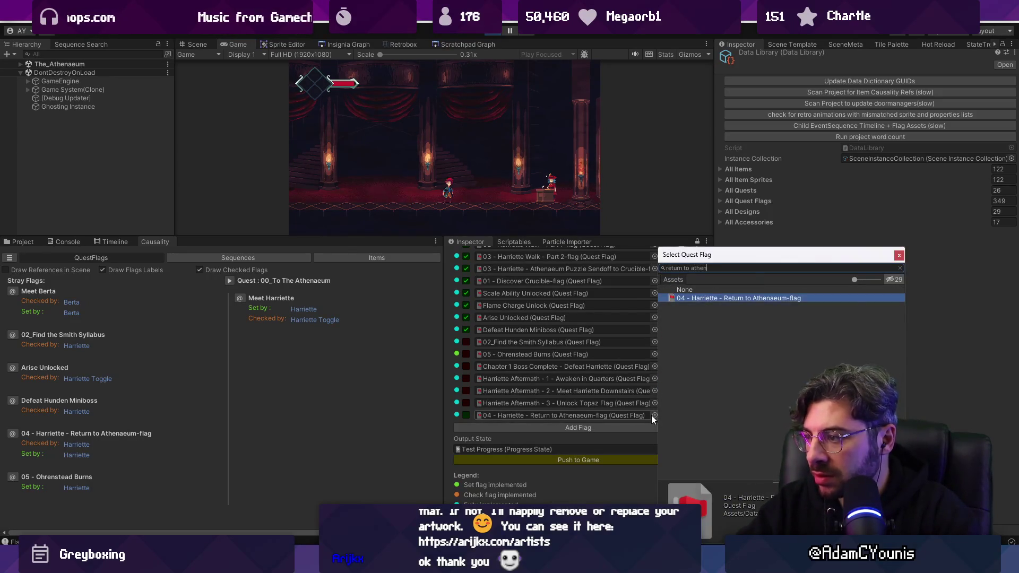
key("Return")
Move the Return to Athenaeum flag up to sit above 02_Find the Smith Syllabus
left_click(682, 415)
left_click(683, 403)
left_click(682, 391)
left_click(682, 379)
left_click(682, 368)
left_click(682, 354)
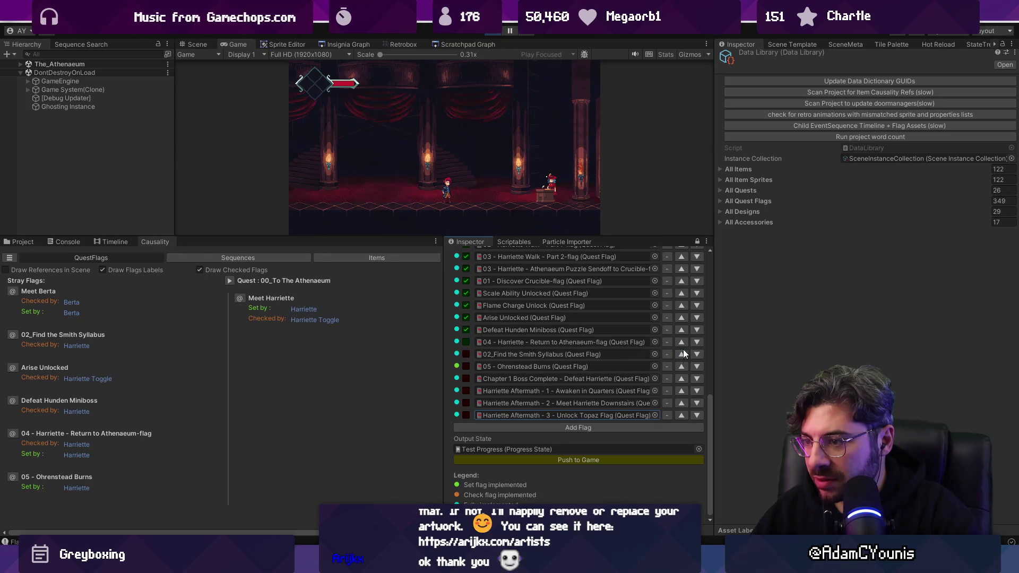
Check the Return to Athenaeum and Smith Syllabus flags and sync them to the game
left_click(466, 341)
left_click(467, 354)
left_click(536, 458)
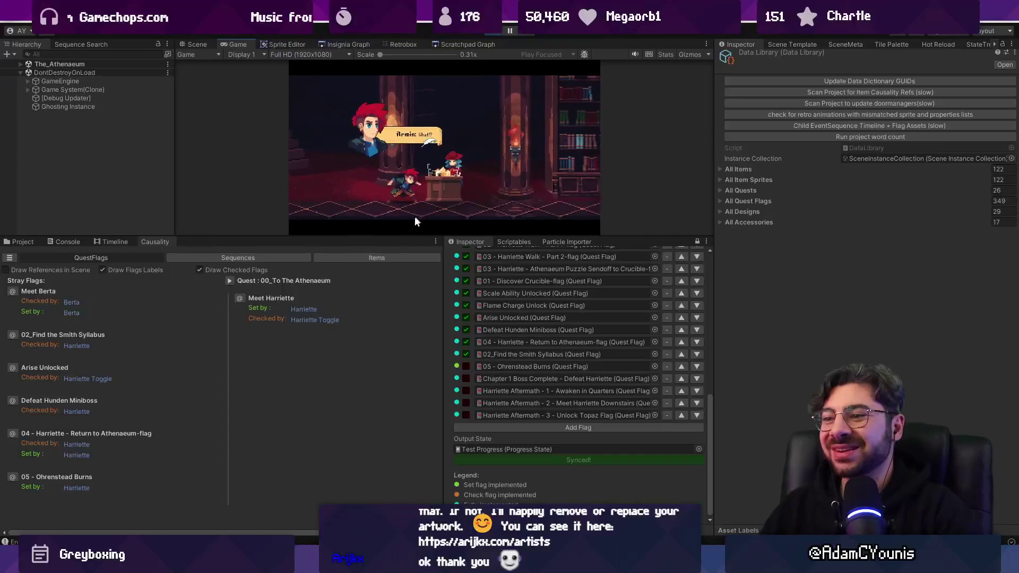
Drag the splitter below the Game view down to enlarge it for the play-test
left_click_drag(390, 236, 408, 339)
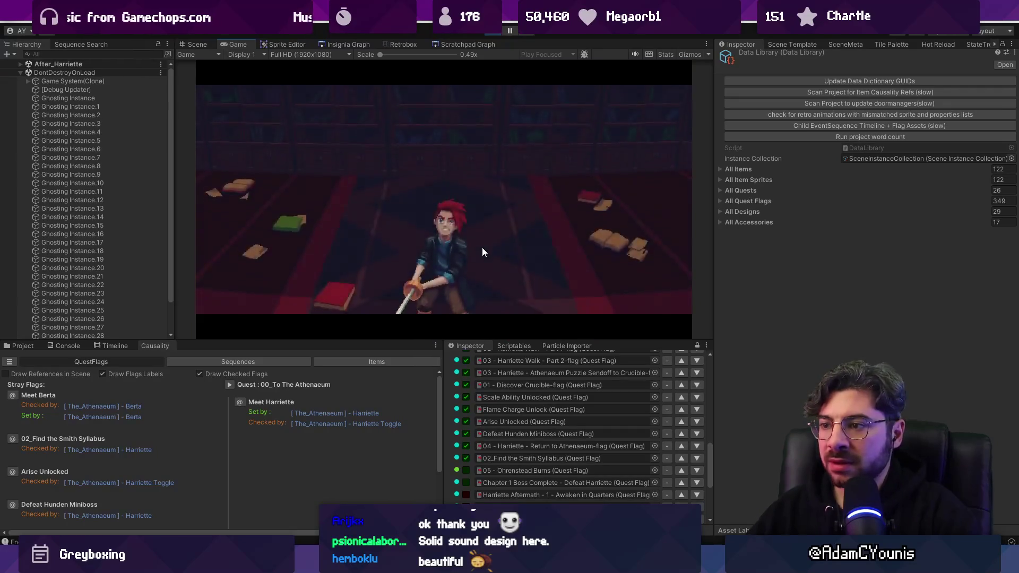
Advance the cutscene dialogue into Harriettes_Quarters, then shrink the Game view to reveal the flag list
key("Escape")
key("Return")
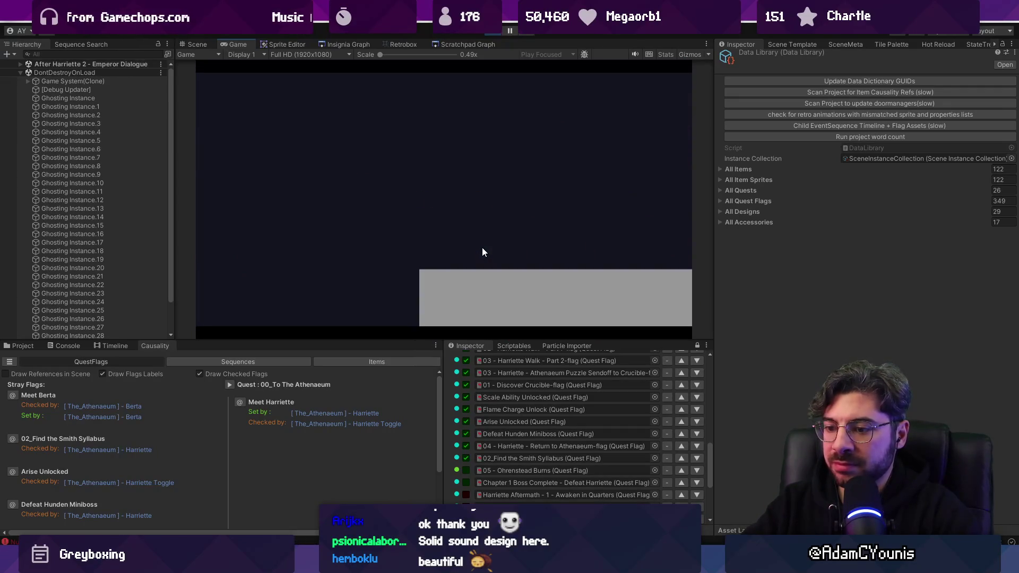
key("Return")
key("Return")
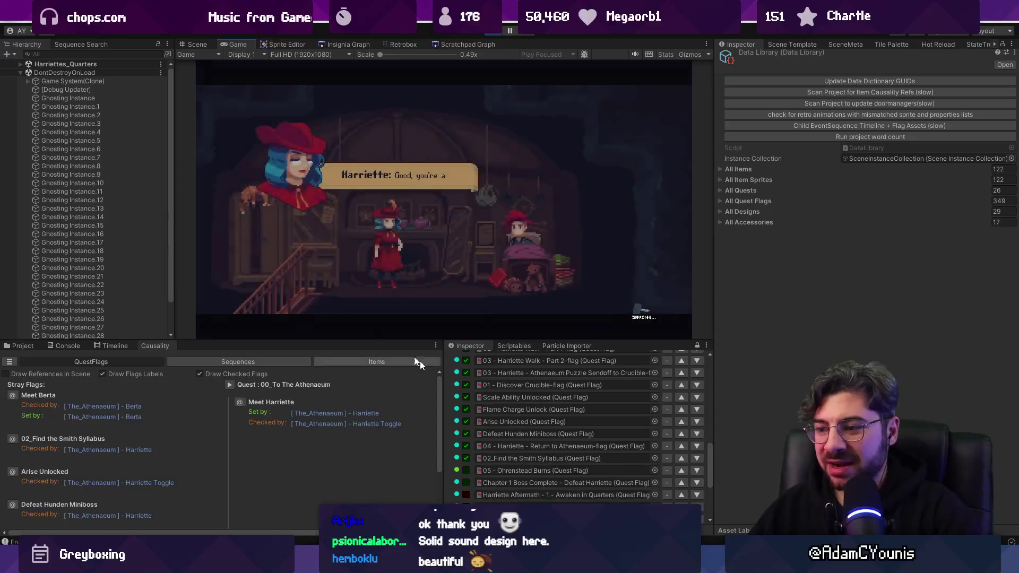
left_click_drag(375, 341, 375, 256)
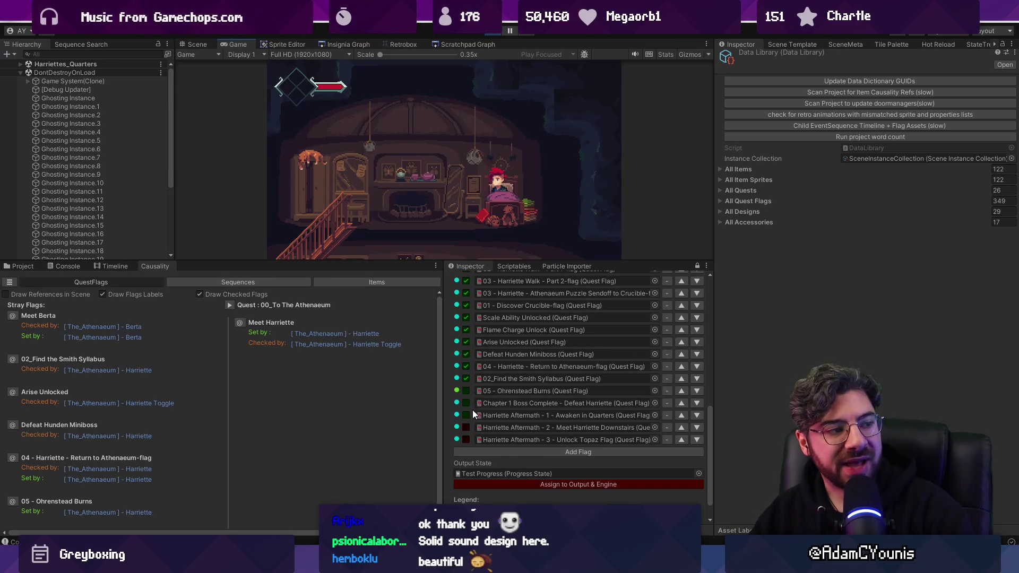
Check Ohrenstead Burns, Chapter 1 Boss Complete and Harriette Aftermath 1, then push them to the running game
left_click(383, 247)
left_click(445, 113)
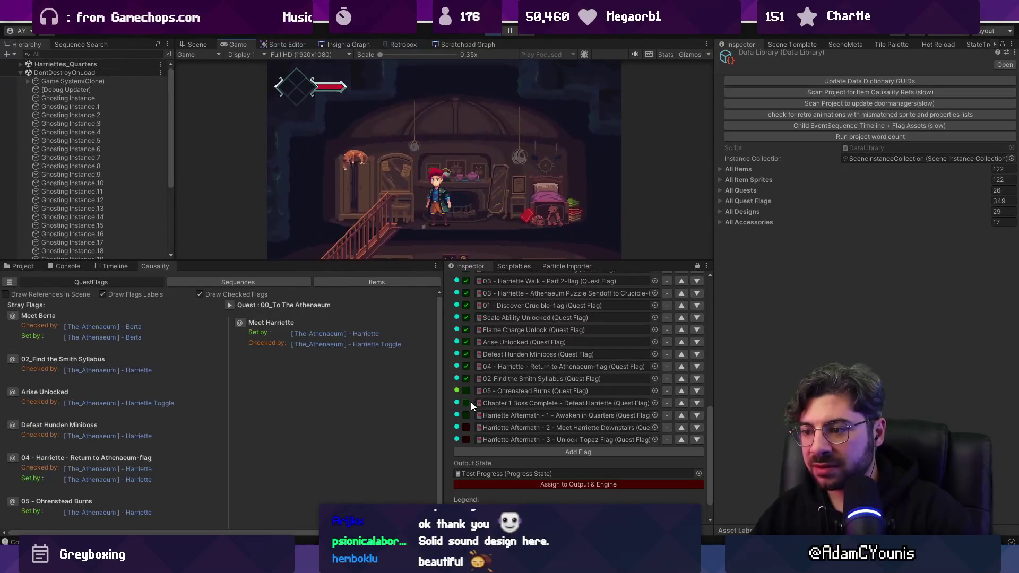
left_click(466, 415)
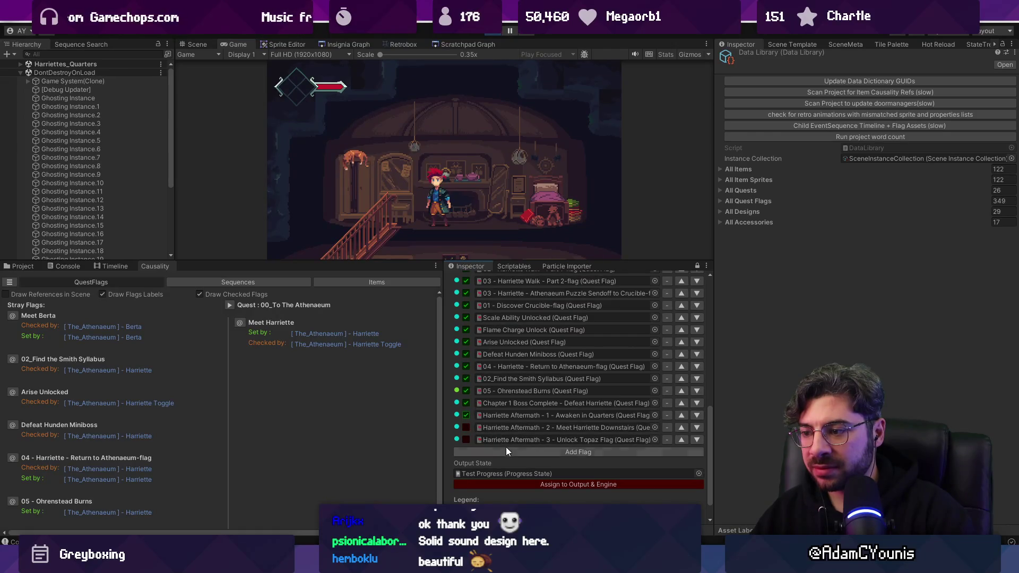
left_click(517, 483)
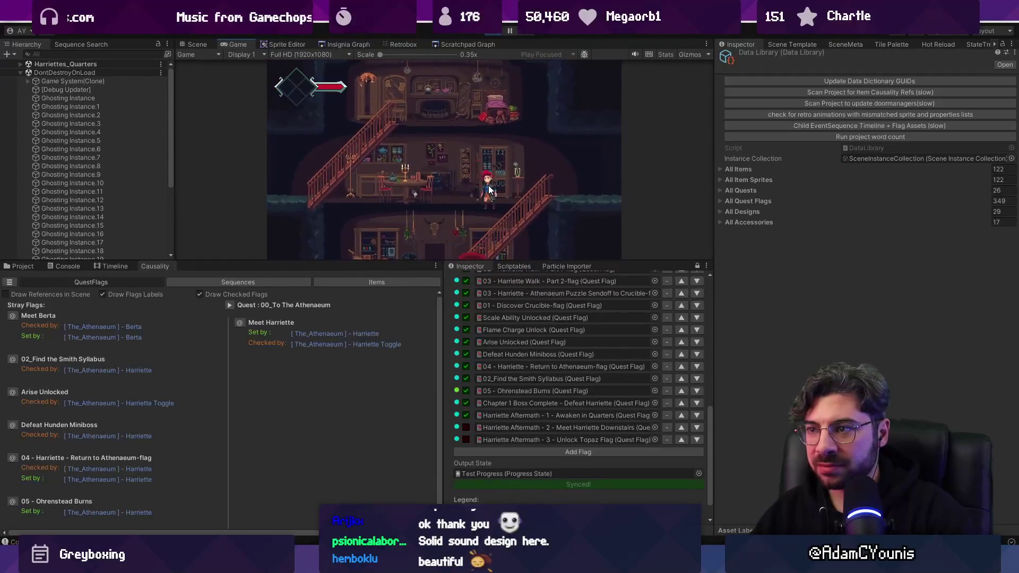
Set the Meet Harriette Downstairs aftermath flag and play through Harriette's dialogue
left_click(467, 428)
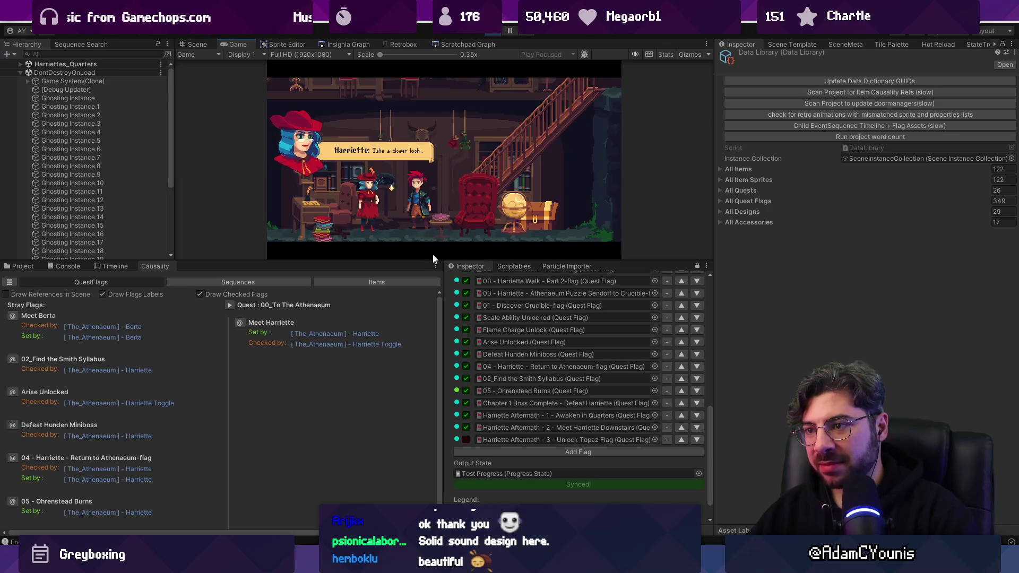
key("Escape")
key("Down")
key("Right")
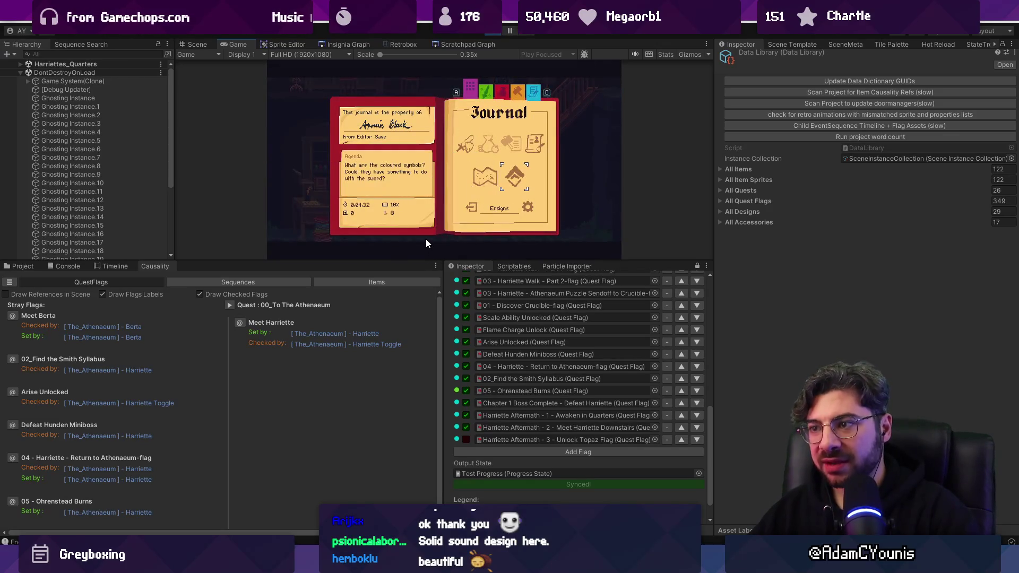
key("Return")
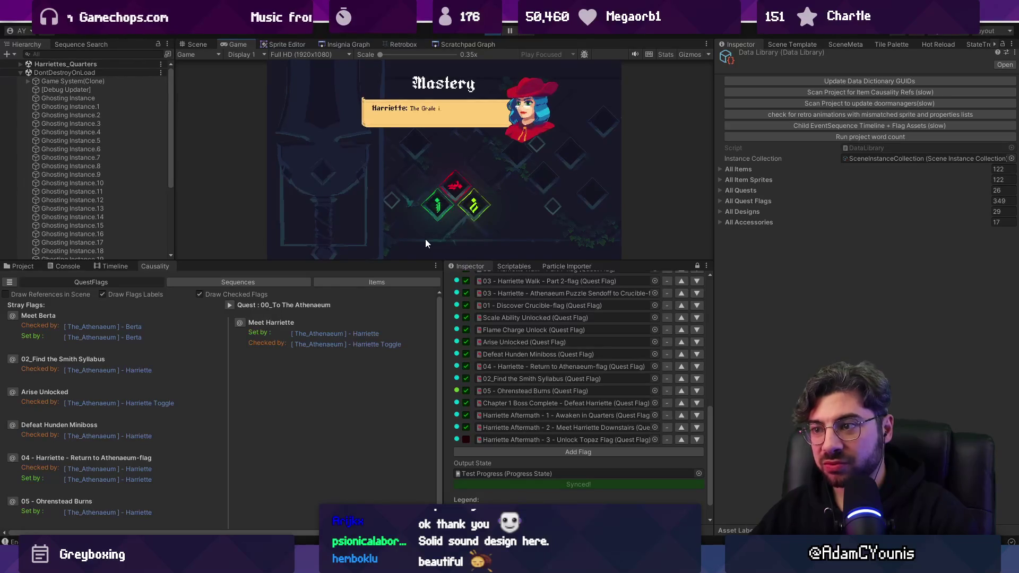
key("Return")
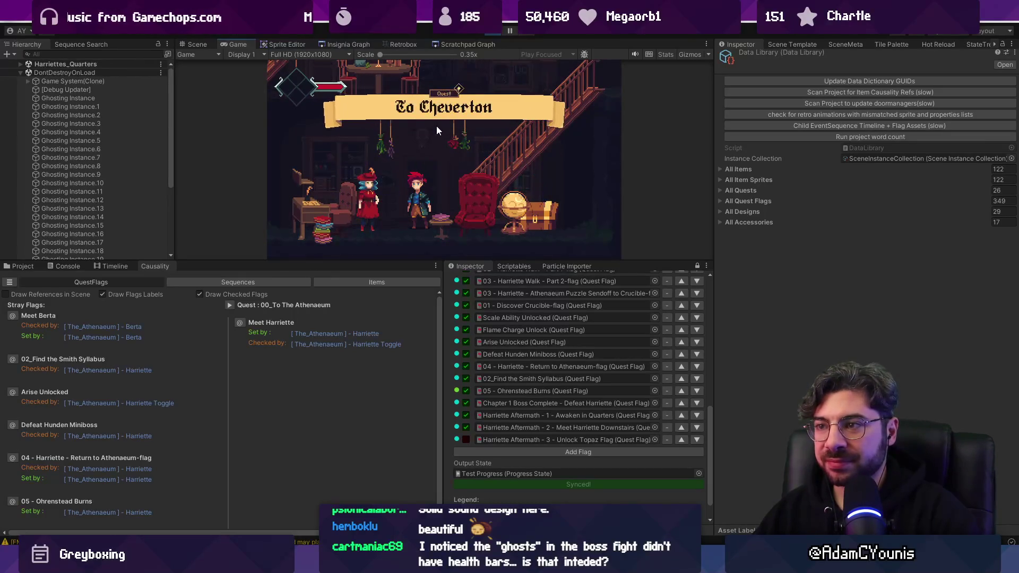
Toggle Aftermath 3, uncheck Harriette Aftermath 1 and 2, and push the flags to the game
left_click(466, 439)
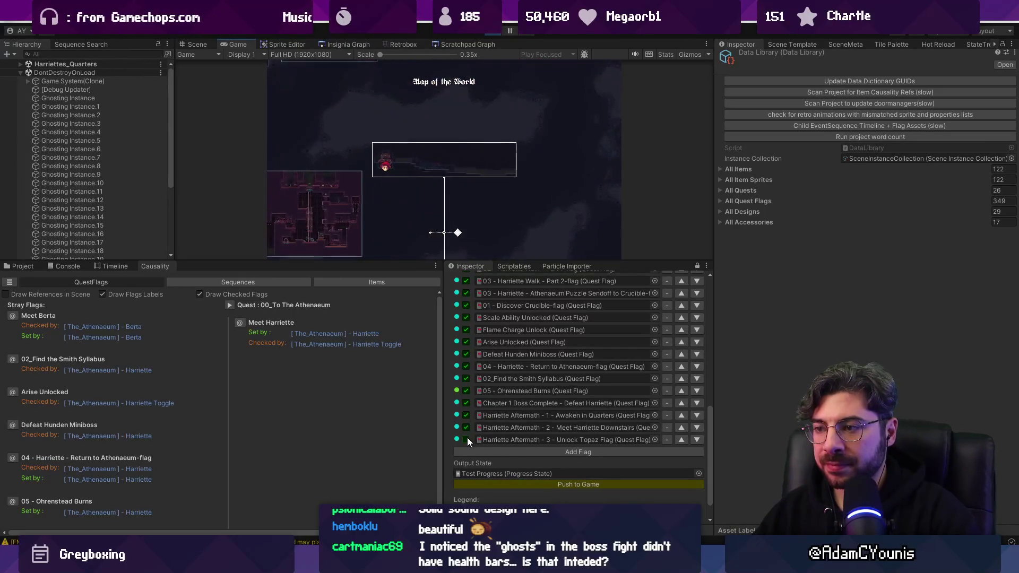
scroll(447, 240, "down", 2)
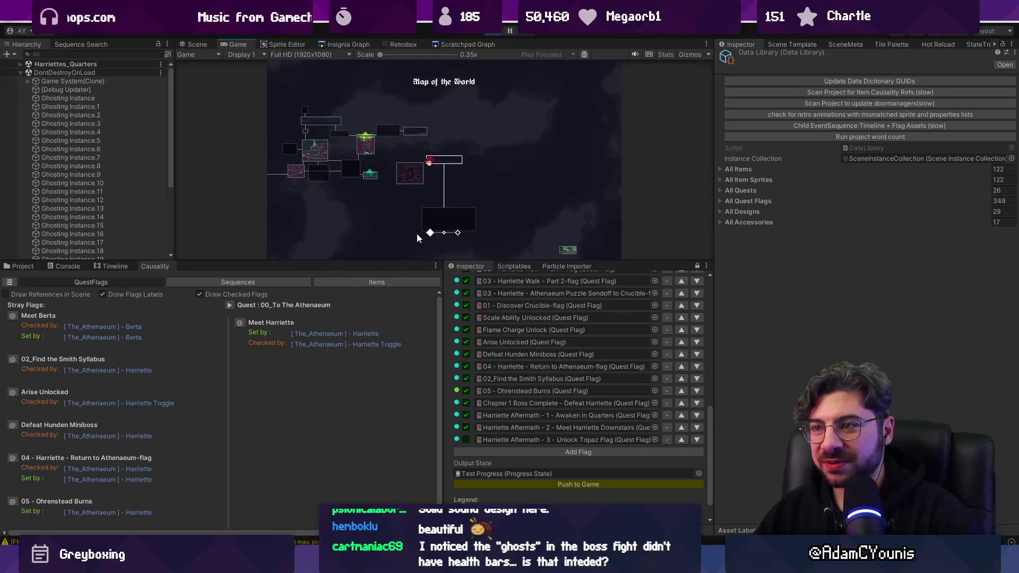
key("Escape")
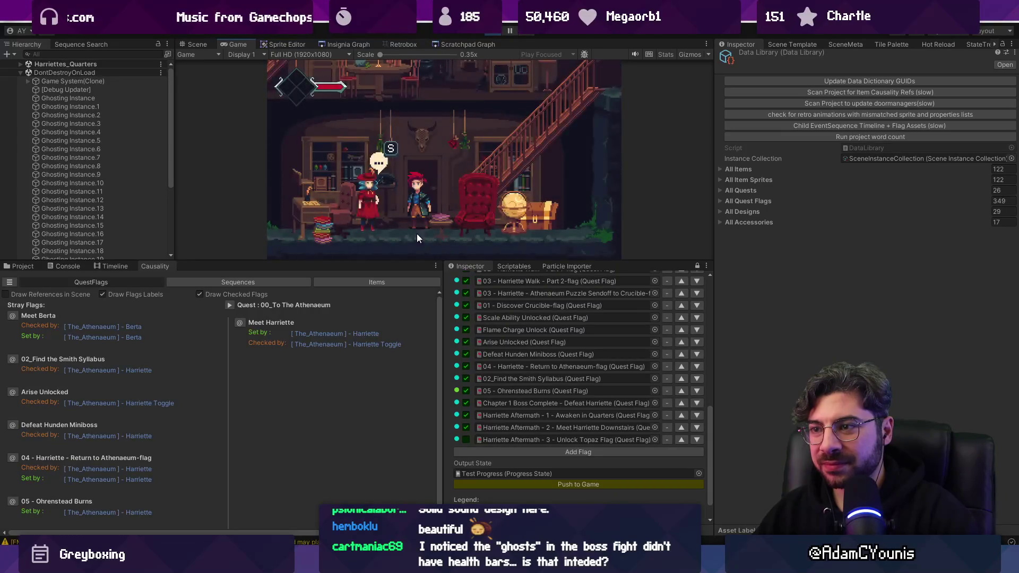
left_click(466, 415)
left_click(466, 427)
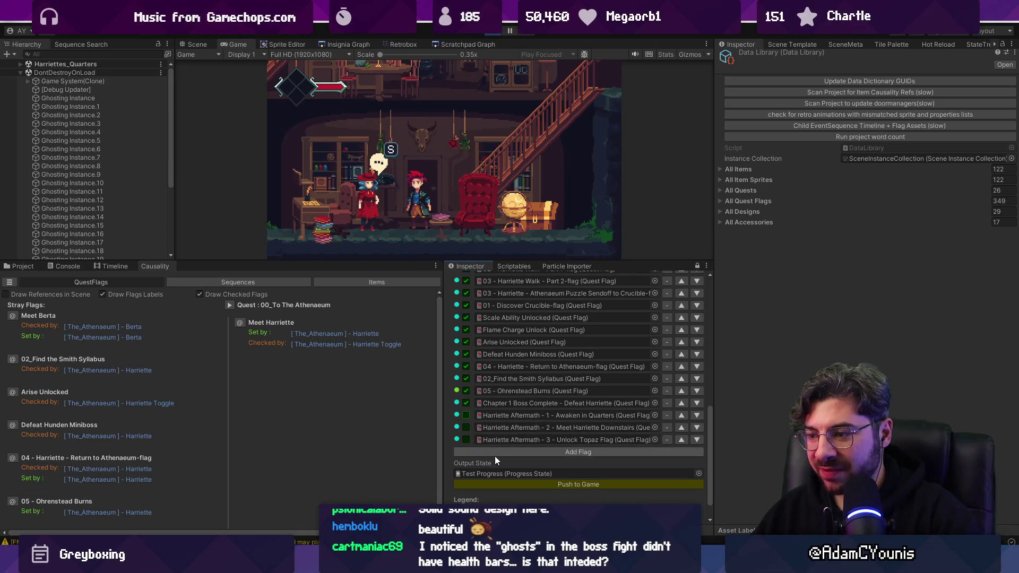
left_click(513, 484)
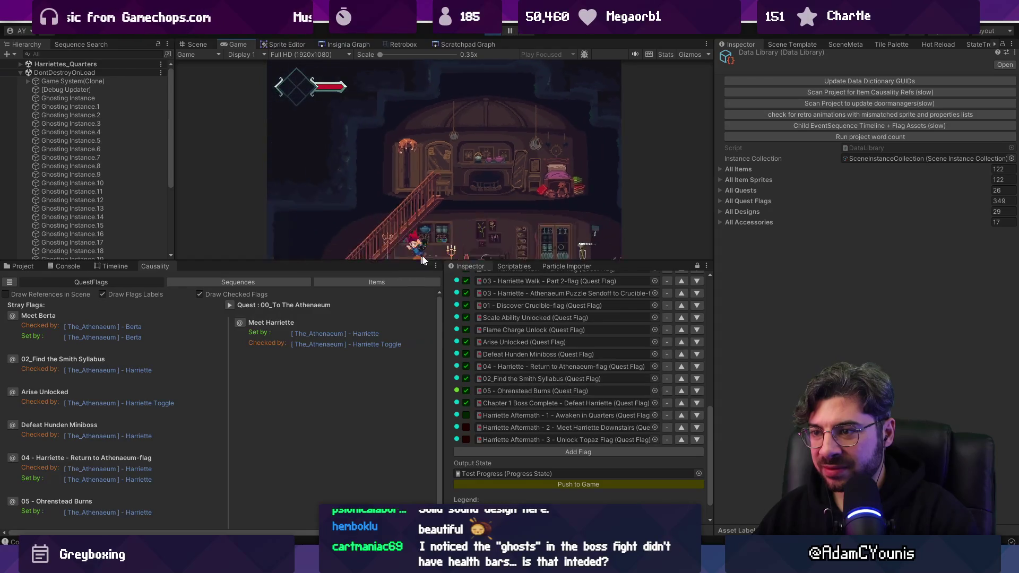
Stop the play-test with Ctrl+P and show the Insignia Graph of rooms
key("Right")
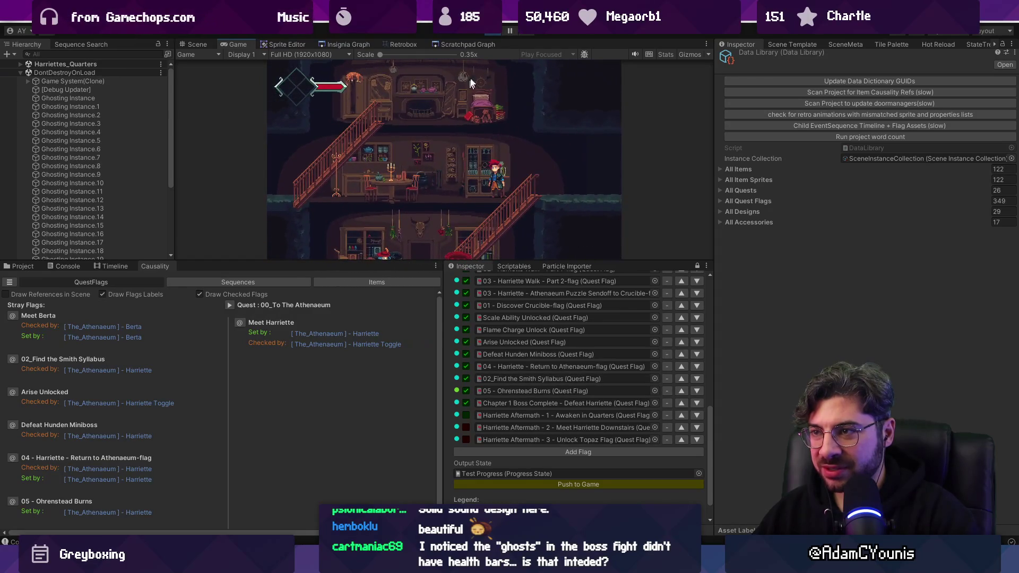
key("ctrl+p")
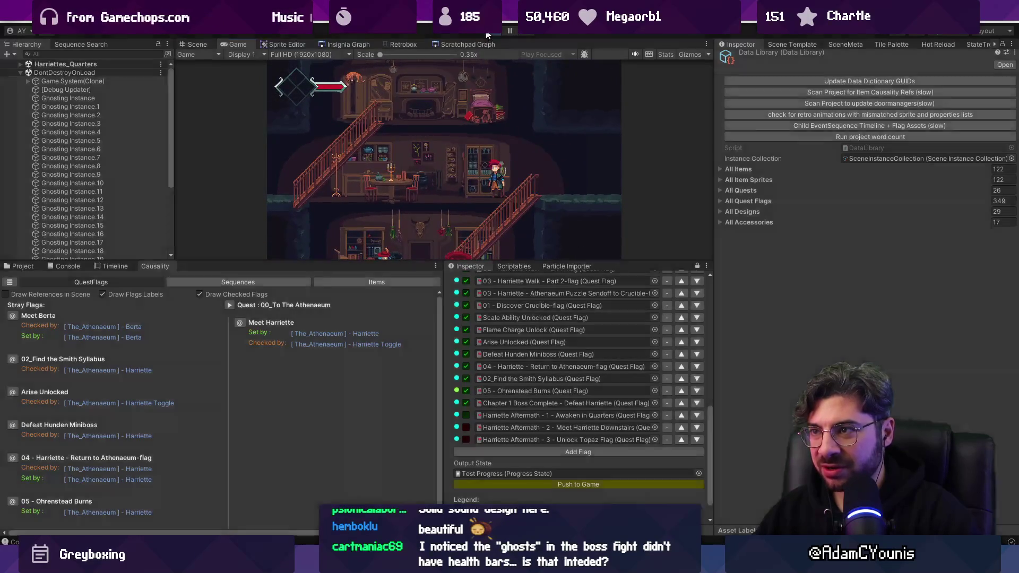
left_click(342, 44)
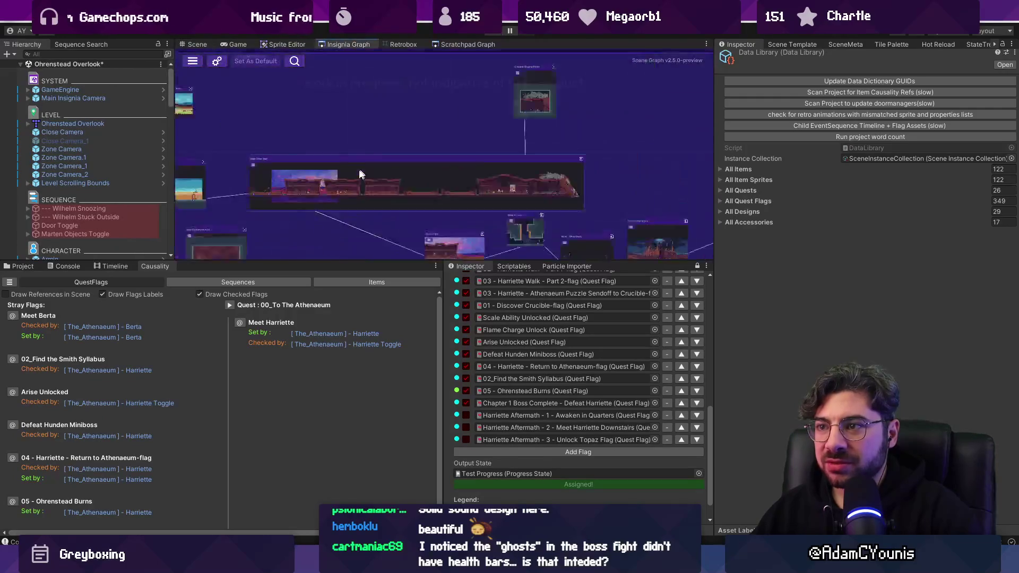
Open the Harriettes_Quarters room from the Insignia Graph, saving the Ohrenstead Overlook scene first
scroll(468, 83, "up", 5)
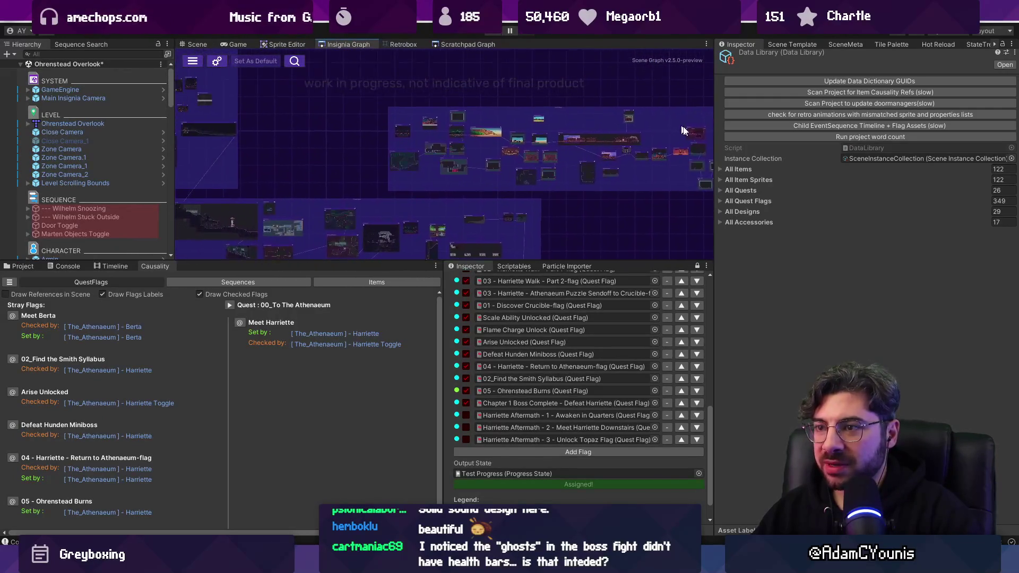
scroll(541, 207, "up", 10)
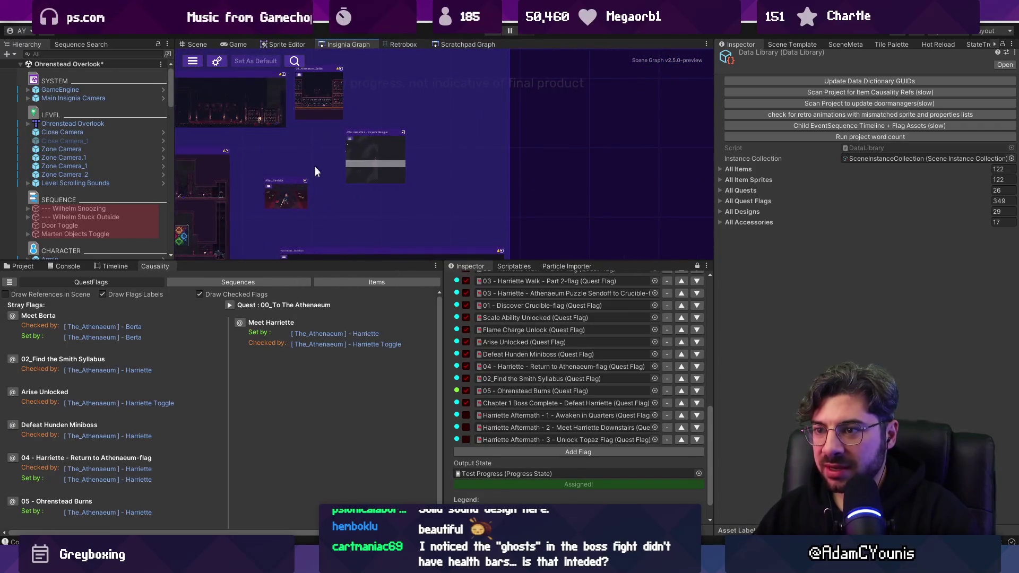
left_click_drag(315, 170, 371, 77)
double_click(386, 178)
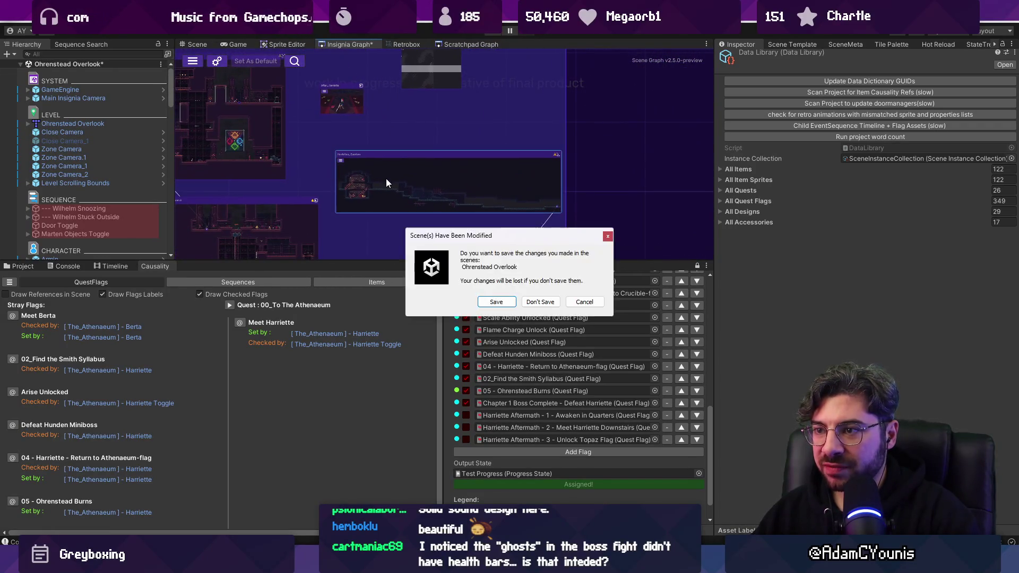
left_click(490, 300)
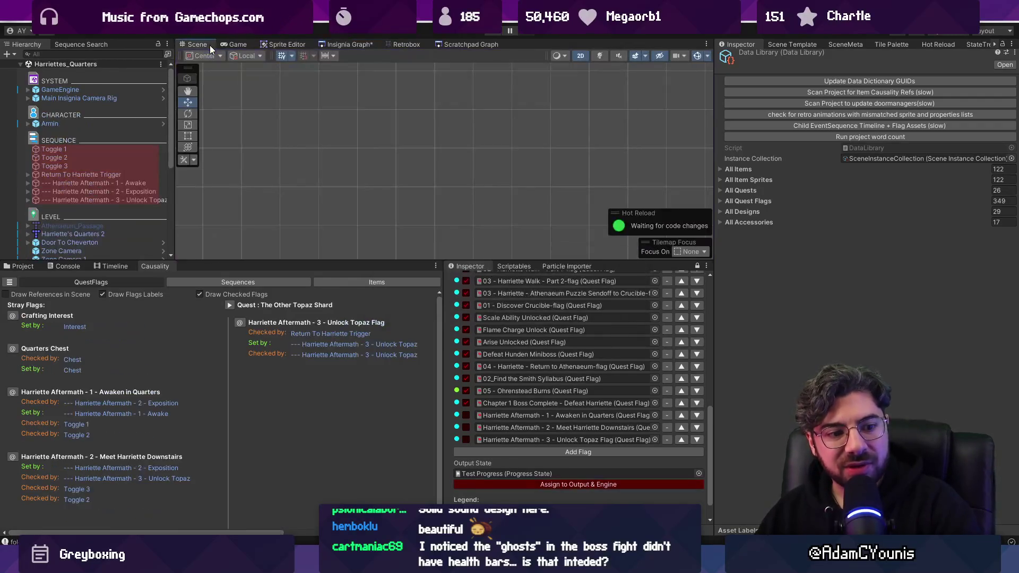
double_click(101, 191)
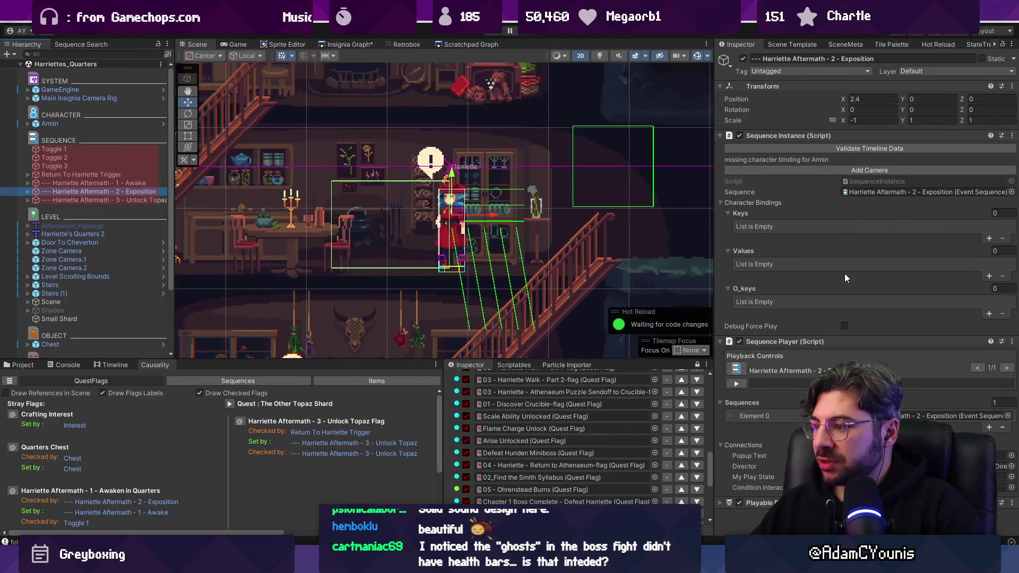
Inspect the flag conditions on Toggle 1 and Toggle 2 and the sequence Toggle 2 switches
left_click(63, 150)
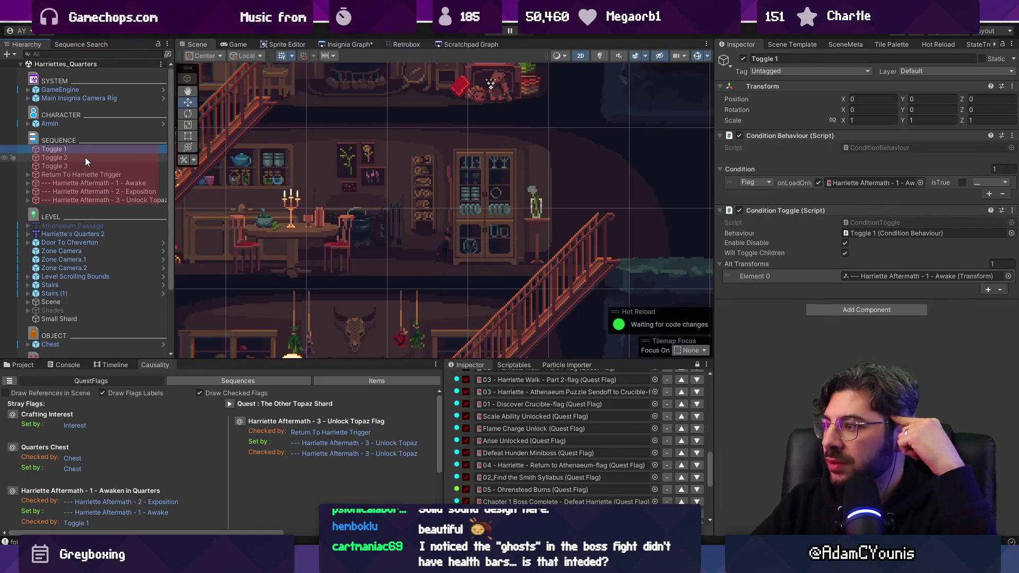
left_click_drag(713, 200, 618, 200)
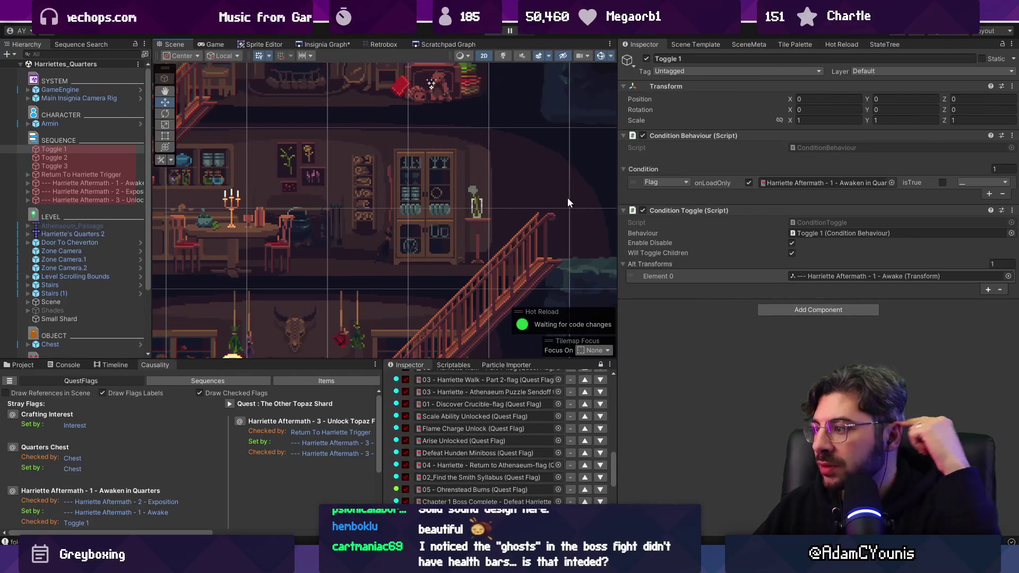
left_click(81, 158)
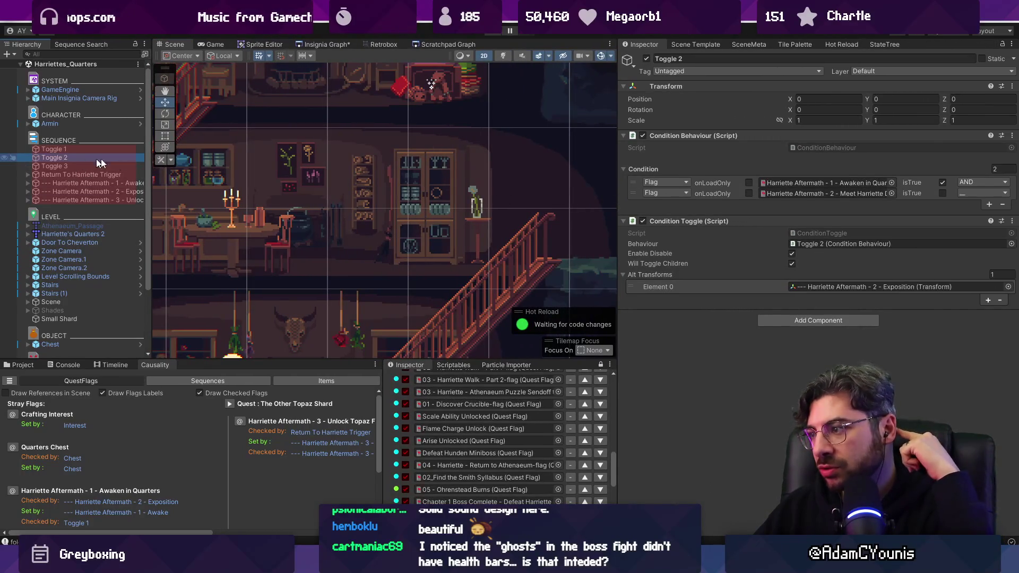
double_click(818, 286)
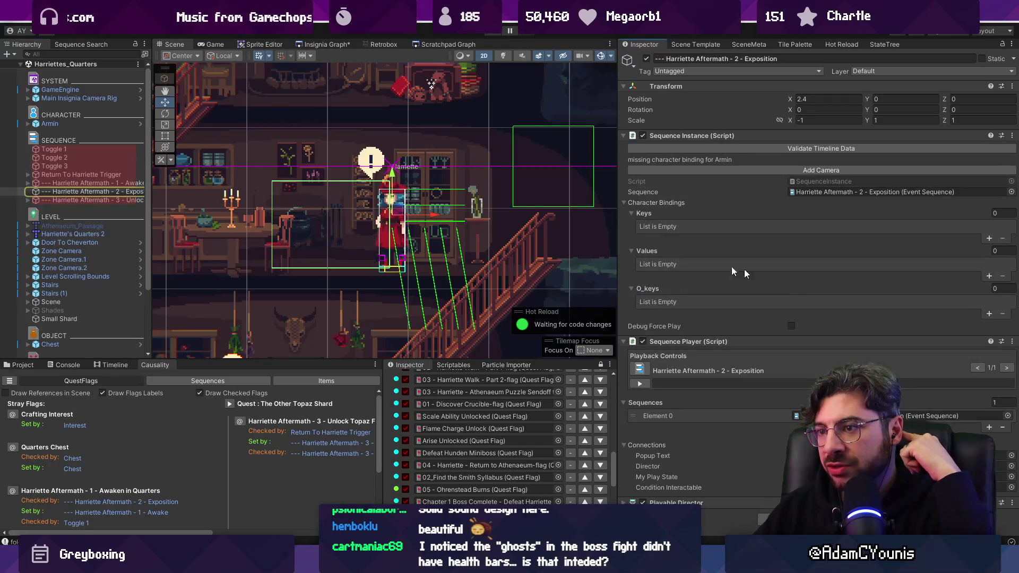
Compare the Aftermath - 1 - Awake and Aftermath - 2 - Exposition sequences, framing Exposition
left_click(96, 184)
left_click(97, 189)
left_click(104, 183)
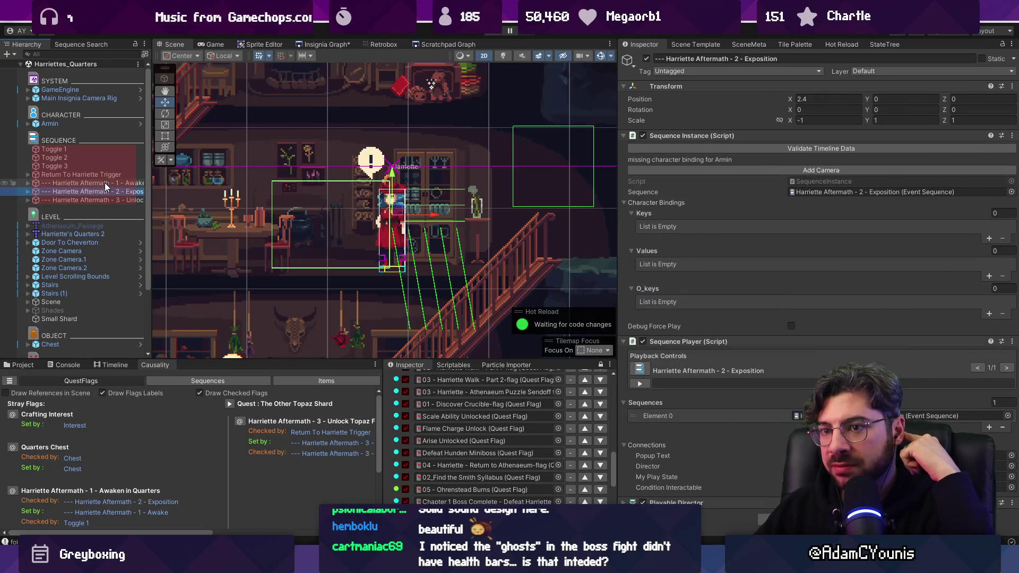
left_click(108, 192)
double_click(108, 192)
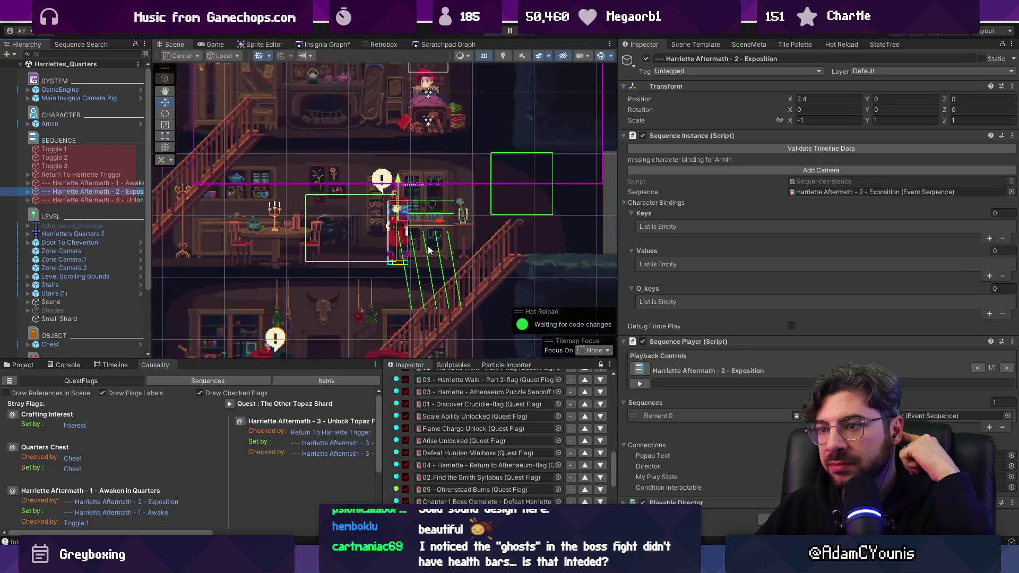
left_click(106, 208)
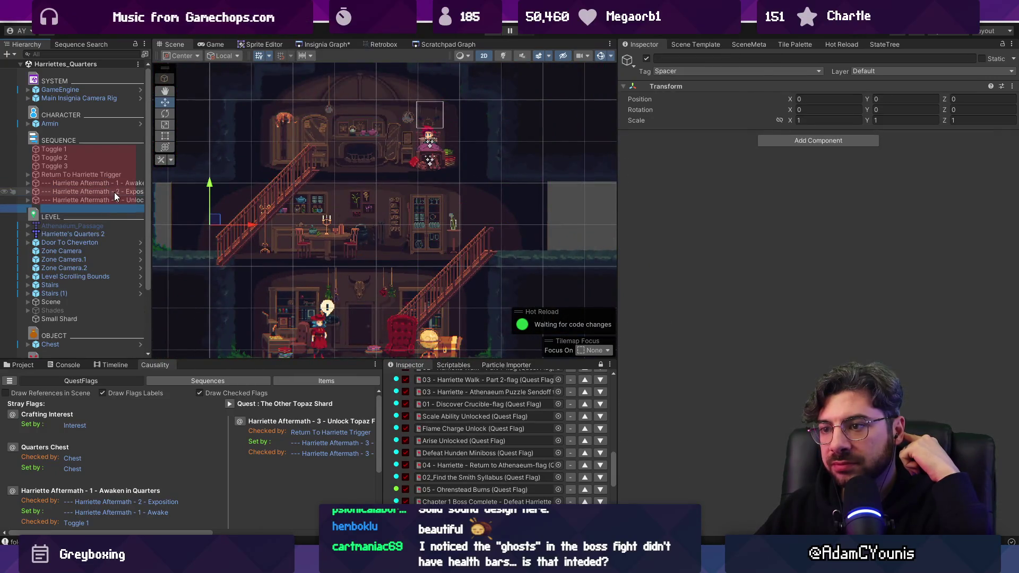
left_click(114, 193)
Show the Exposition sequence's timeline tracks, scrub through it, and check the Unlock Topaz sequence
left_click(113, 365)
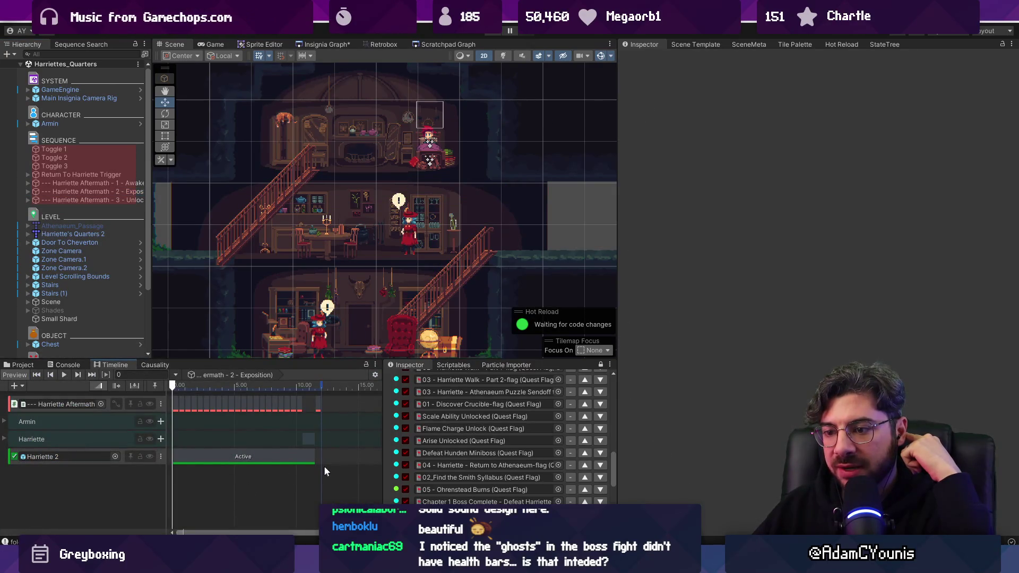
left_click(328, 457)
left_click_drag(320, 386, 97, 384)
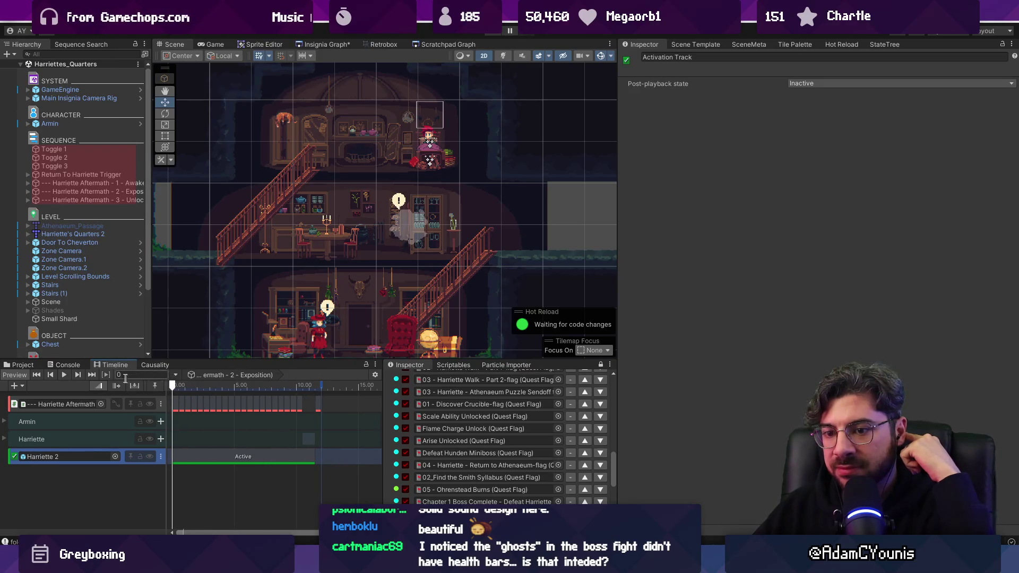
left_click(66, 276)
left_click(66, 193)
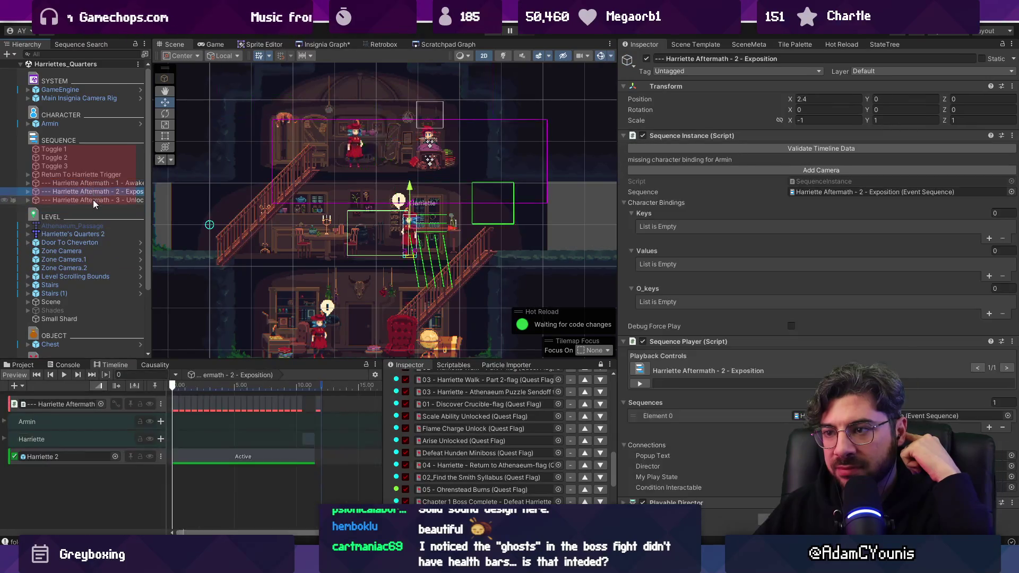
left_click(93, 200)
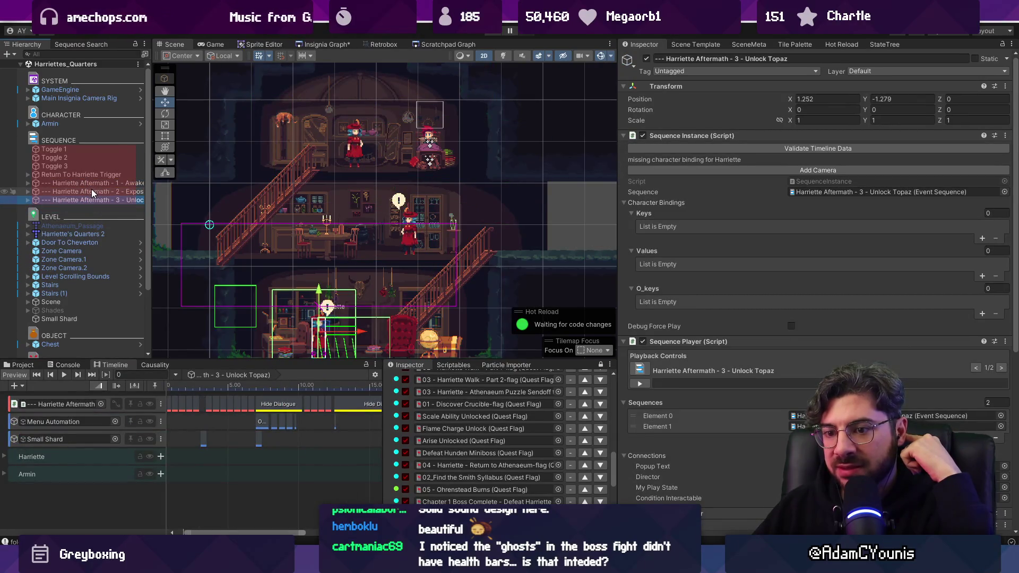
left_click(91, 190)
Widen the timeline and preview the Exposition sequence at 0.4 seconds and near its end
scroll(183, 437, "up", 3)
left_click(196, 456)
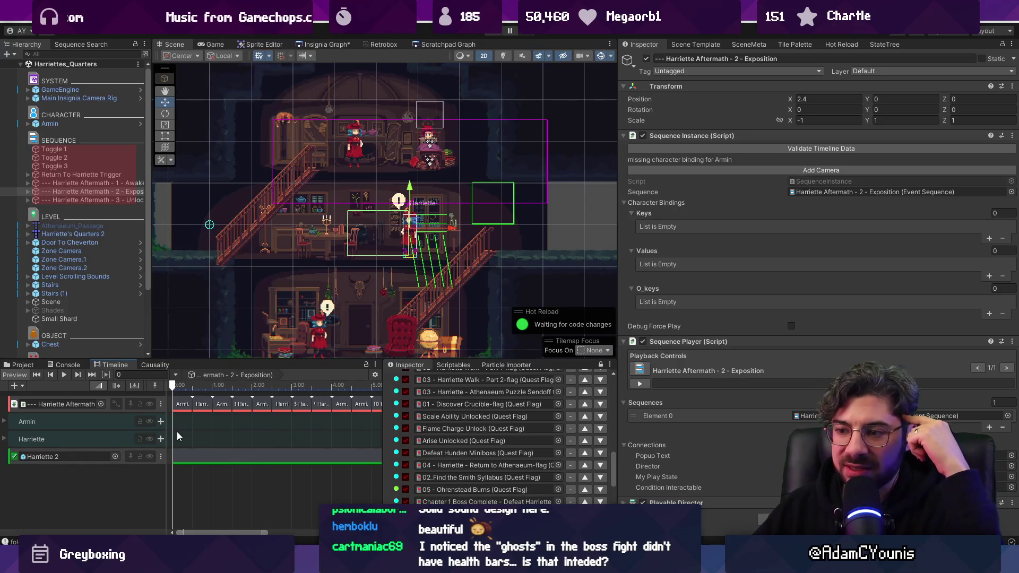
left_click_drag(382, 408, 416, 408)
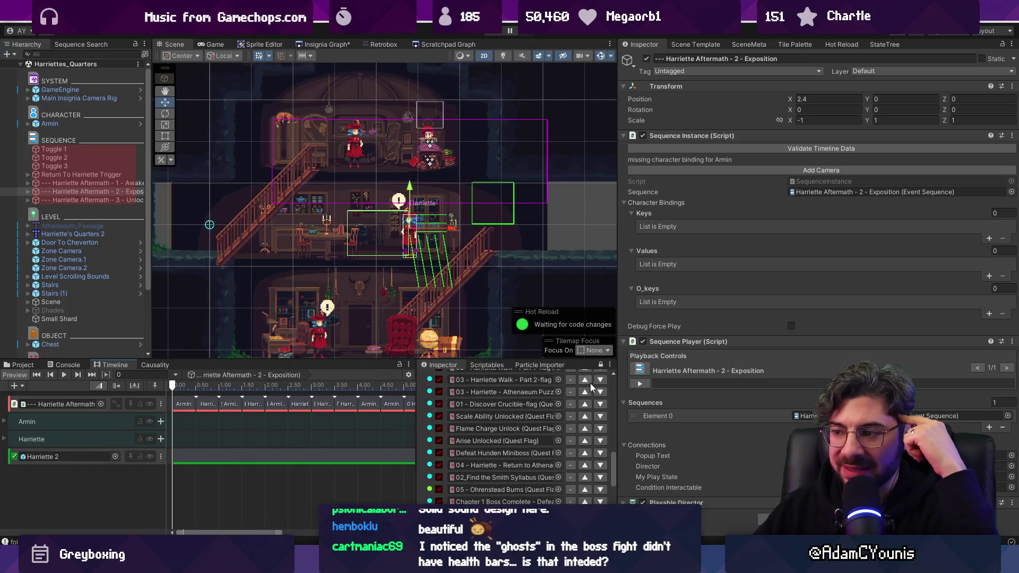
left_click_drag(618, 381, 677, 382)
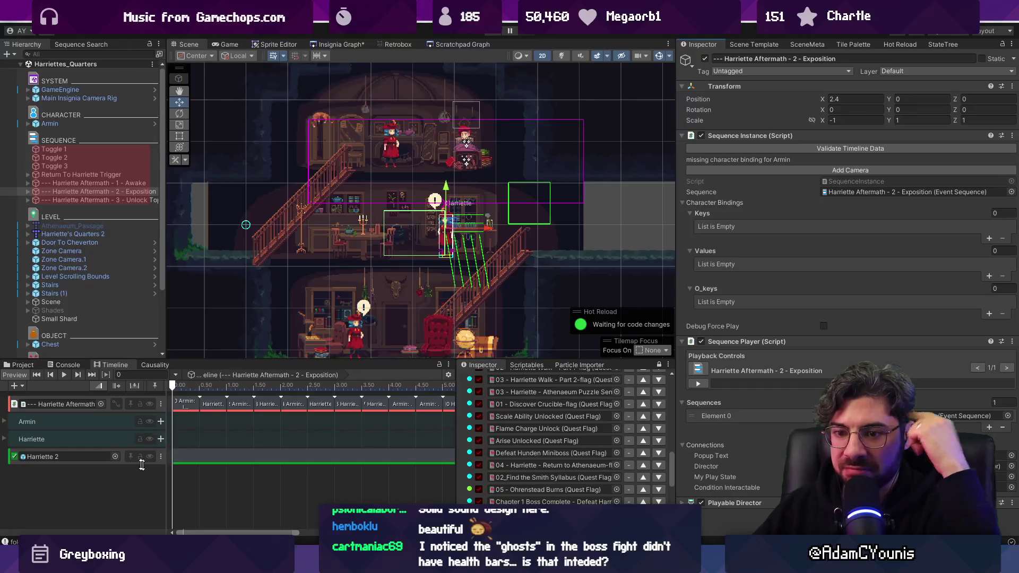
left_click_drag(255, 386, 192, 389)
scroll(193, 389, "down", 5)
left_click(329, 386)
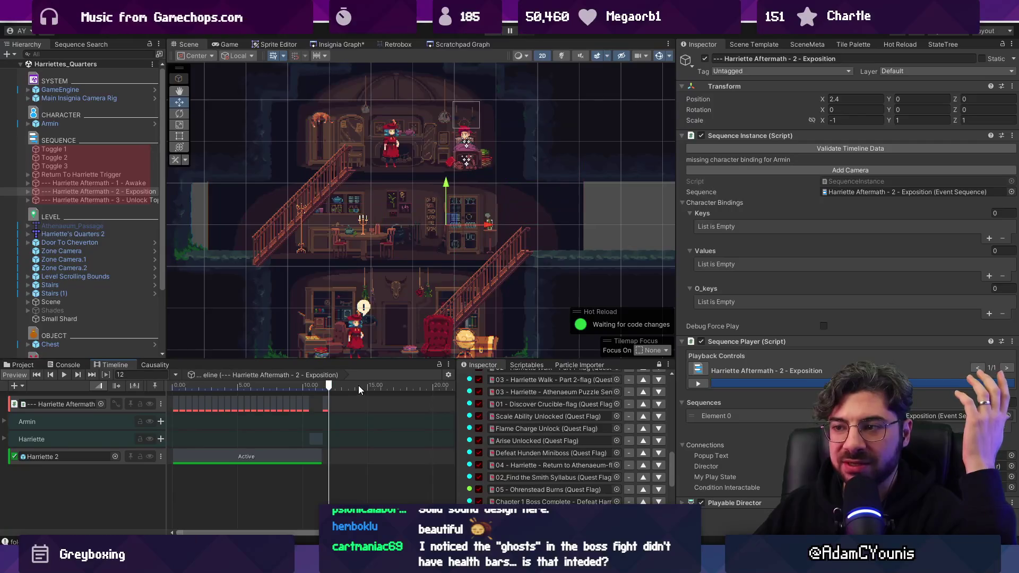
key("Home")
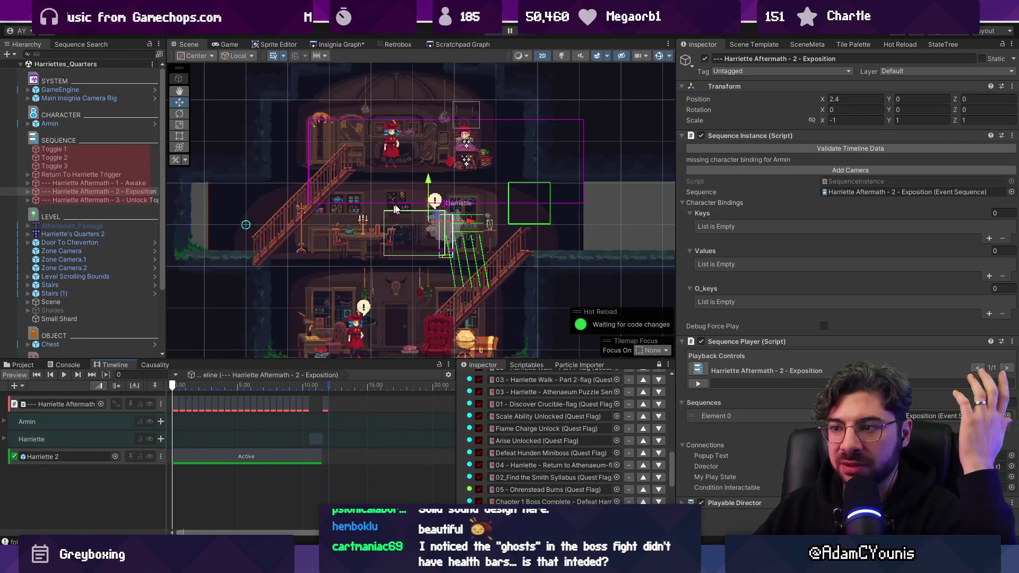
scroll(432, 200, "up", 2)
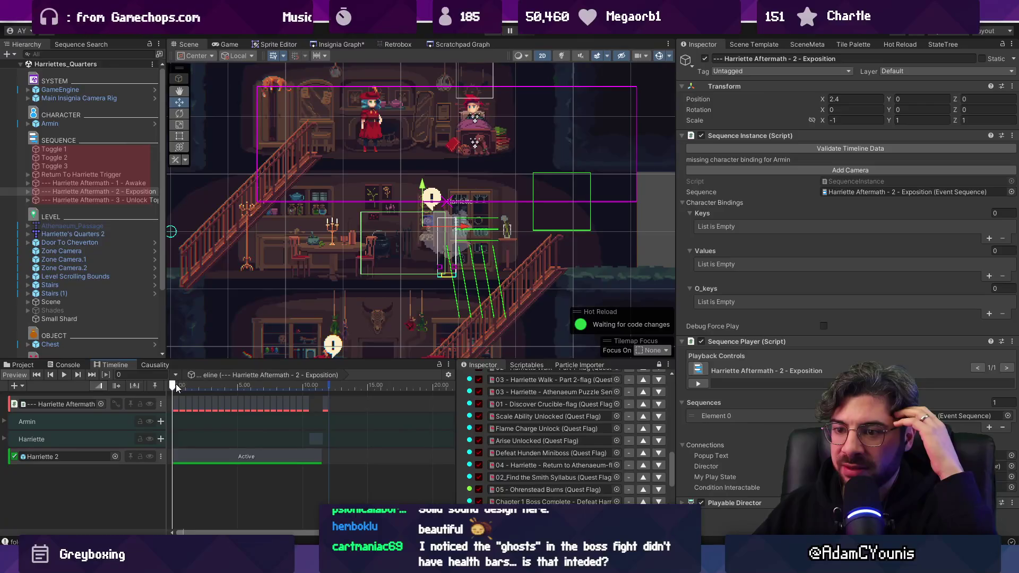
Save the Harriettes_Quarters scene with Ctrl+S and start the play-test
left_click(117, 192)
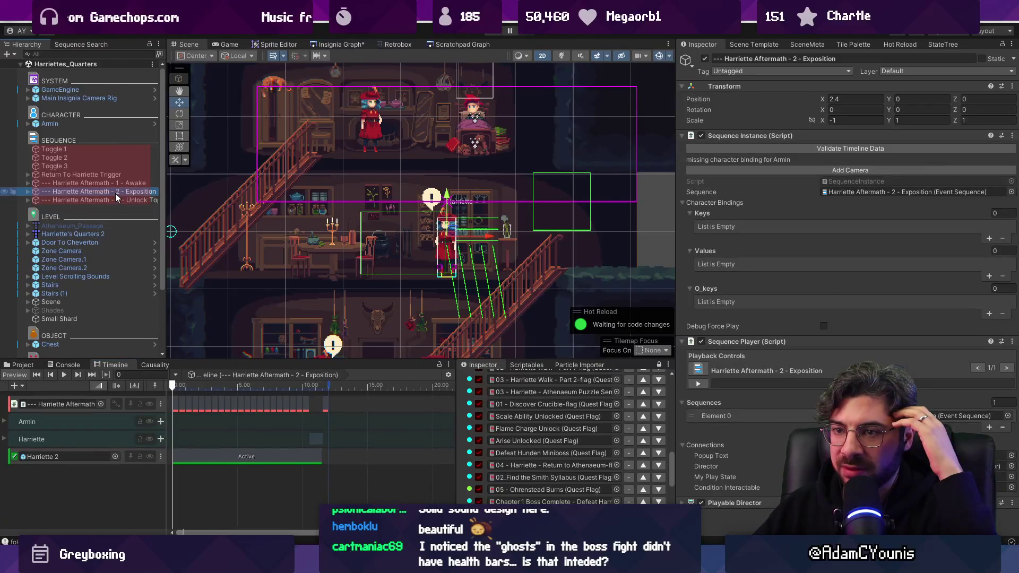
key("Escape")
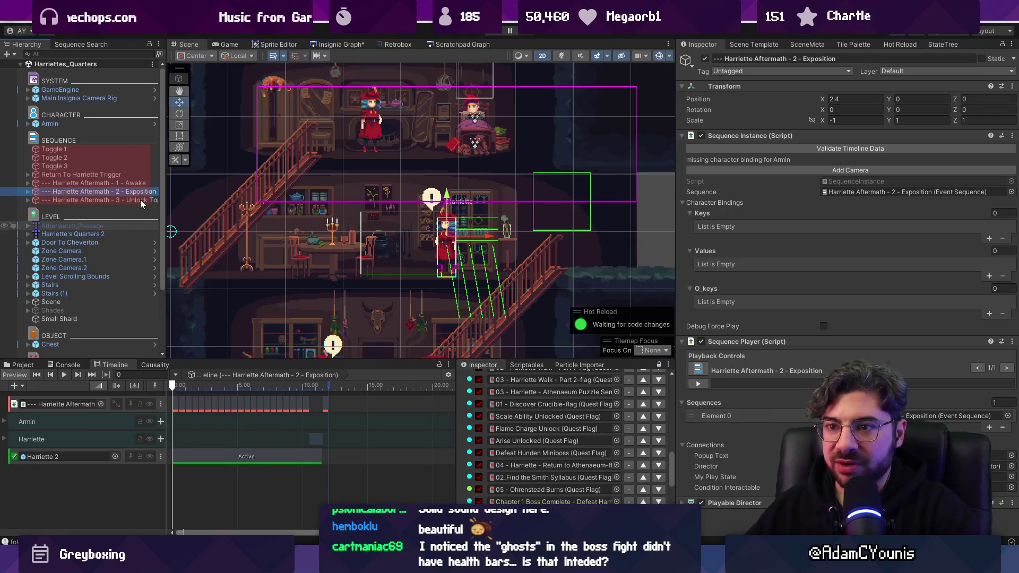
key("ctrl+s")
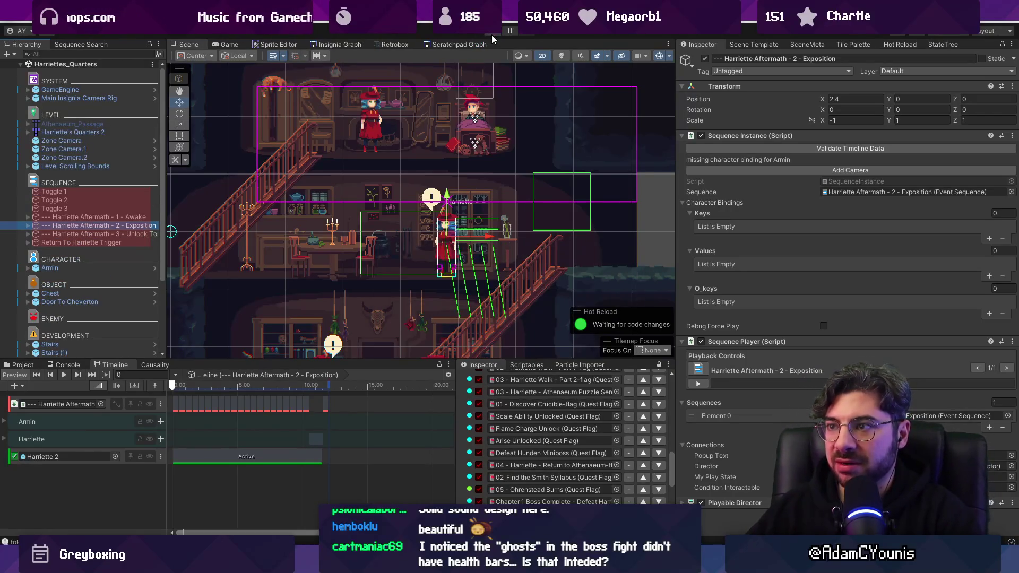
left_click(493, 35)
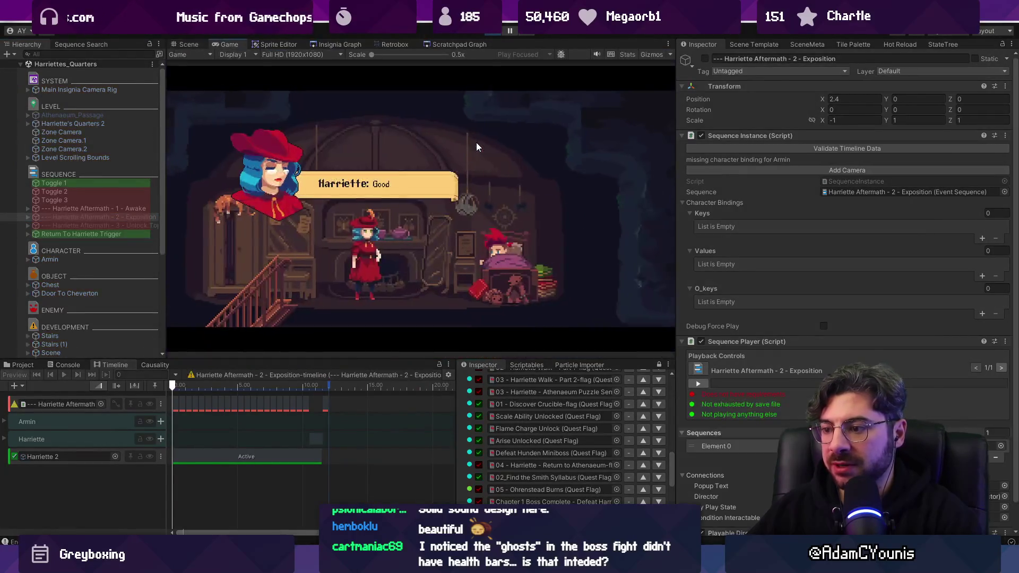
Get past Harriette's dialogue line and walk the character downstairs and left to the table
scroll(522, 434, "down", 5)
left_click(479, 330)
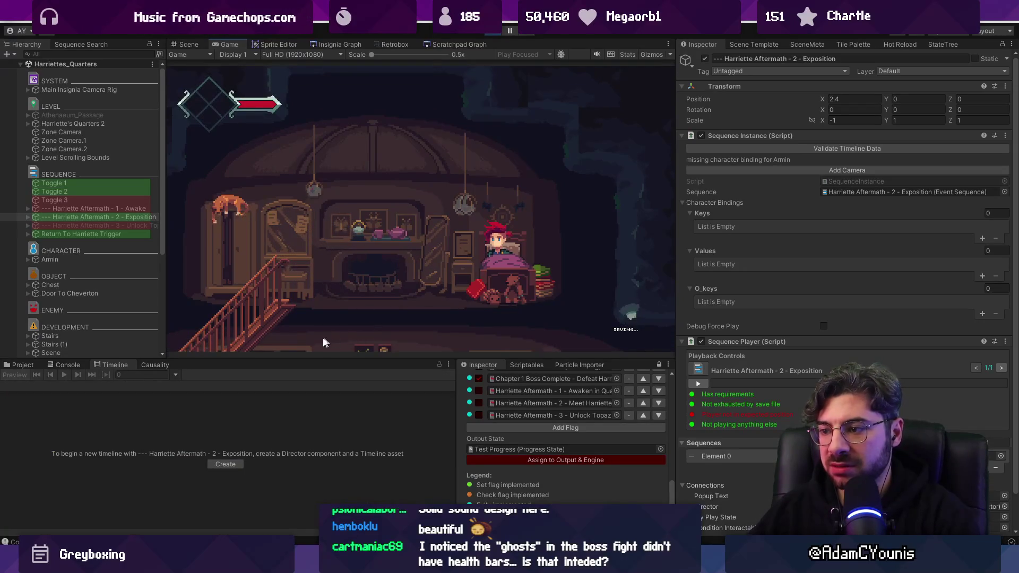
key("Left")
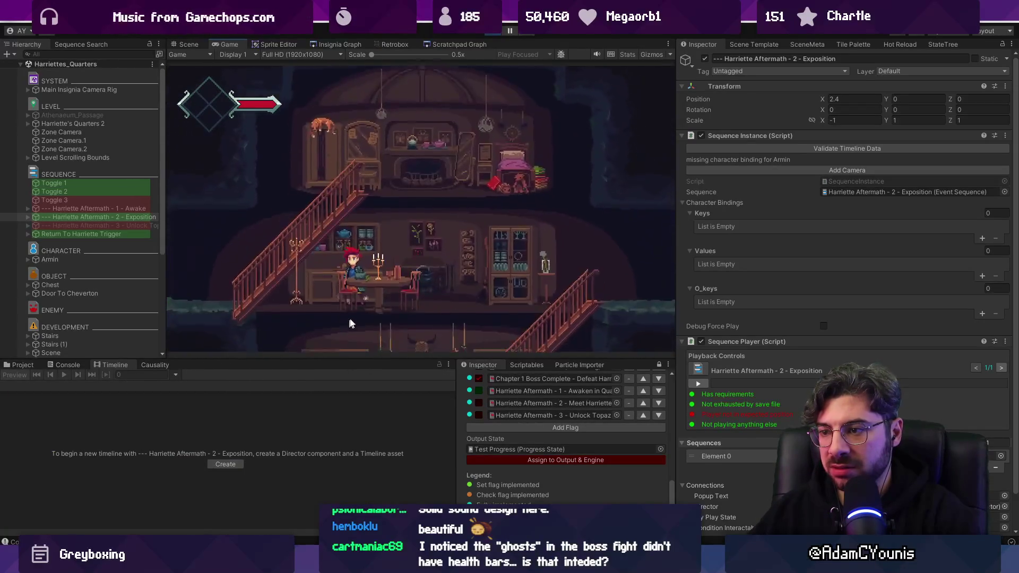
key("Left")
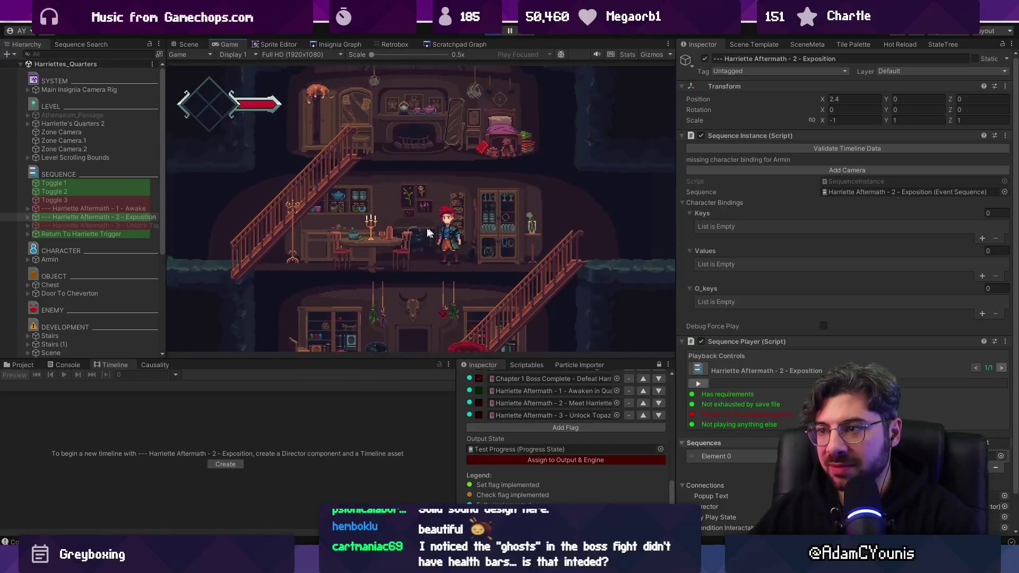
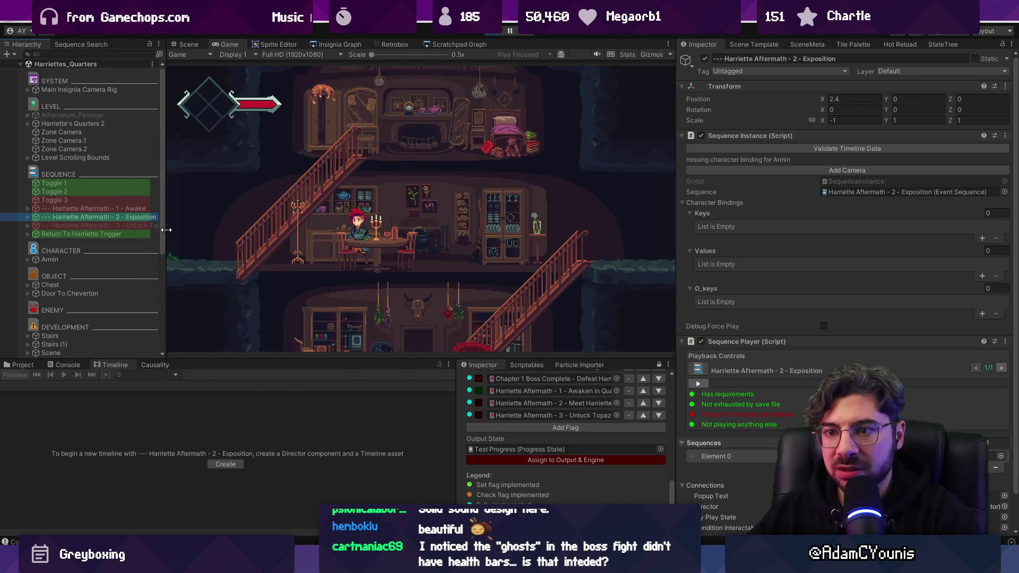
Inspect the Exposition sequence, Harriette 2 and Toggle 2, and toggle Toggle 2's Enable Disable option
left_click_drag(166, 229, 212, 229)
left_click(27, 217)
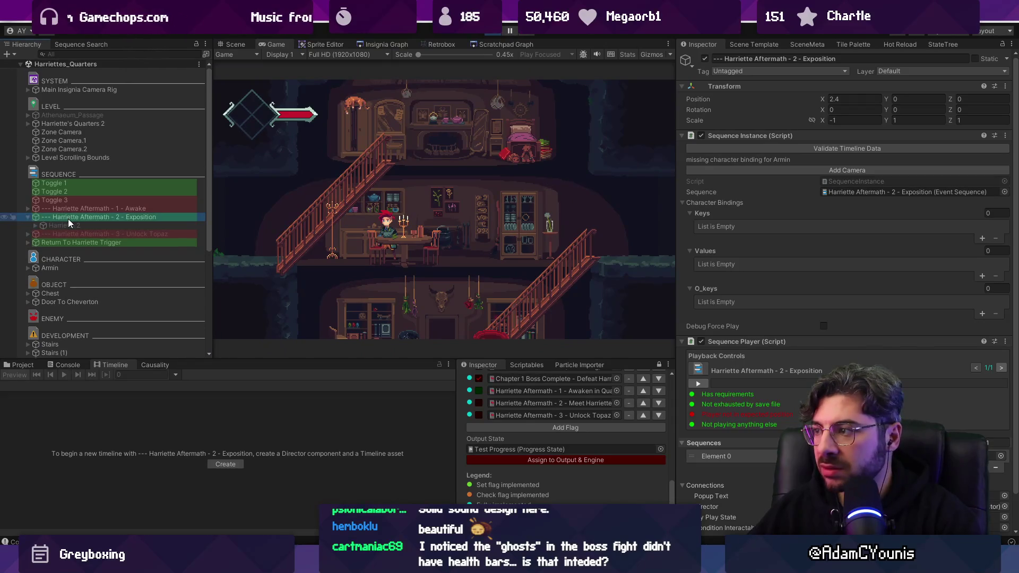
left_click(77, 224)
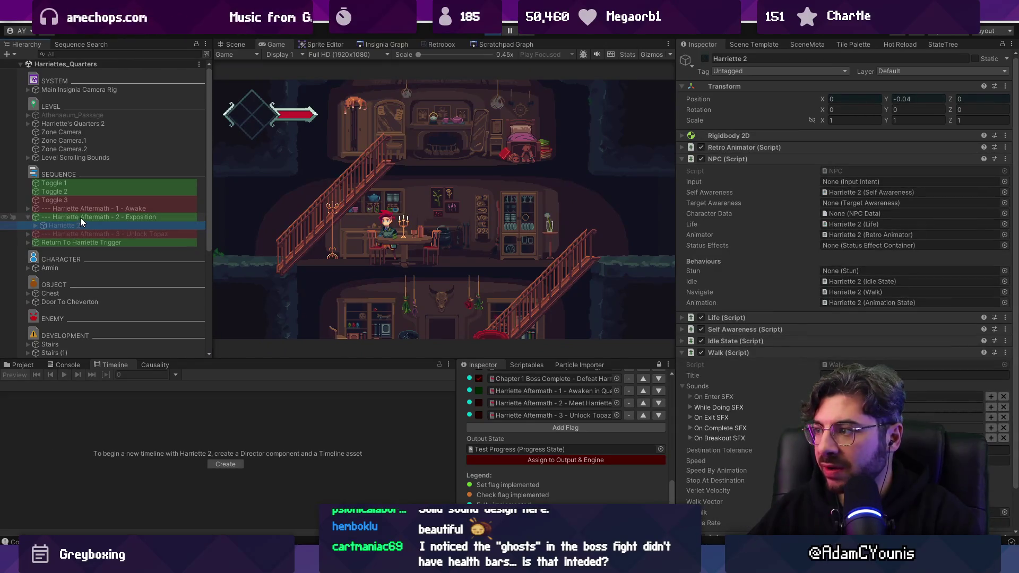
left_click(81, 218)
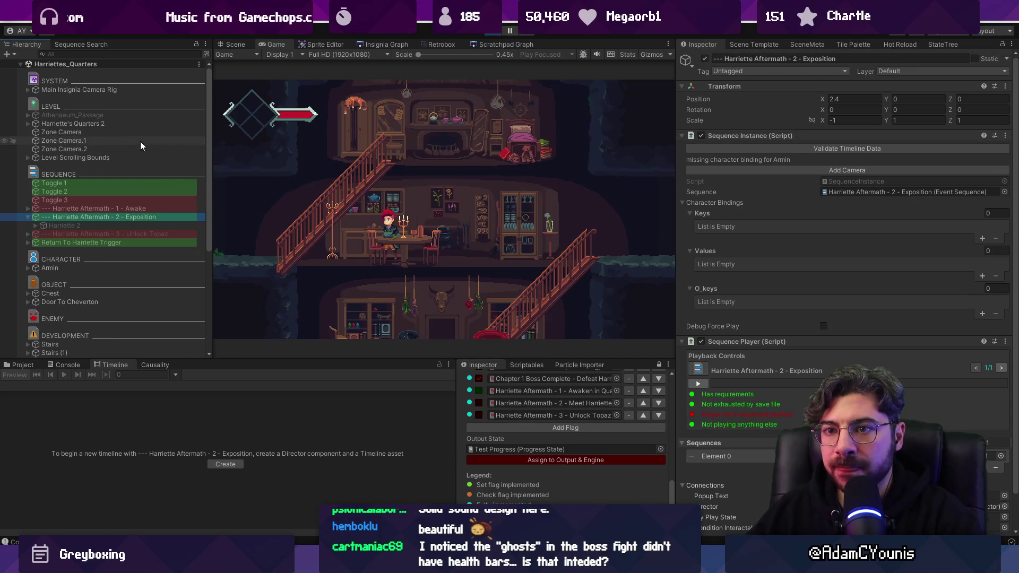
left_click(95, 190)
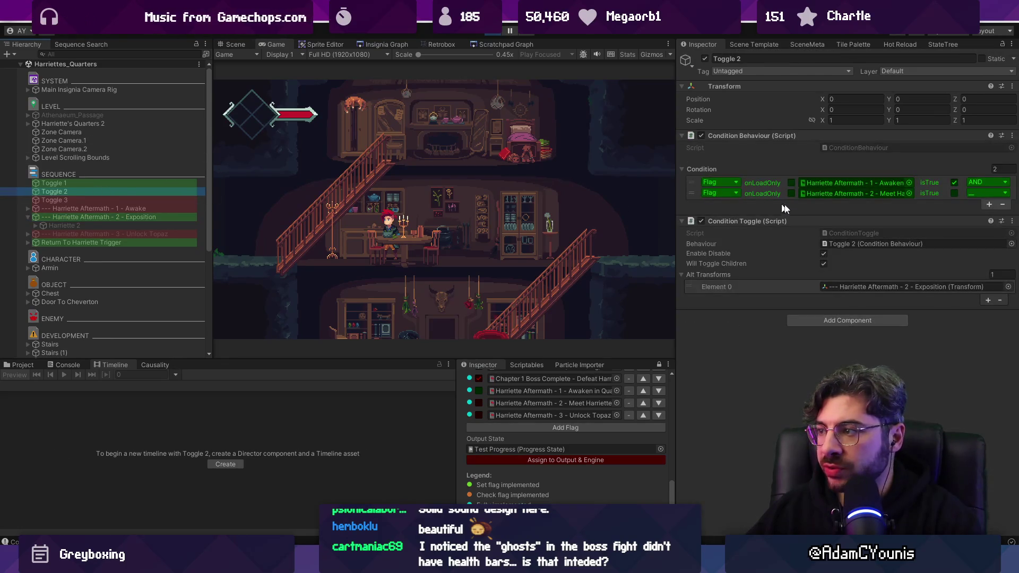
left_click(823, 253)
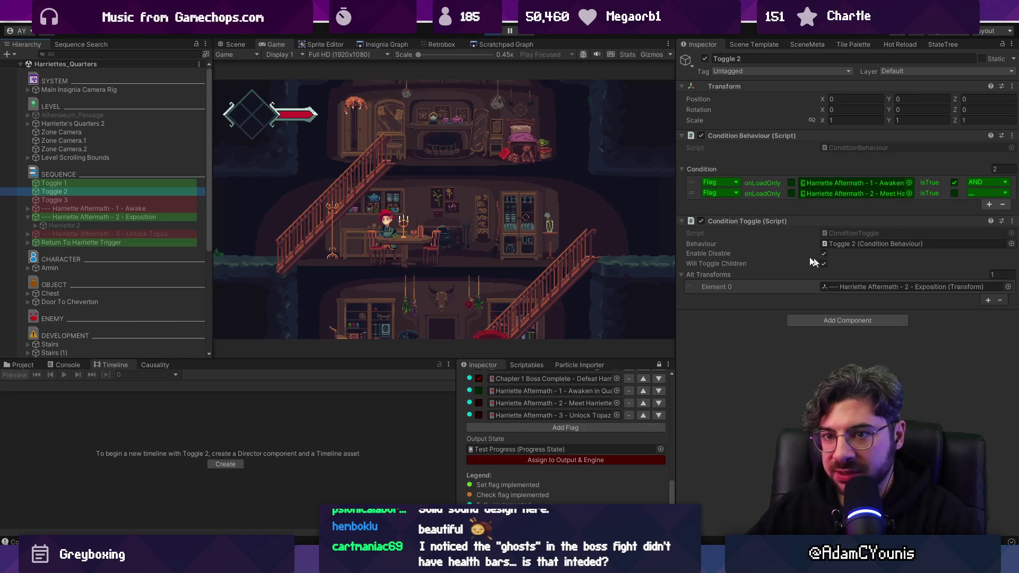
Activate Harriette 2 in the running game, then exit play mode and select the Exposition sequence
left_click(844, 286)
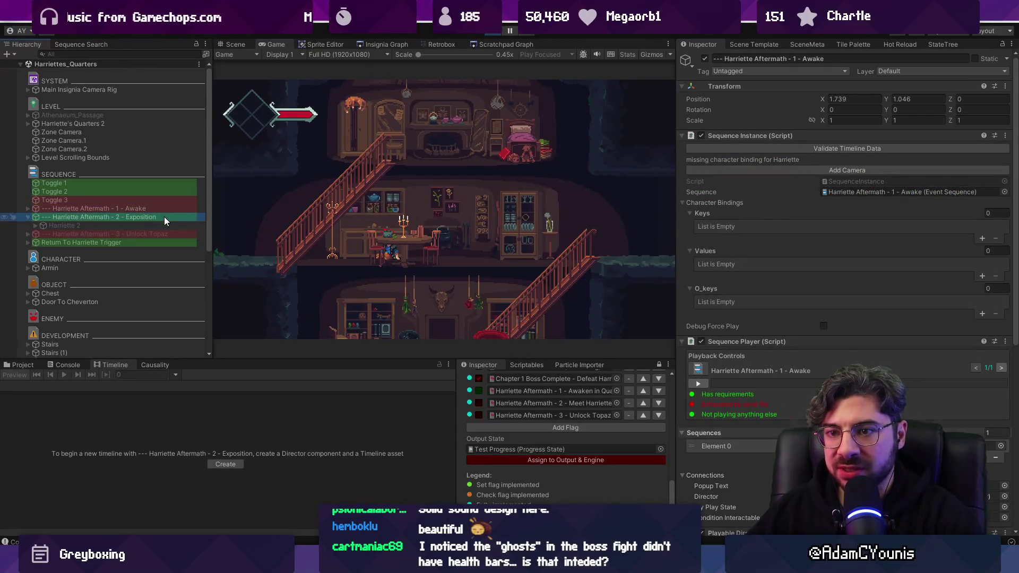
left_click(132, 225)
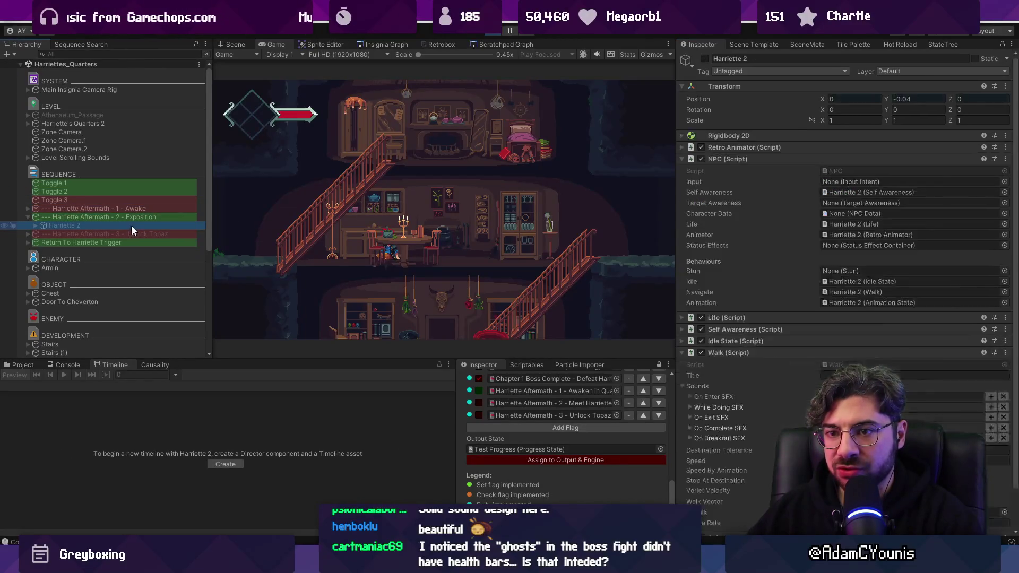
left_click(706, 59)
left_click(78, 193)
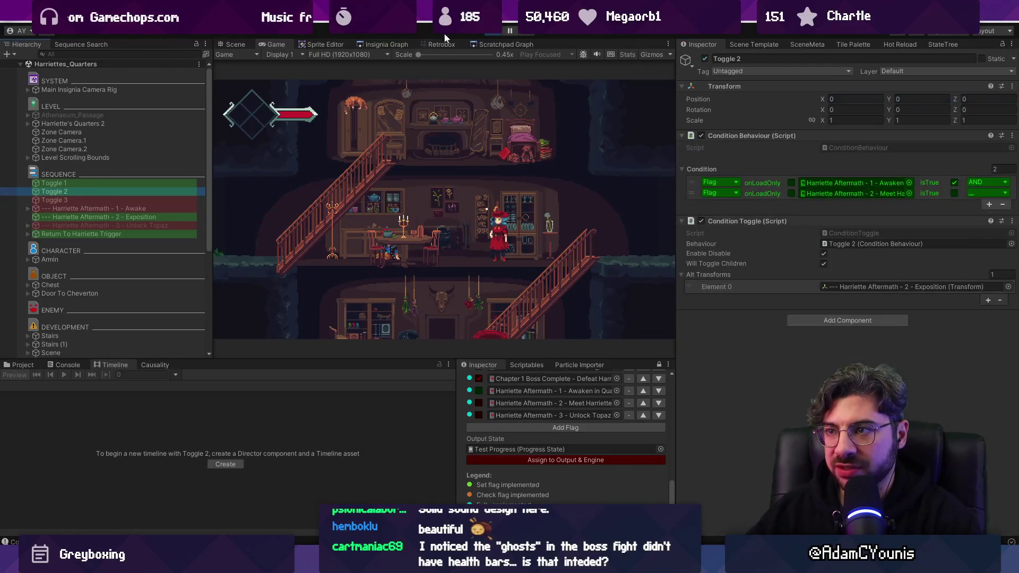
key("ctrl+p")
left_click(113, 224)
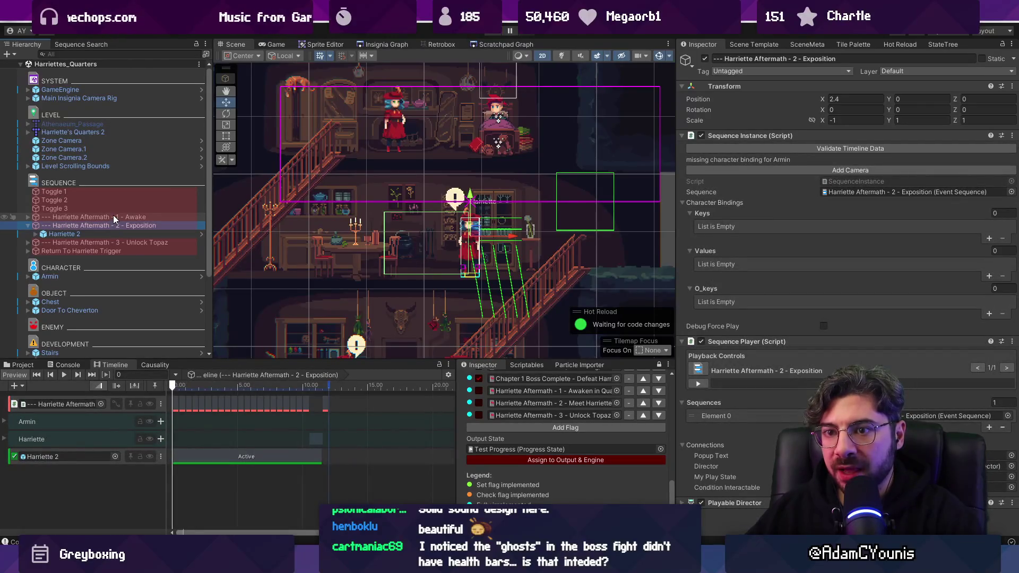
Delete the Harriette 2 track from the Exposition sequence's timeline
left_click(16, 465)
left_click(345, 455)
key("Delete")
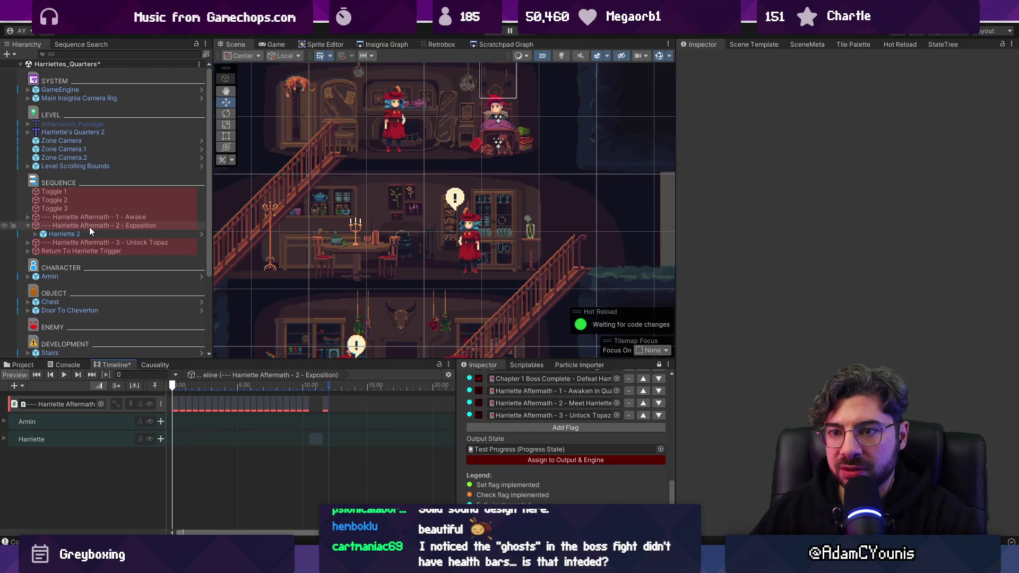
Review Toggle 2's target object and the Awake sequence, then start a new play-mode test
left_click(86, 201)
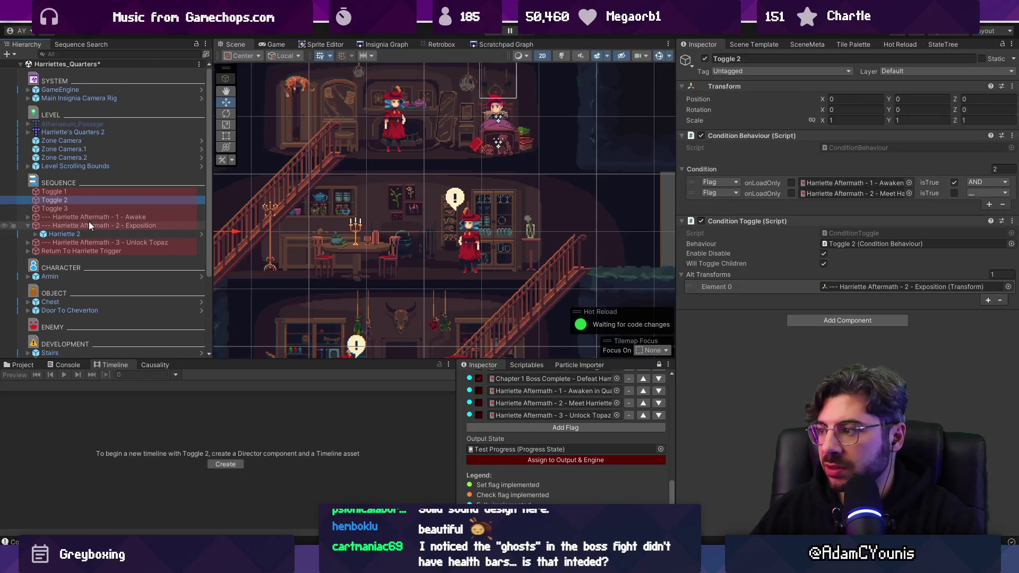
left_click(850, 287)
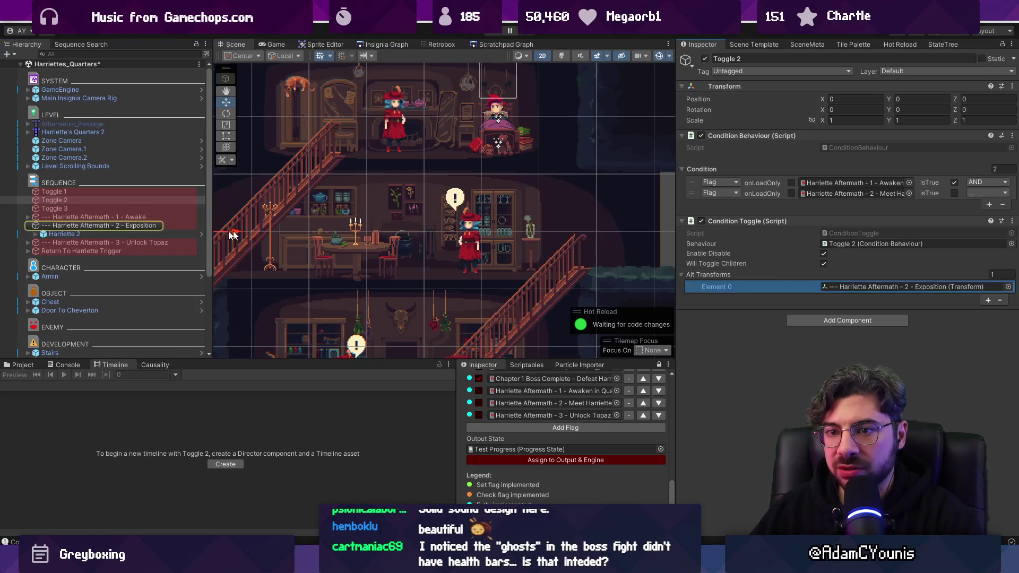
left_click(143, 226)
left_click(143, 217)
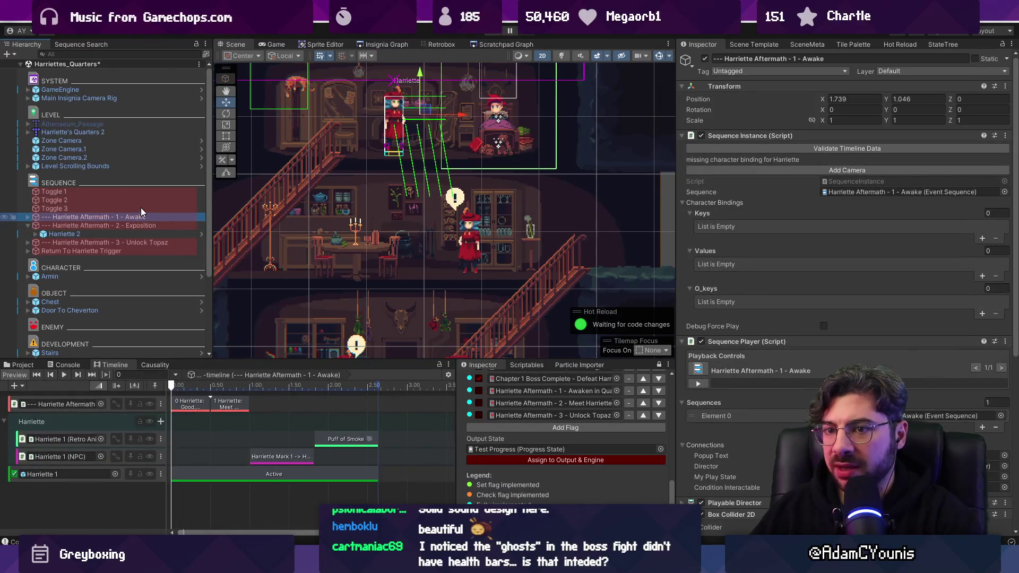
left_click(141, 201)
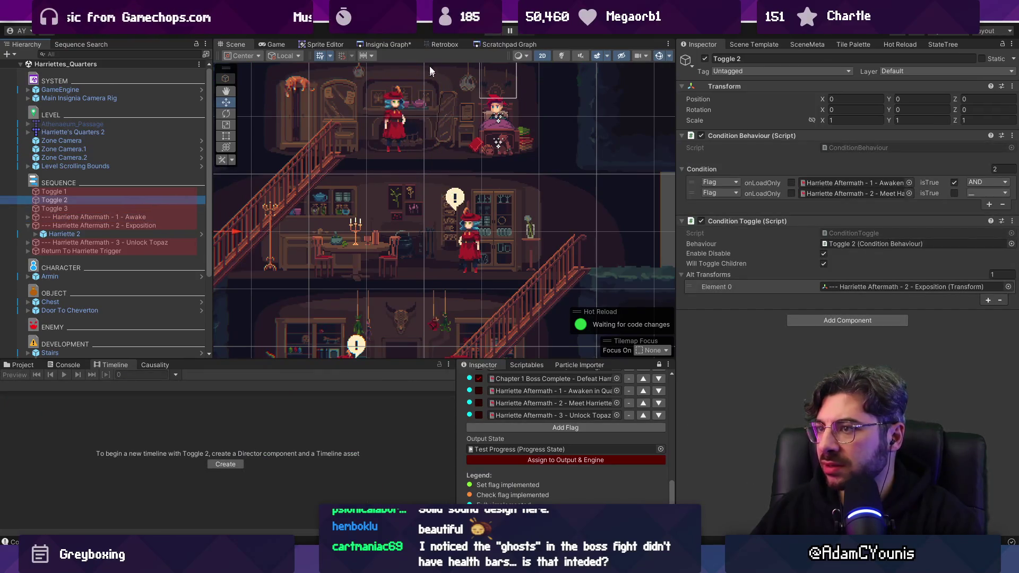
left_click(496, 34)
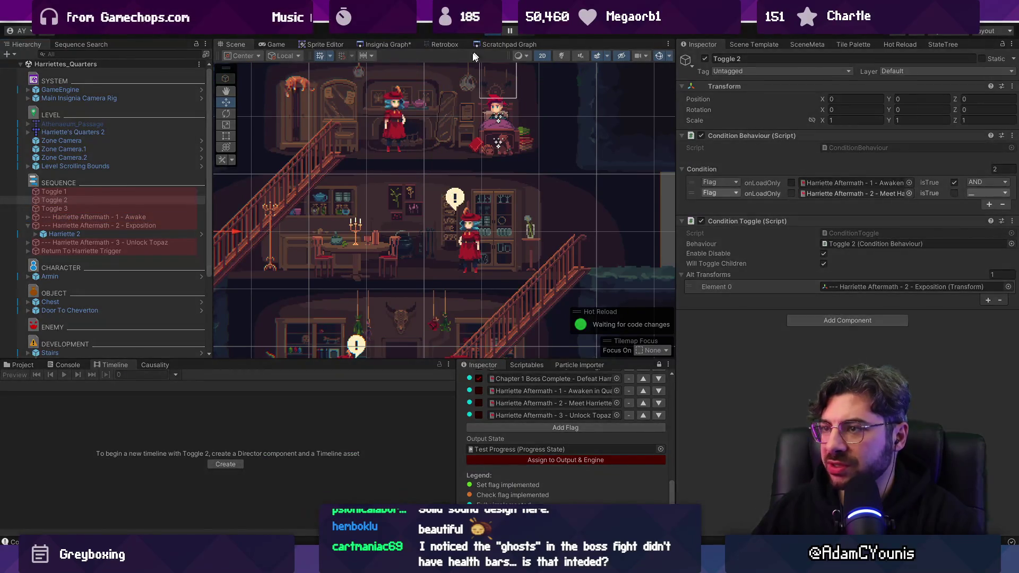
key("space")
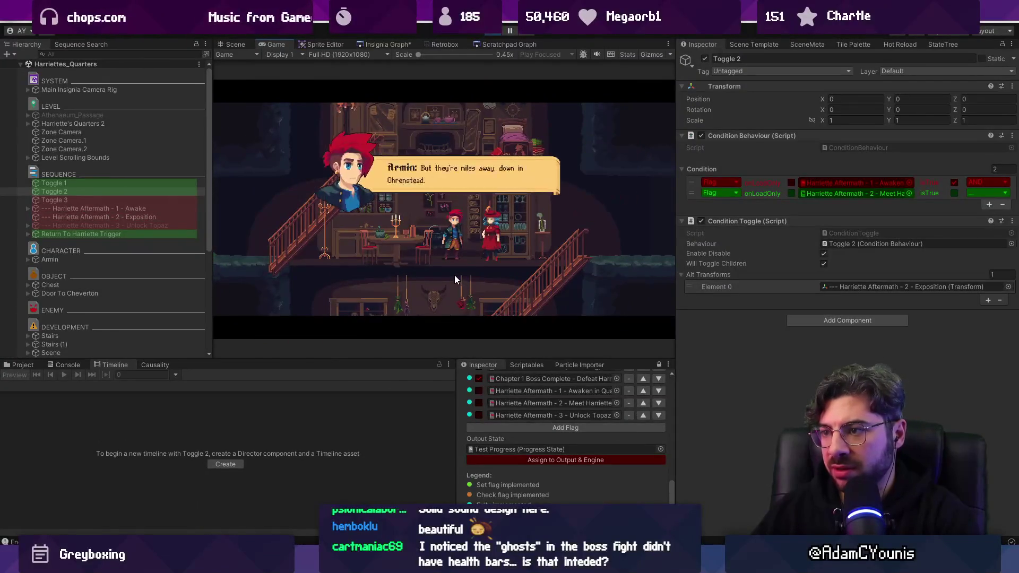
Advance the Exposition cutscene dialogue to its end, walk left, and check the Exposition and Awake sequences' status
key("space")
key("space")
key("space")
key("space")
key("space")
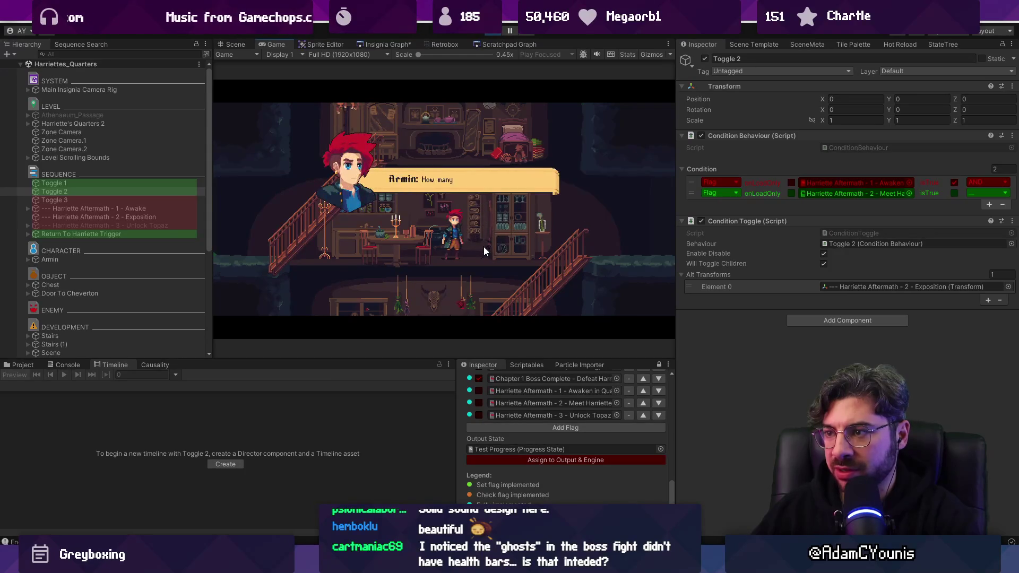
key("space")
key("Left")
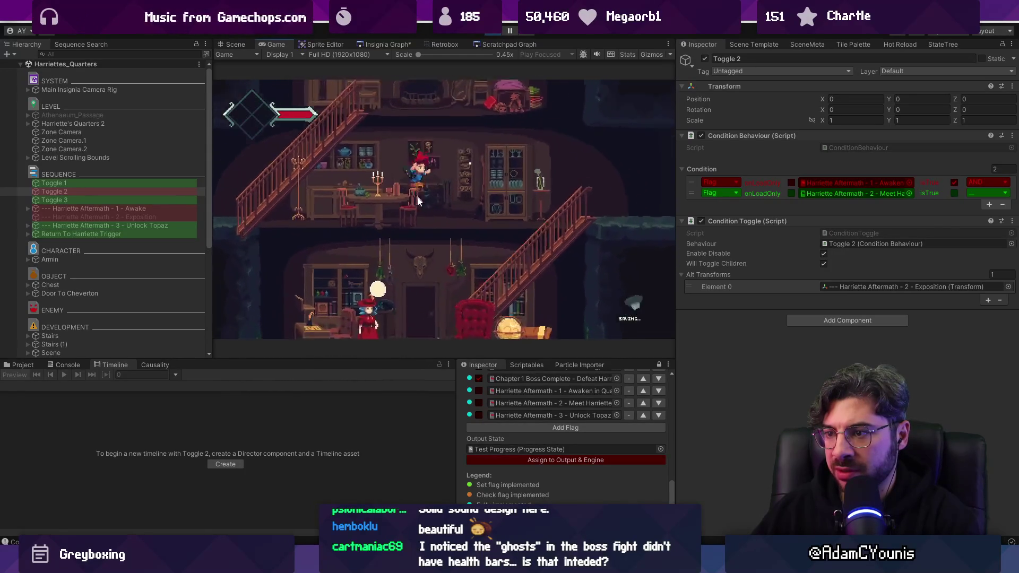
left_click(91, 216)
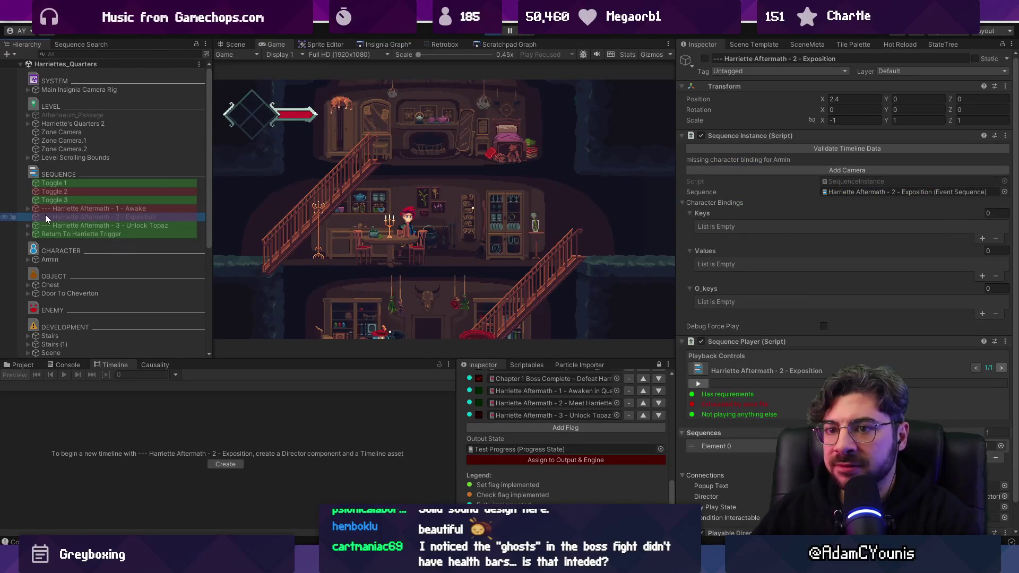
key("Up")
Compare the Awake and Exposition sequences' status in the Scene view, then stop the running game
left_click(81, 234)
left_click(82, 216)
left_click(232, 45)
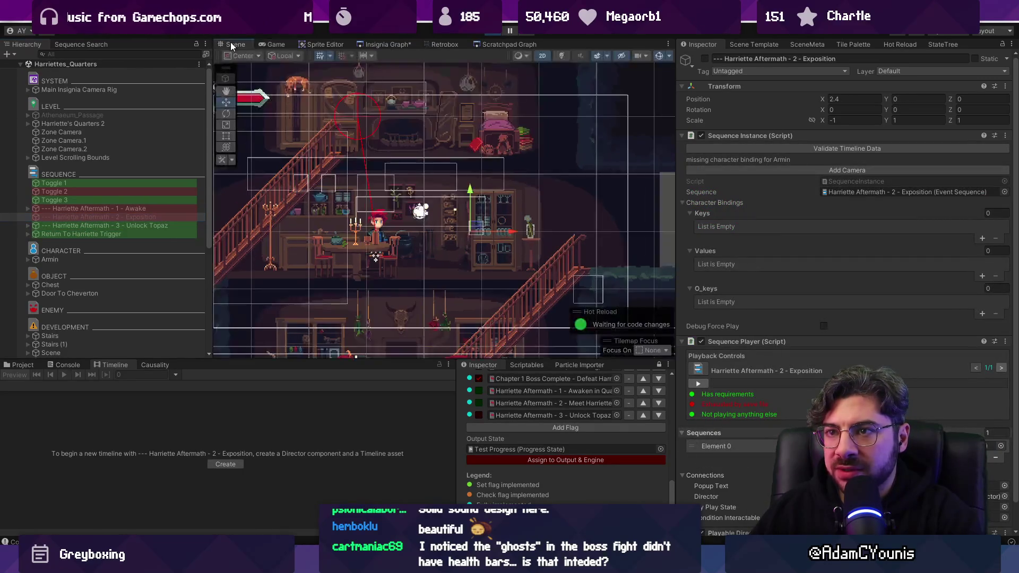
key("f")
left_click(90, 211)
left_click(92, 216)
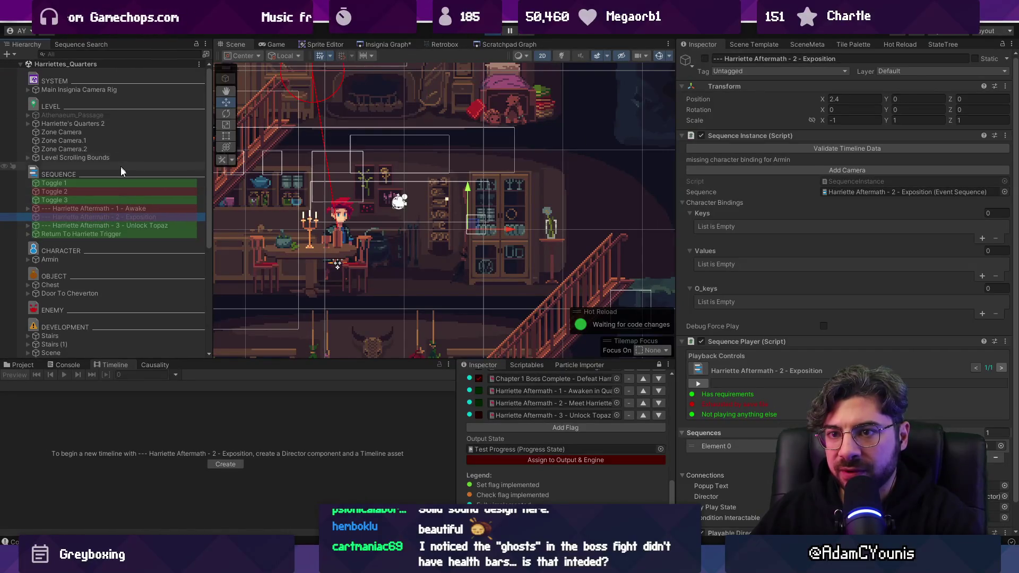
left_click(100, 208)
left_click(43, 217)
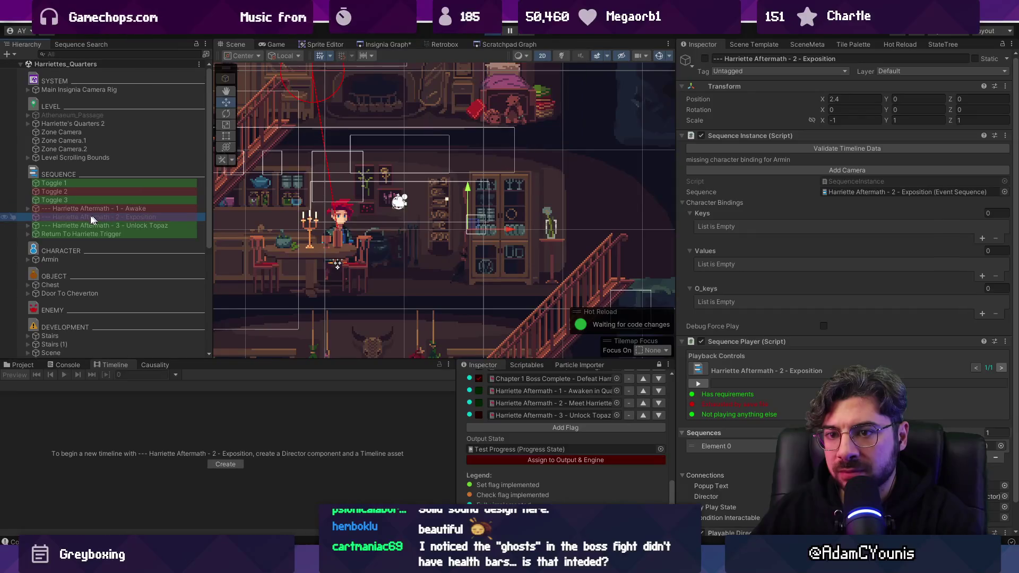
scroll(80, 228, "down", 5)
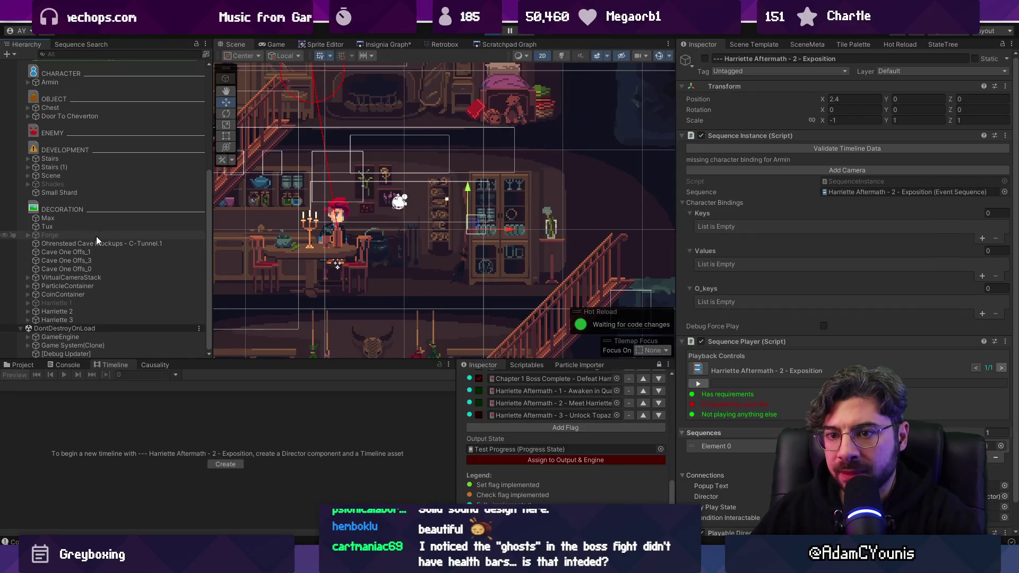
left_click(493, 33)
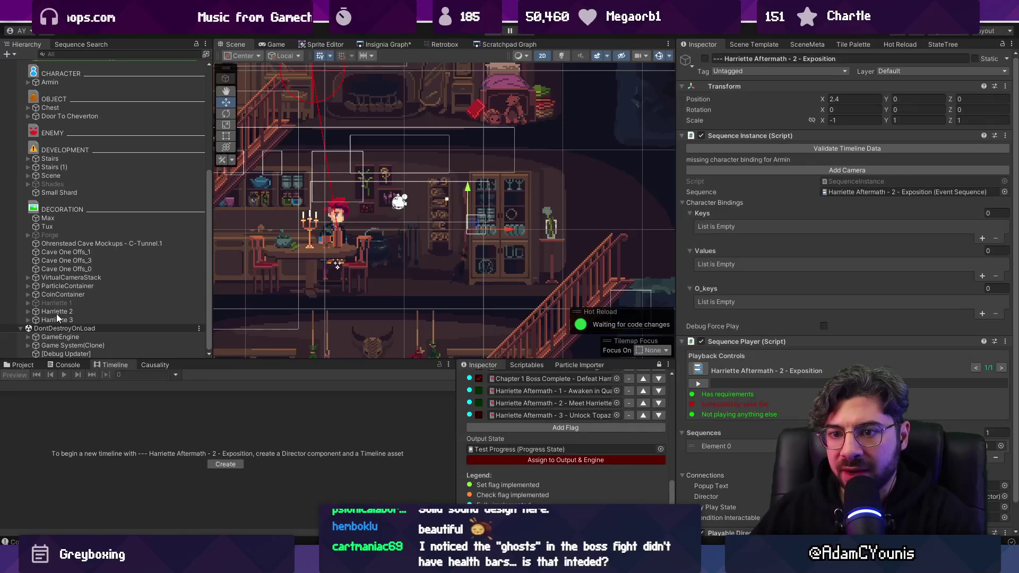
Add Harriette 2, Harriette 1 and Harriette 3 as second alt transforms of Toggles 2, 1 and 3, then replay
scroll(82, 225, "up", 3)
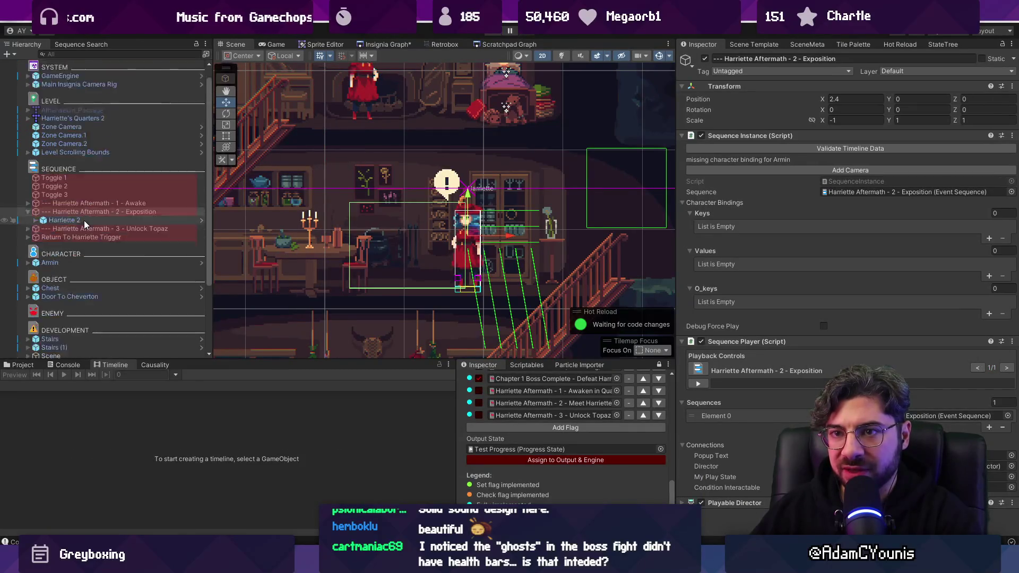
left_click(68, 202)
mouse_move(69, 232)
left_mouse_down()
mouse_move(818, 227)
mouse_move(759, 276)
mouse_move(749, 273)
left_mouse_up()
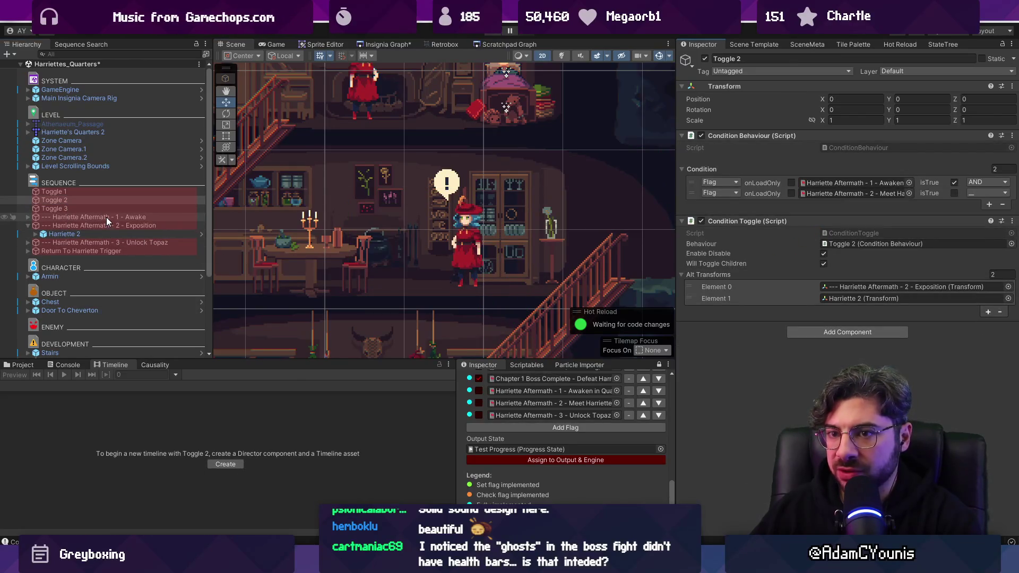
left_click(97, 192)
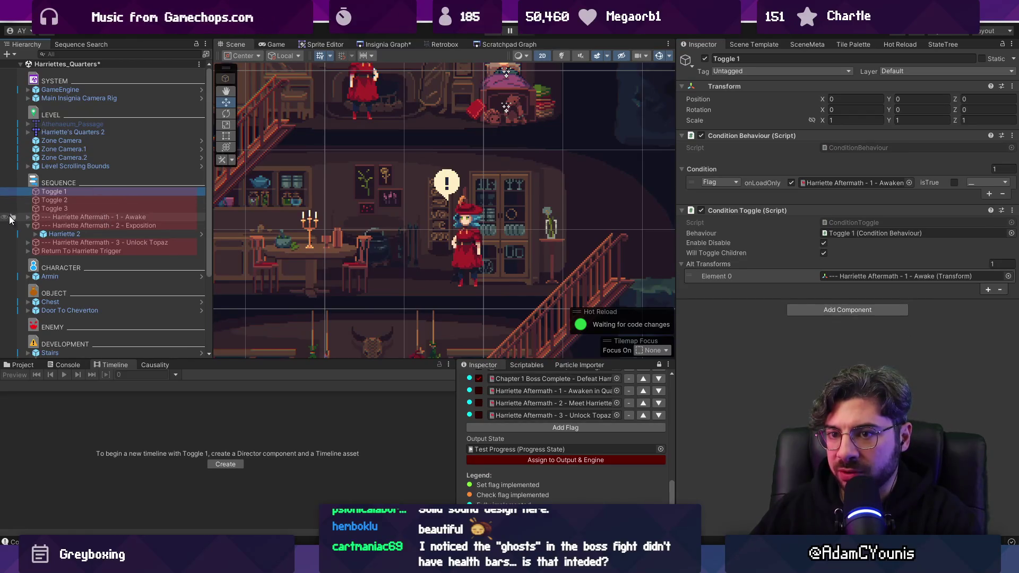
left_click(27, 217)
left_click_drag(57, 225, 761, 268)
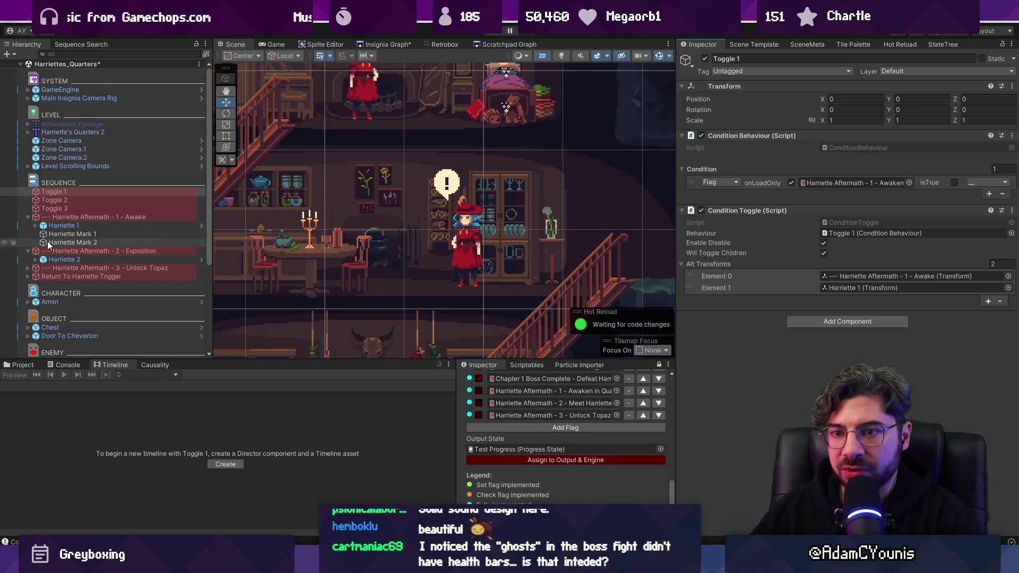
left_click(52, 208)
left_click(28, 269)
mouse_move(59, 277)
left_mouse_down()
mouse_move(753, 273)
mouse_move(727, 269)
left_mouse_up()
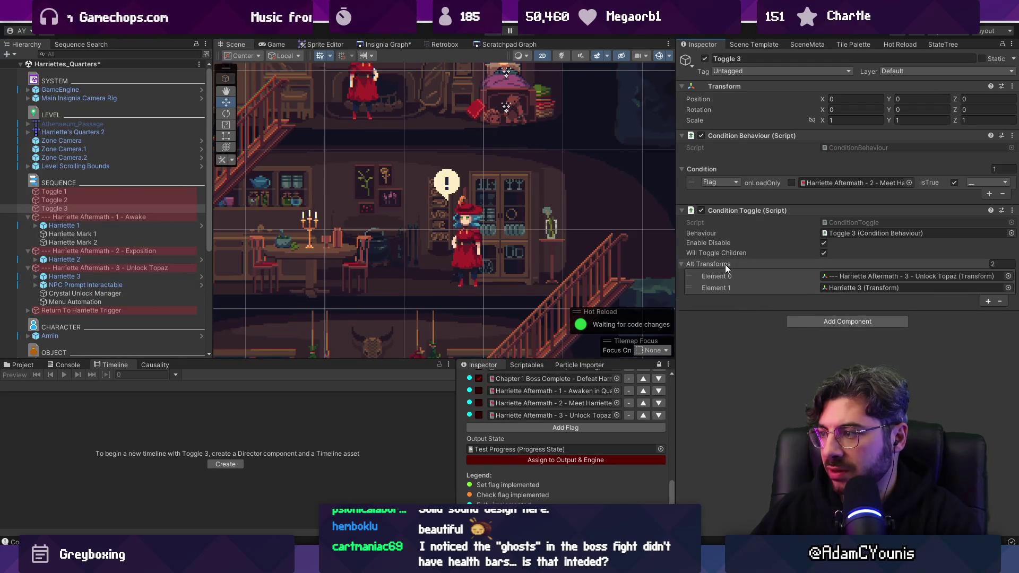
left_click(497, 32)
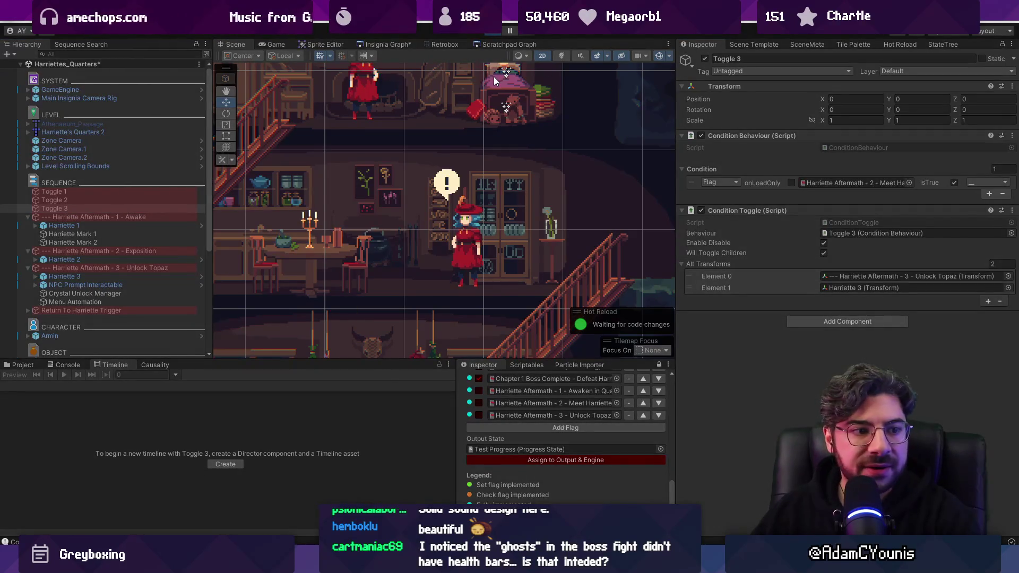
Click through Harriette's and Armin's dialogue lines in the Game view, then stop play mode
left_click(459, 204)
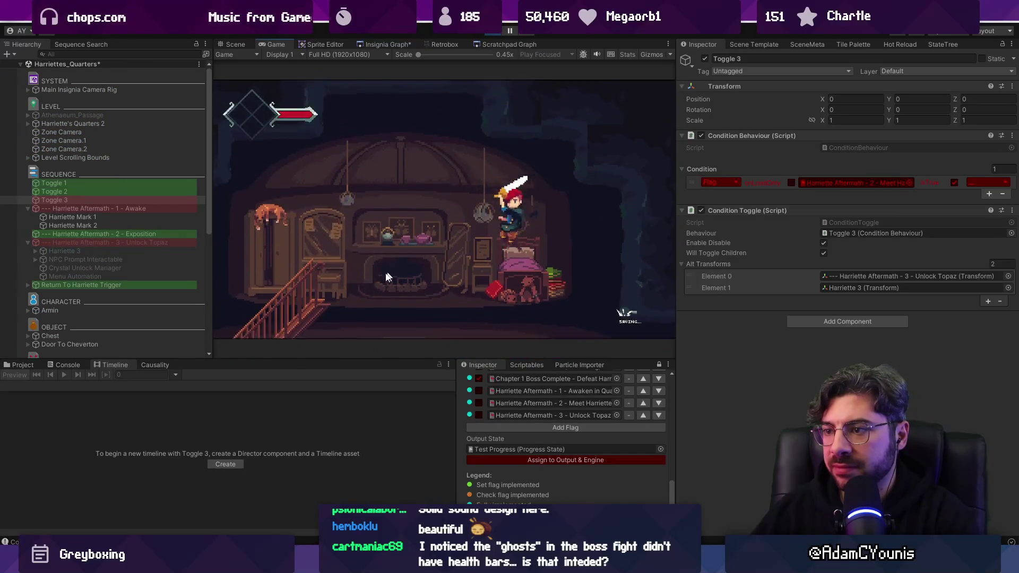
left_click(438, 265)
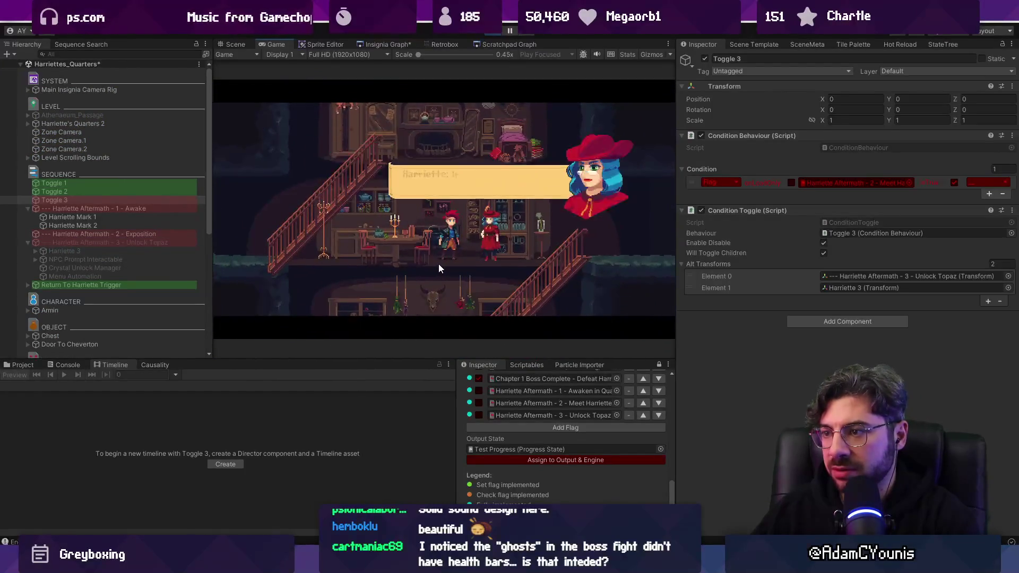
left_click(451, 265)
left_click(473, 251)
left_click(474, 250)
left_click(474, 249)
left_click(474, 250)
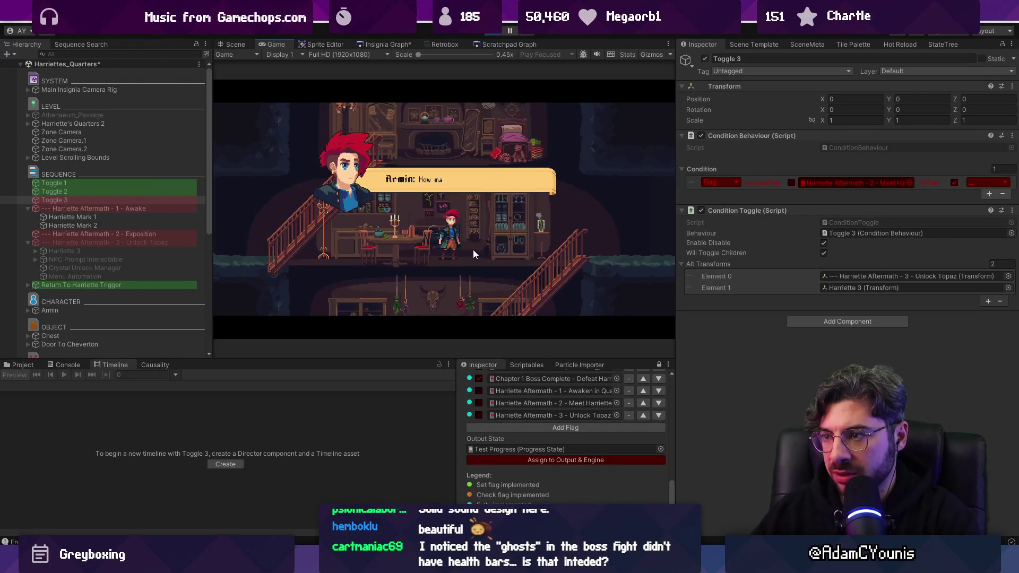
left_click(472, 250)
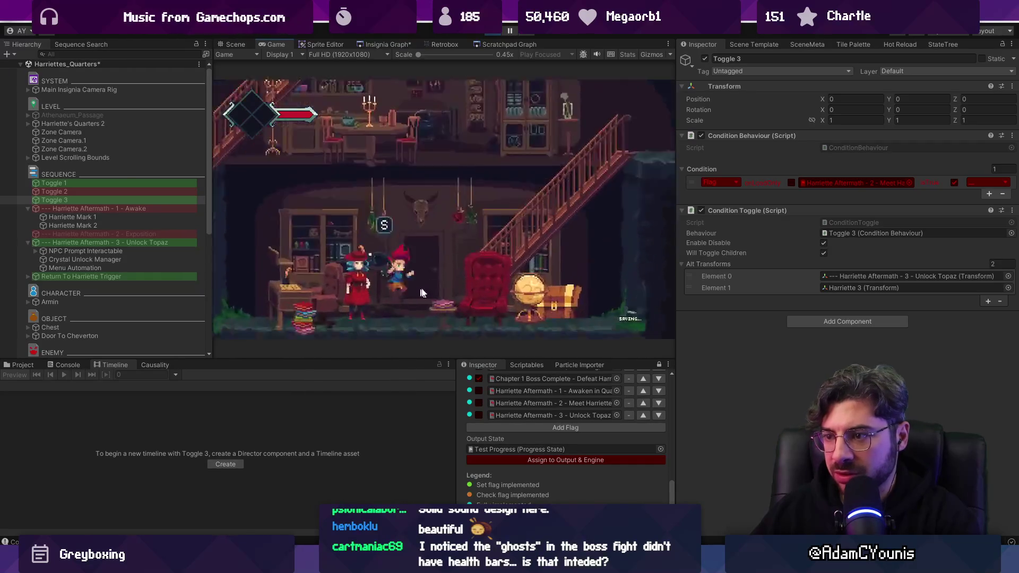
left_click(417, 259)
left_click(418, 257)
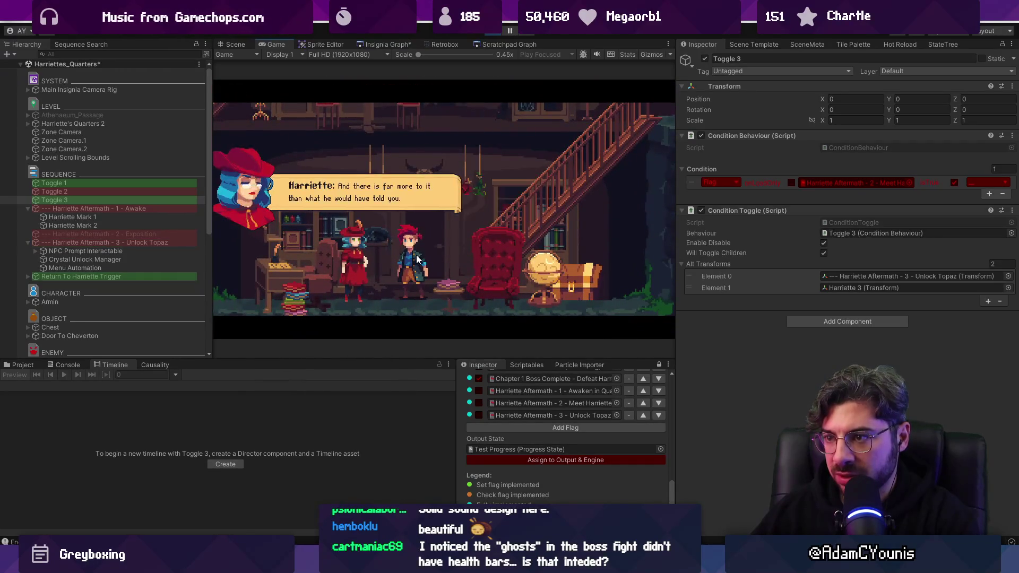
left_click(418, 255)
left_click(419, 253)
left_click(418, 254)
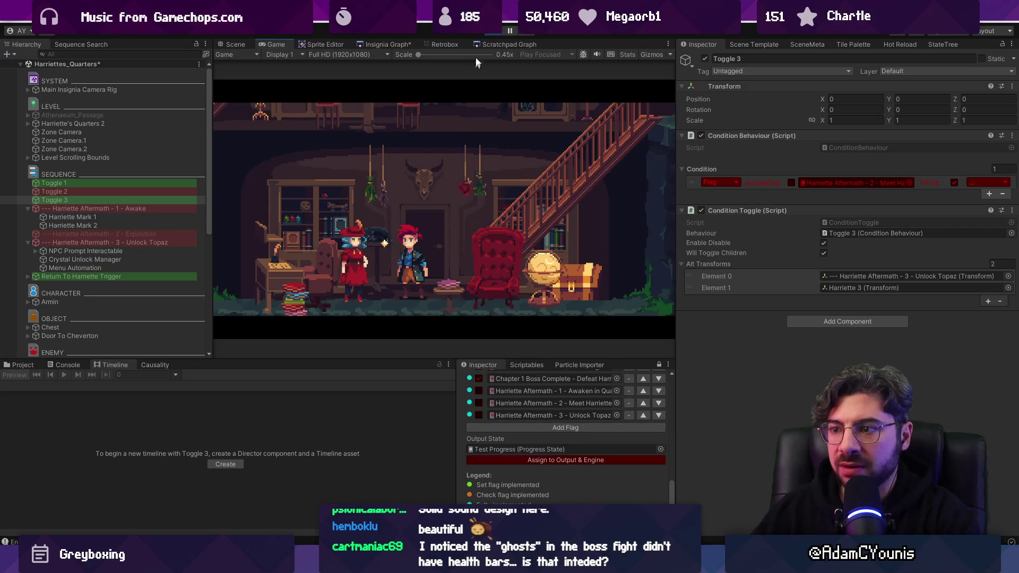
key("ctrl+p")
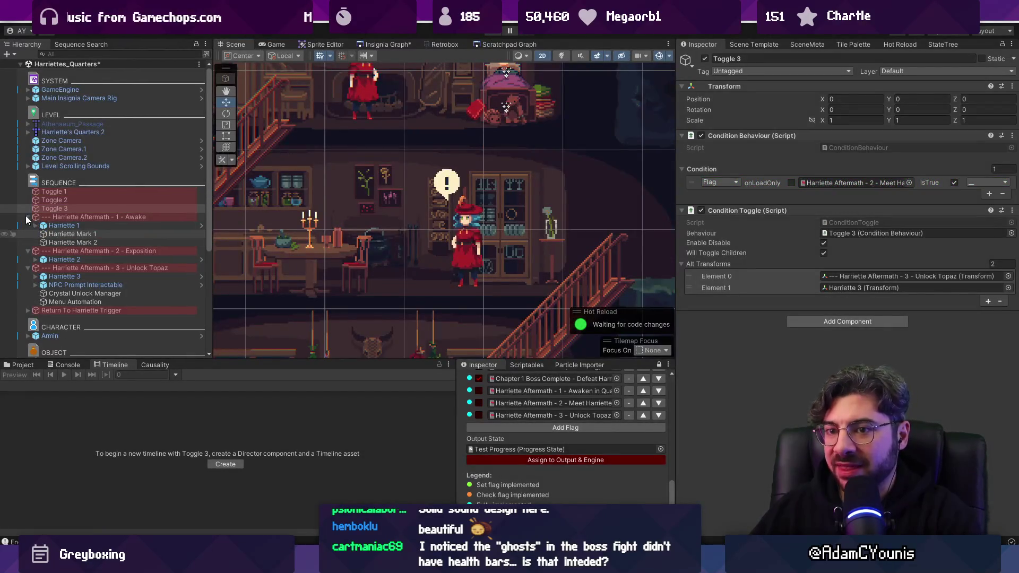
Collapse the Awake, Exposition and Unlock Topaz Harriette Aftermath groups in the Hierarchy
left_click(28, 217)
left_click(28, 225)
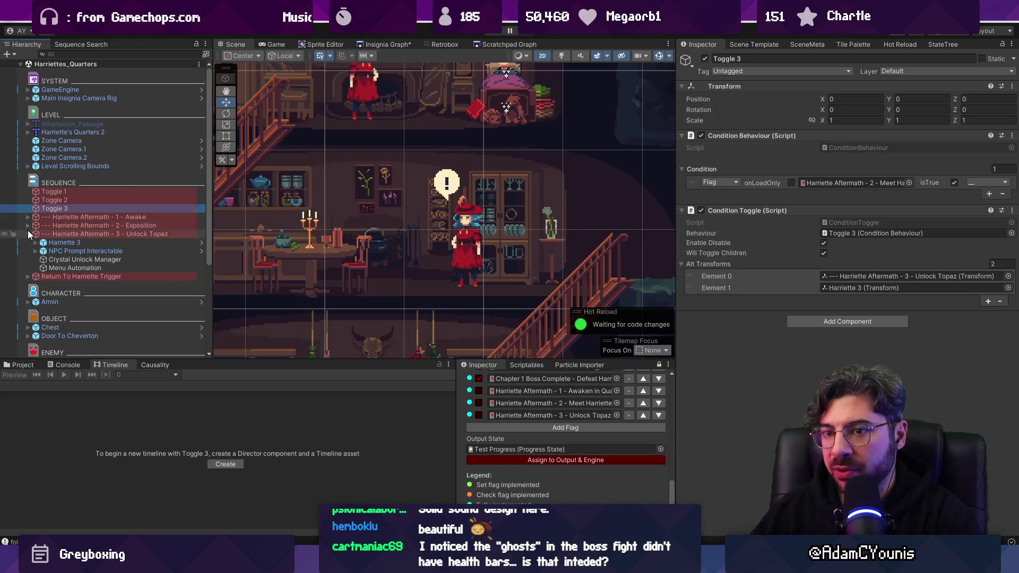
left_click(27, 234)
left_click_drag(530, 360, 530, 295)
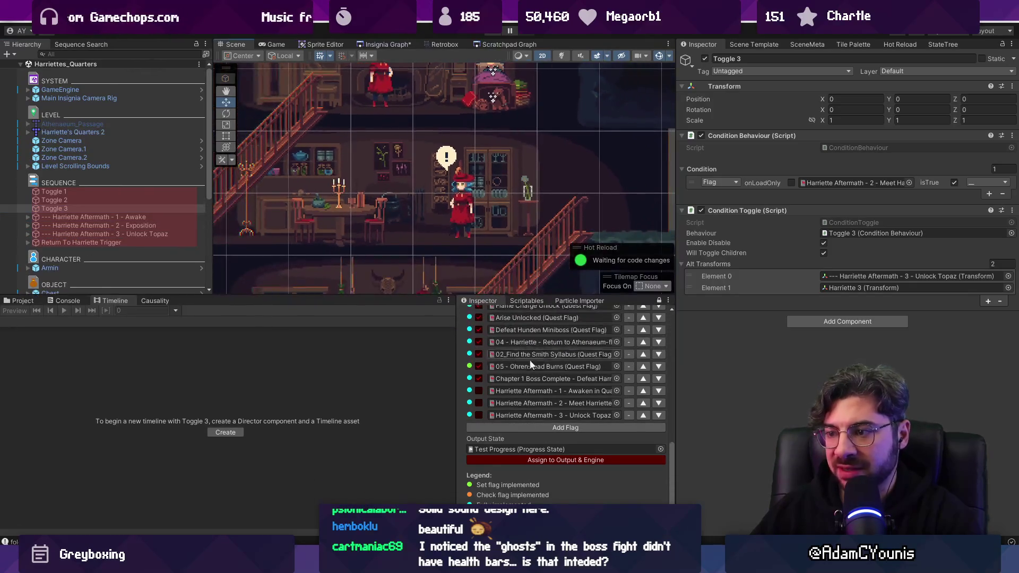
scroll(533, 368, "up", 5)
scroll(533, 368, "up", 3)
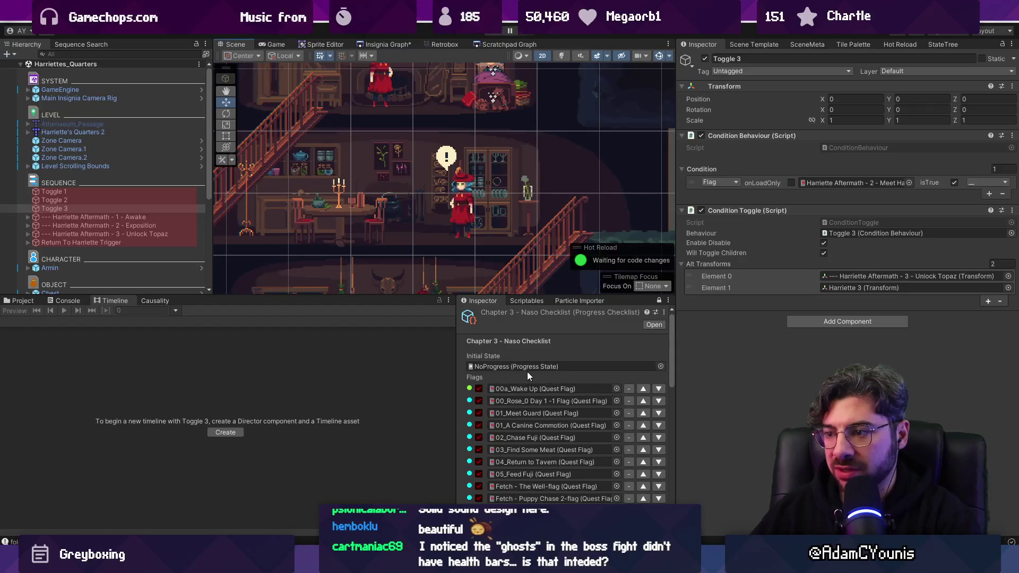
scroll(527, 371, "down", 10)
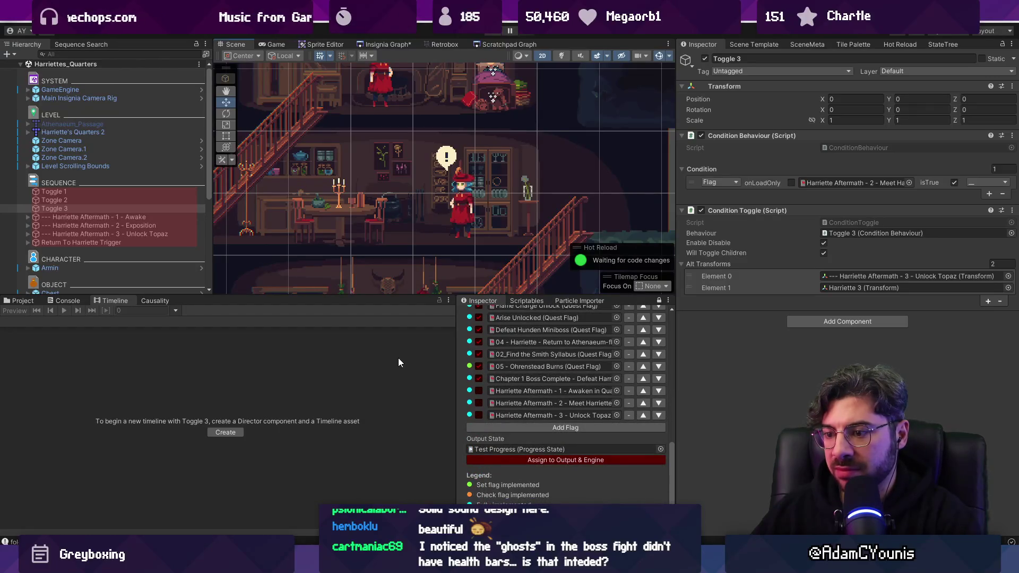
Save the Insignia Graph changes and switch to the Fork git client
key("ctrl+s")
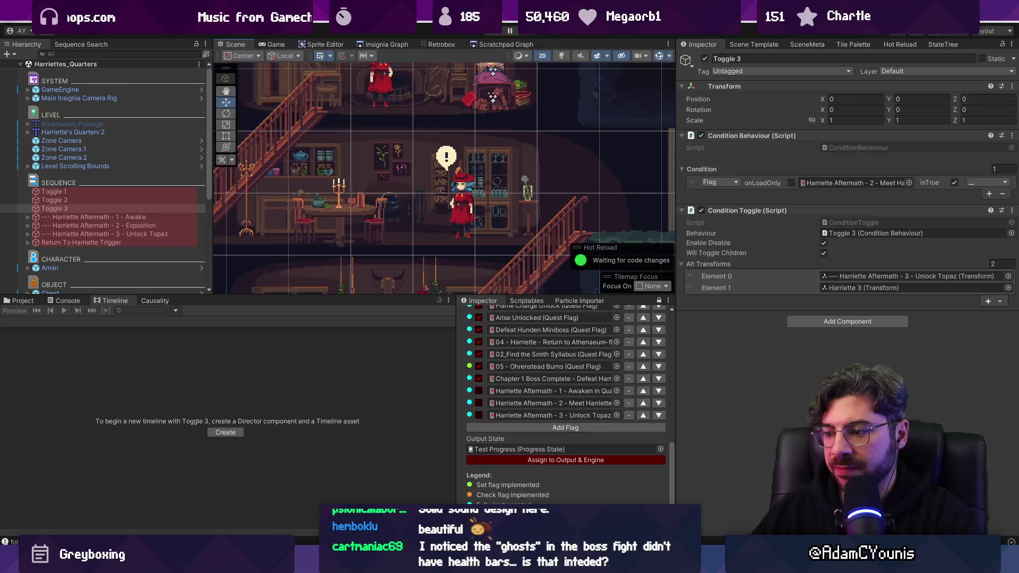
key("alt+Tab")
scroll(335, 192, "down", 15)
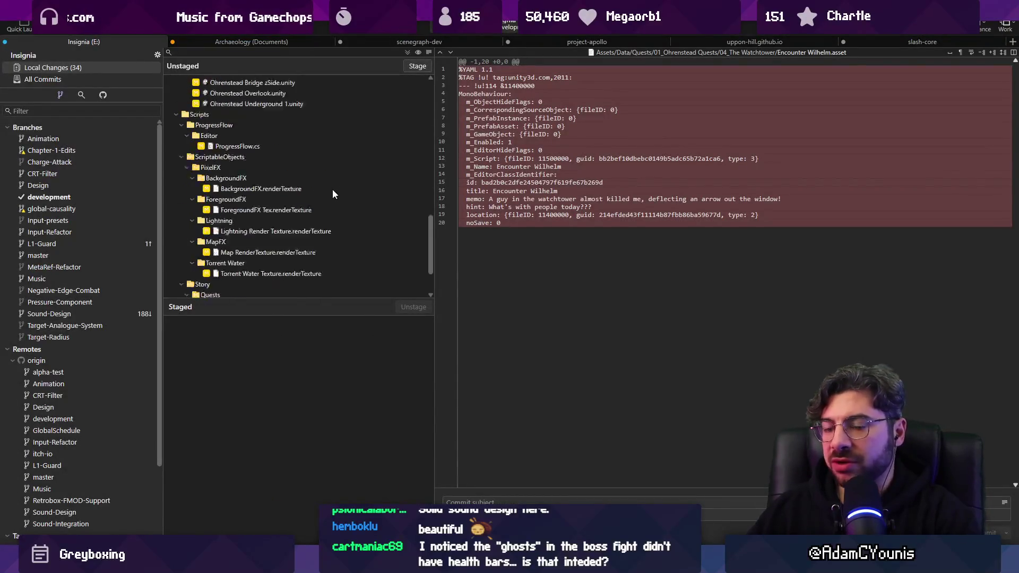
Discard the render texture changes from BackgroundFX through Torrent Water
left_click(271, 126)
left_click(319, 211, "shift")
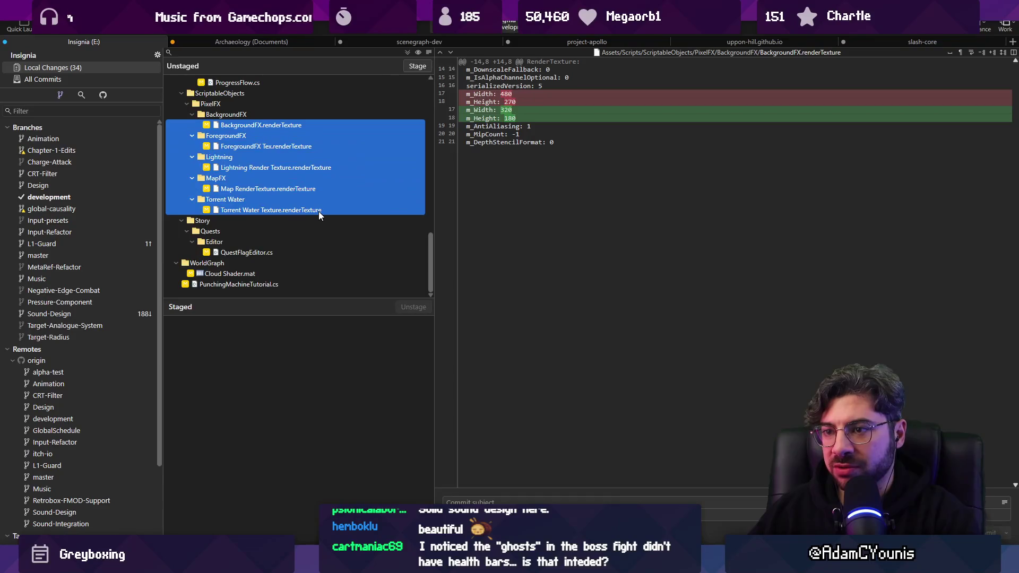
key("Delete")
key("Return")
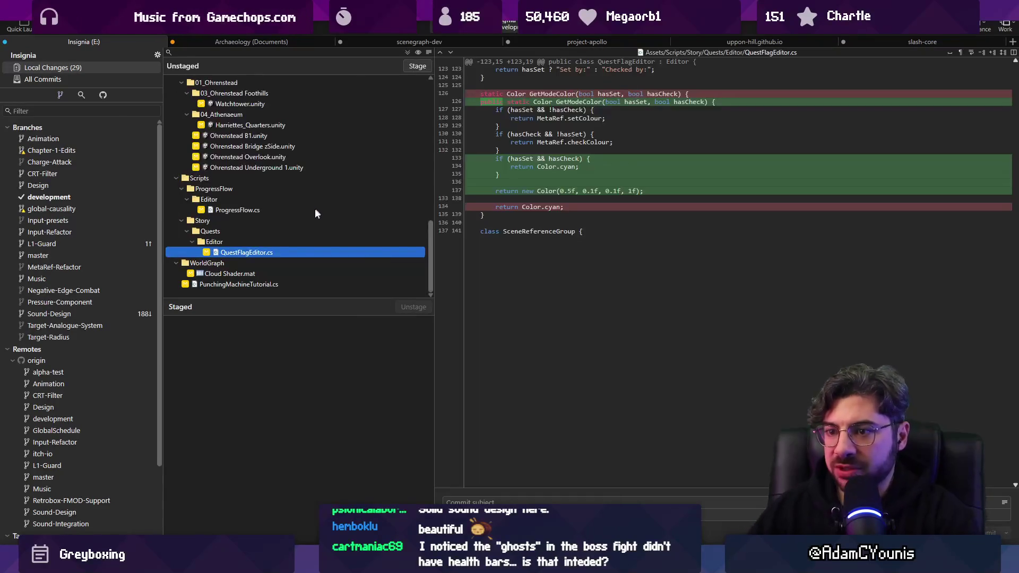
scroll(299, 230, "up", 7)
scroll(288, 231, "up", 5)
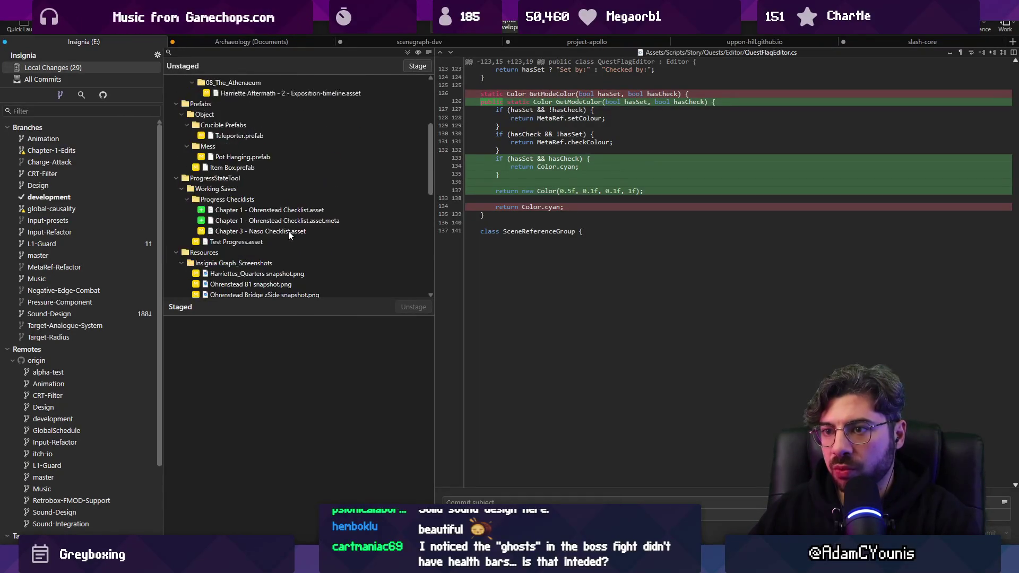
scroll(298, 208, "down", 8)
scroll(298, 211, "down", 4)
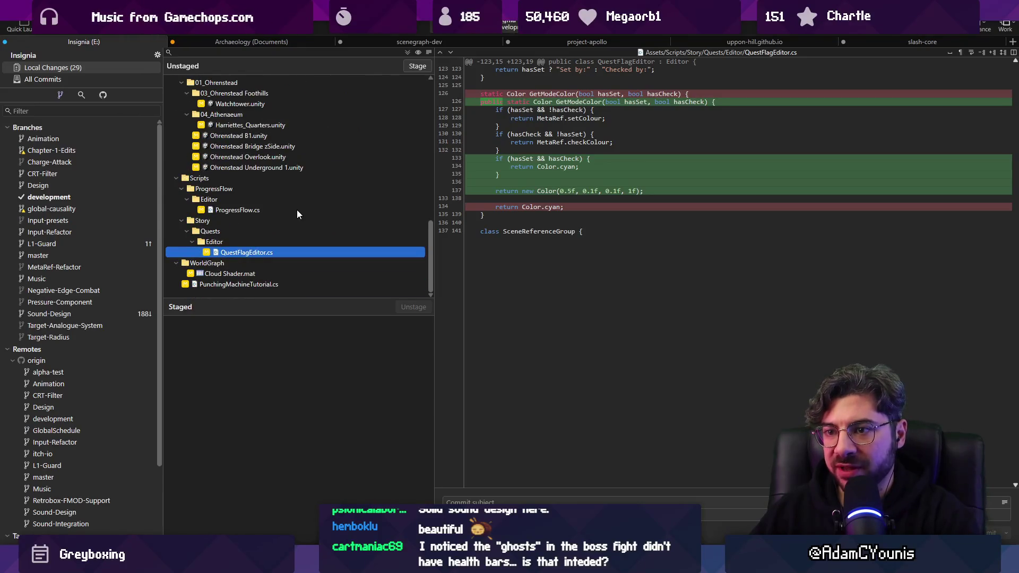
Discard the Cloud Shader.mat changes and stage all remaining changed files
left_click(259, 274)
key("Delete")
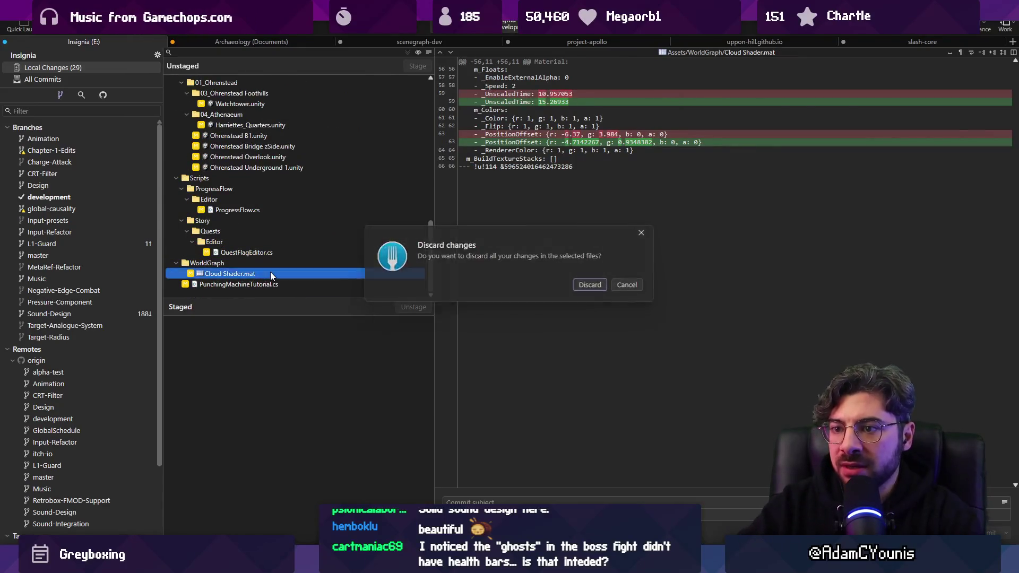
key("Return")
scroll(282, 279, "up", 10)
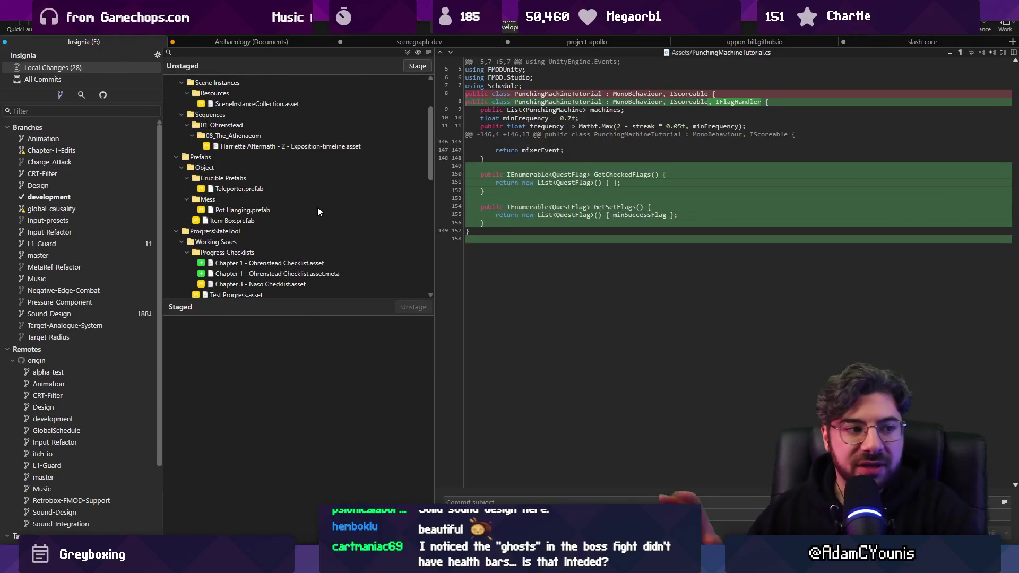
scroll(303, 208, "up", 3)
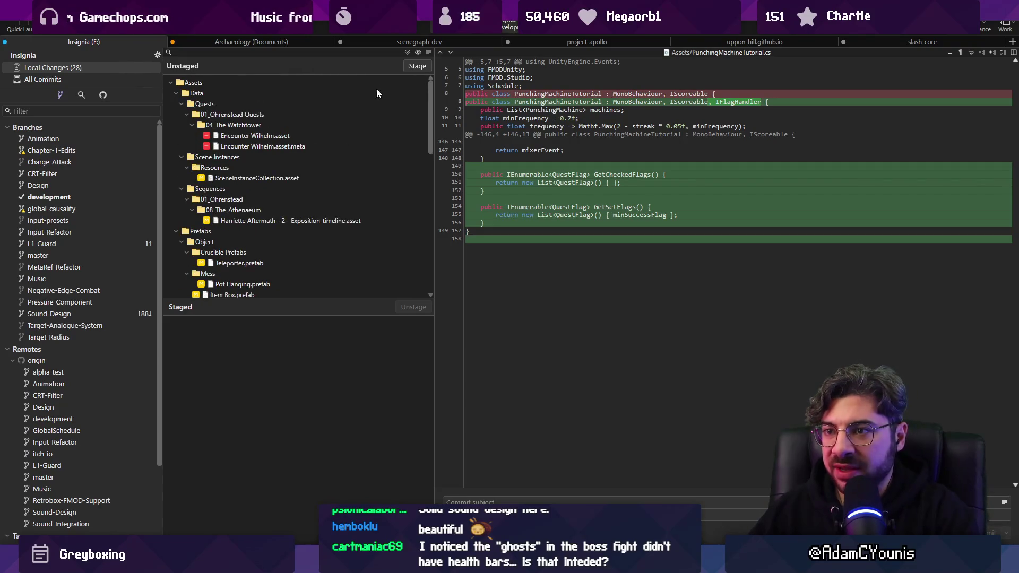
left_click(408, 54)
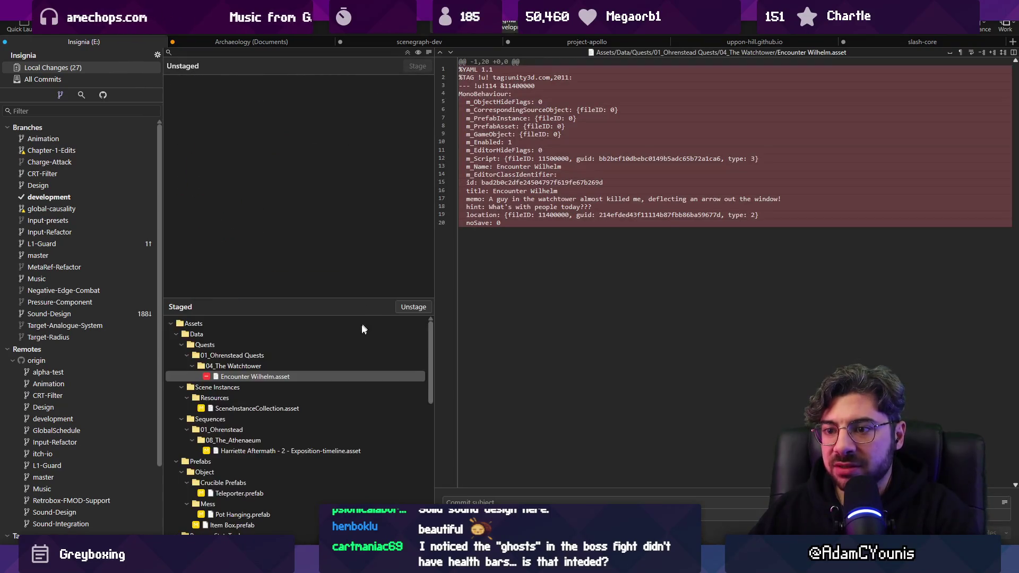
Review the 27 staged files in Fork, then return to Unity Editor showing the Chapter 3 - Naso Checklist
scroll(362, 367, "down", 6)
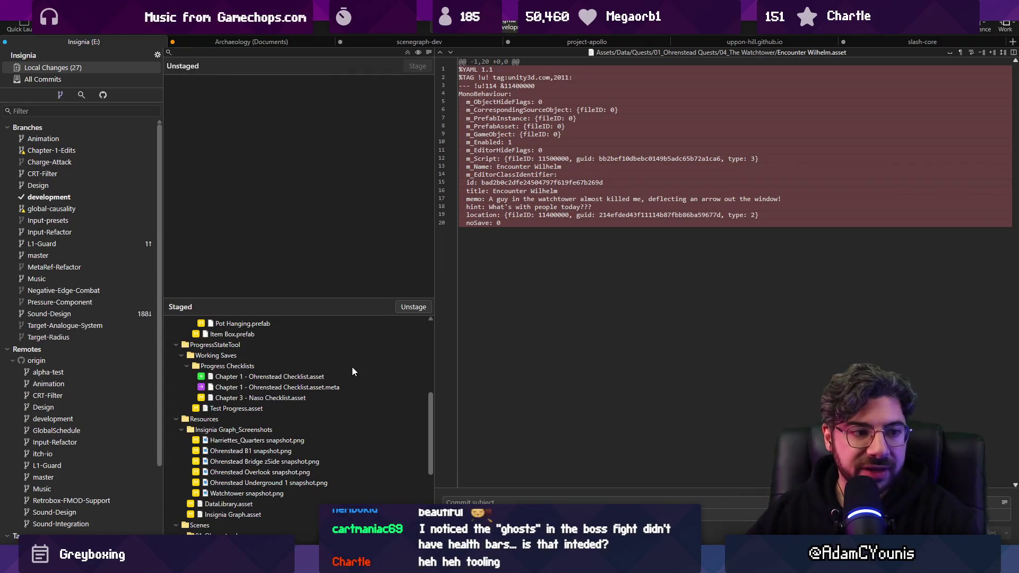
scroll(350, 366, "down", 6)
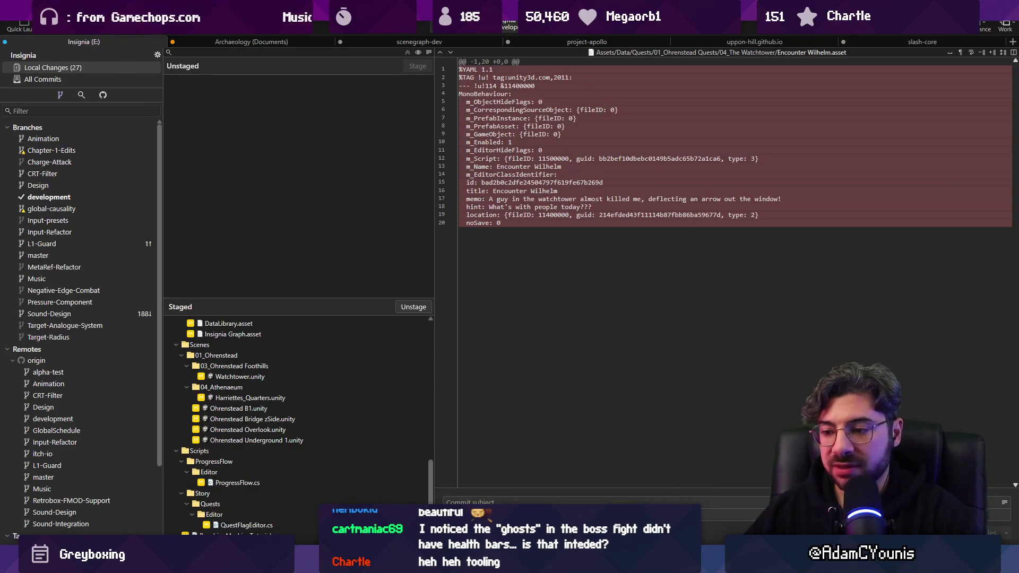
key("alt+Tab")
scroll(501, 370, "up", 5)
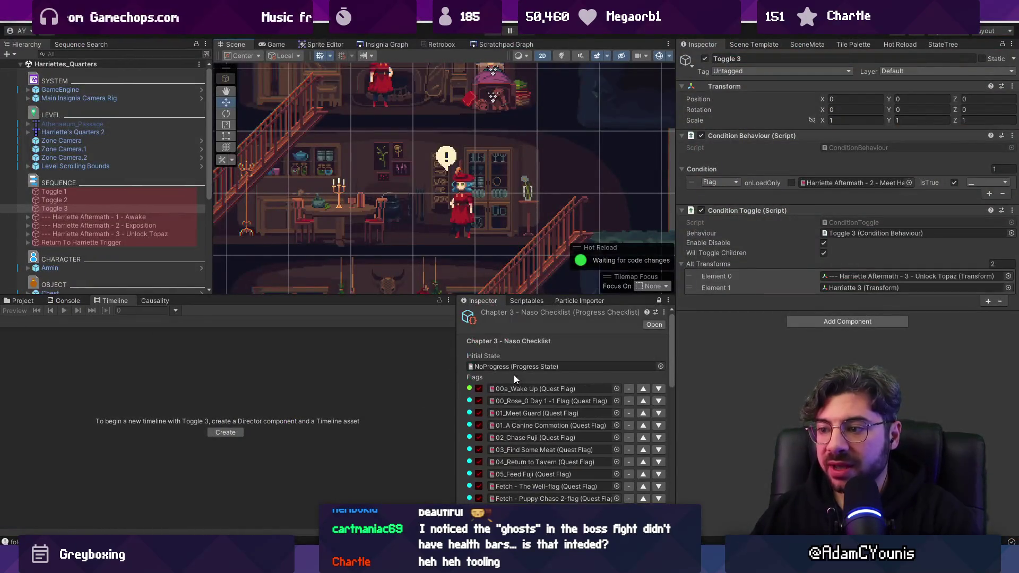
Scroll through the Chapter 3 - Naso Checklist flags and drag the splitter to enlarge the Scene view
left_click_drag(361, 302, 372, 103)
scroll(535, 202, "down", 10)
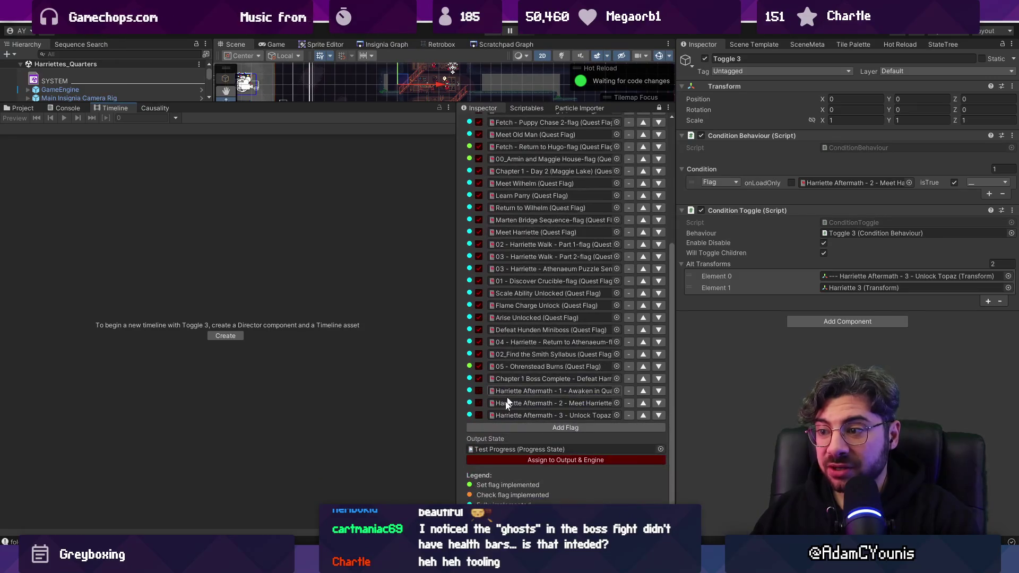
scroll(560, 224, "up", 5)
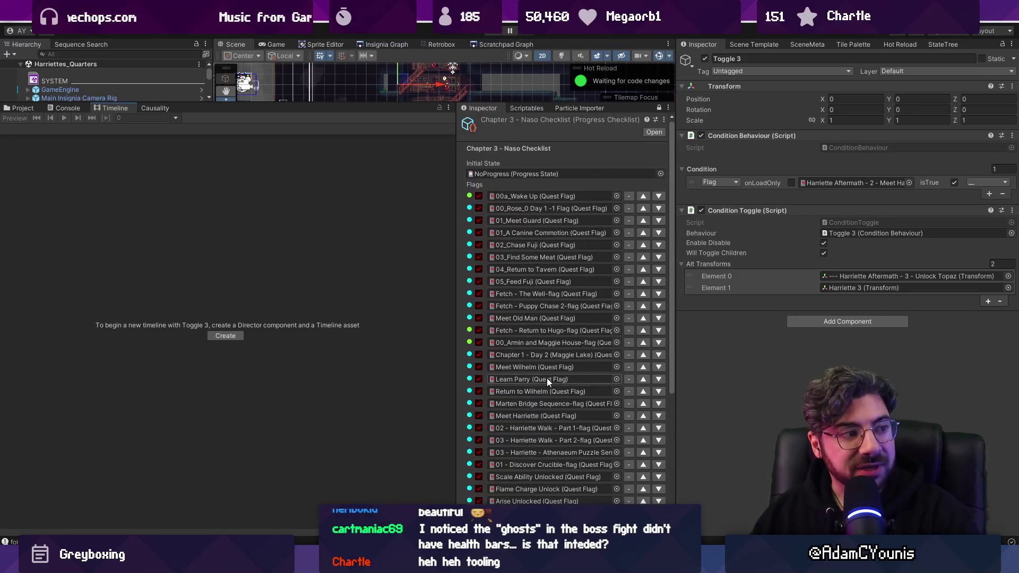
scroll(473, 275, "down", 5)
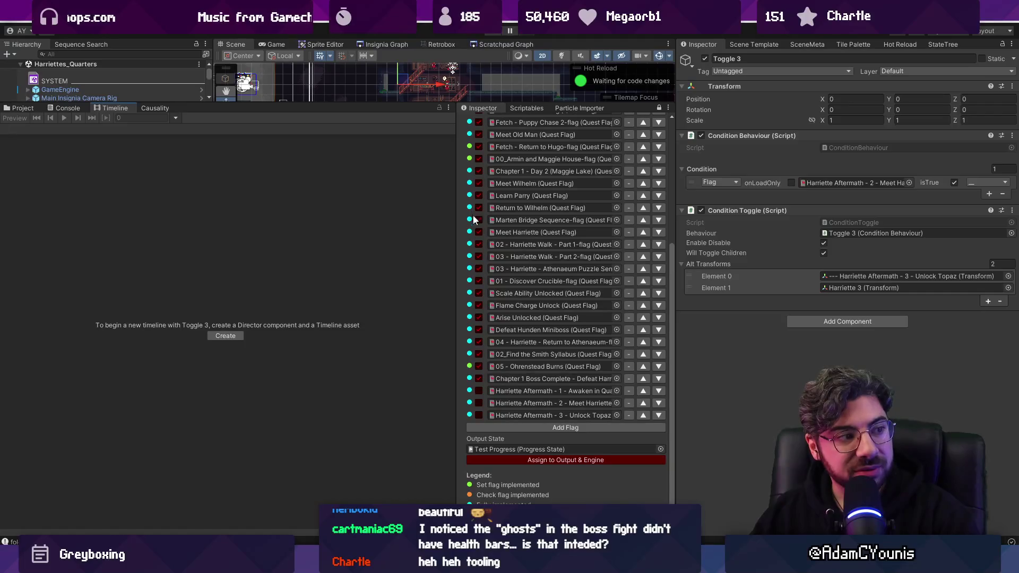
scroll(479, 324, "up", 5)
mouse_move(351, 101)
left_mouse_down()
mouse_move(382, 184)
mouse_move(434, 439)
left_mouse_up()
Bring the Fork git client back to the front
mouse_move(368, 564)
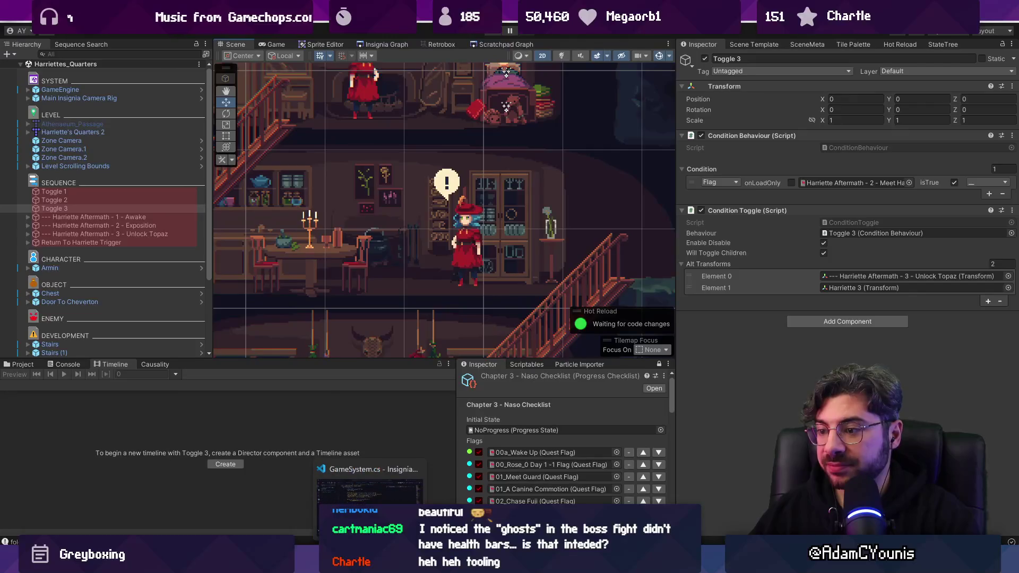
mouse_move(533, 564)
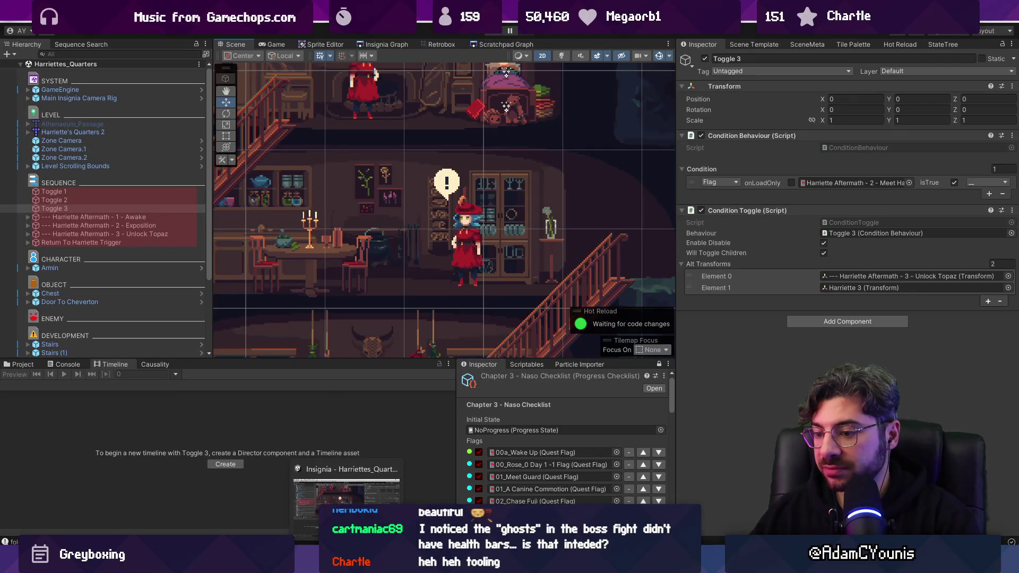
left_click(370, 563)
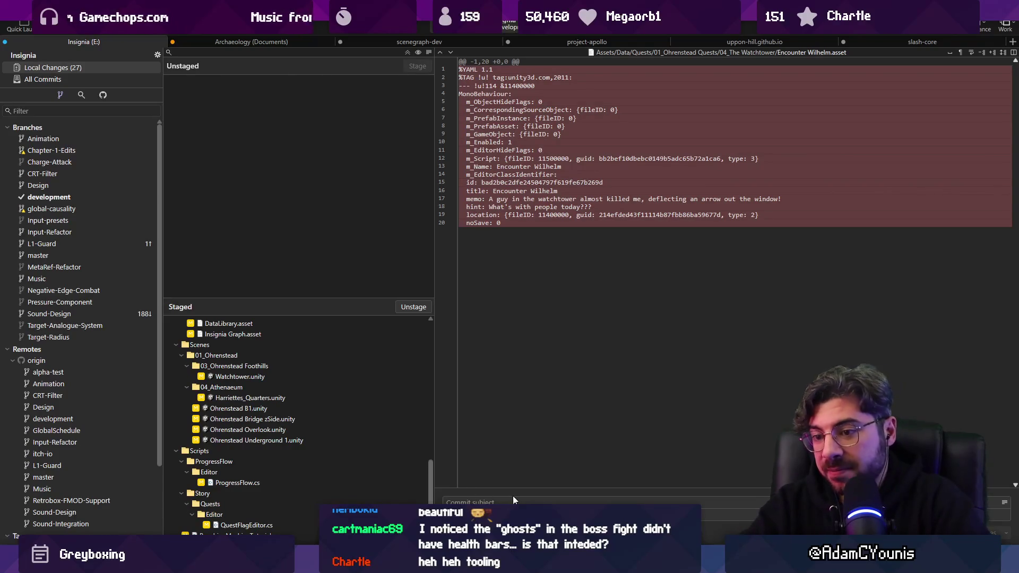
Commit the staged changes with subject 'Undates PC', push development to origin/development, and return to Unity
type("Und")
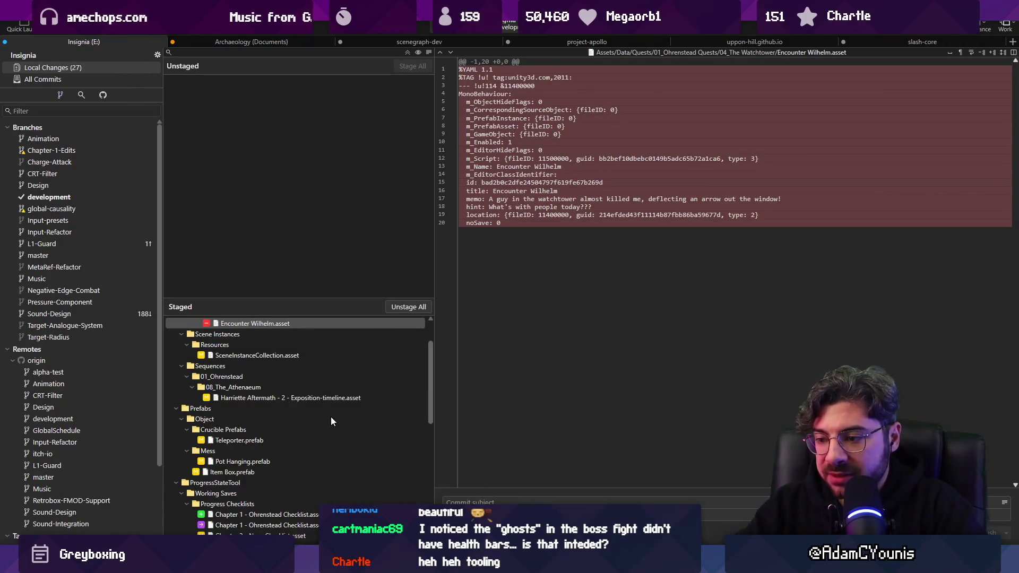
type("ates Progress flow to match")
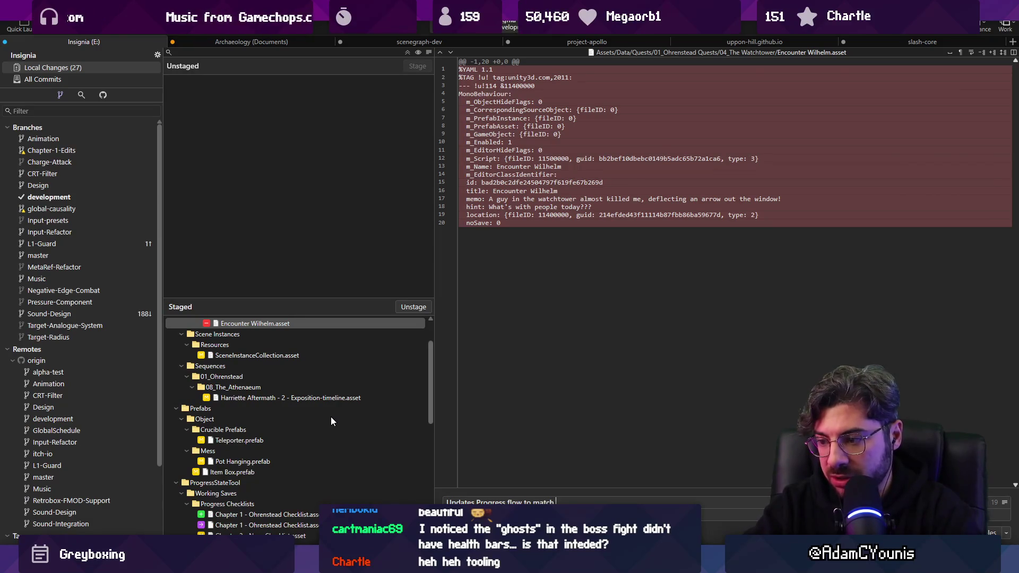
type("C")
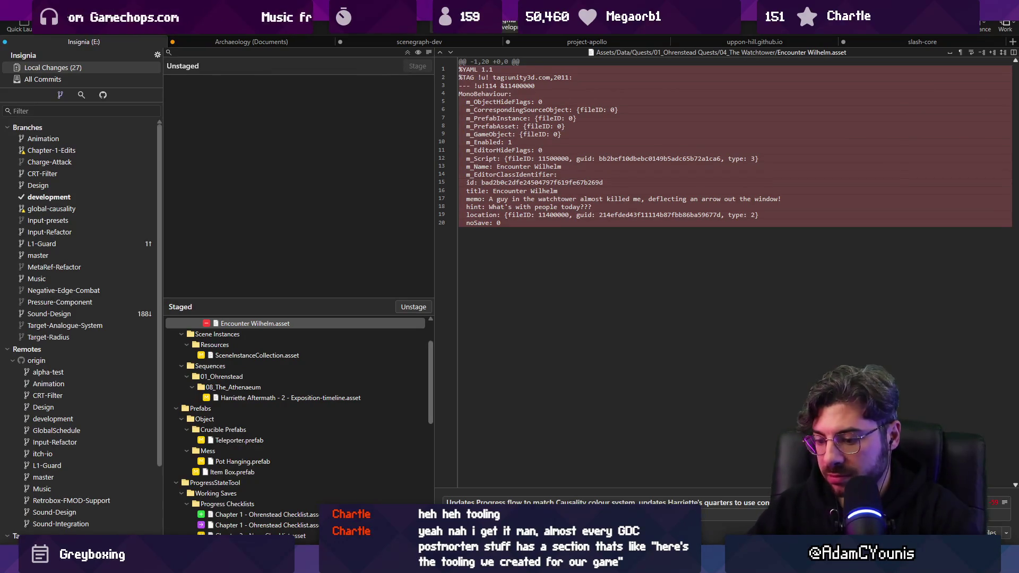
key("ctrl+Return")
key("ctrl+shift+p")
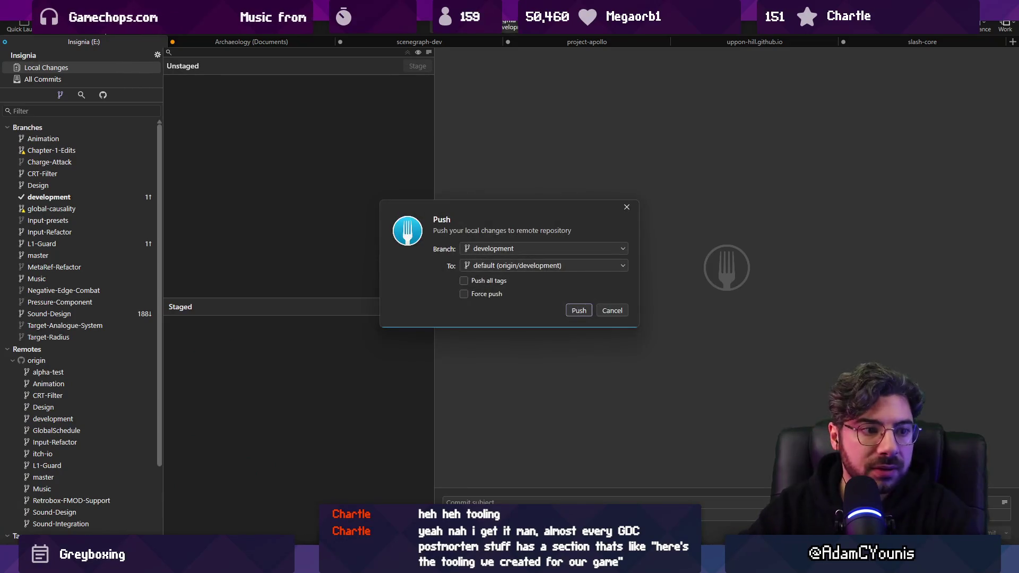
key("Return")
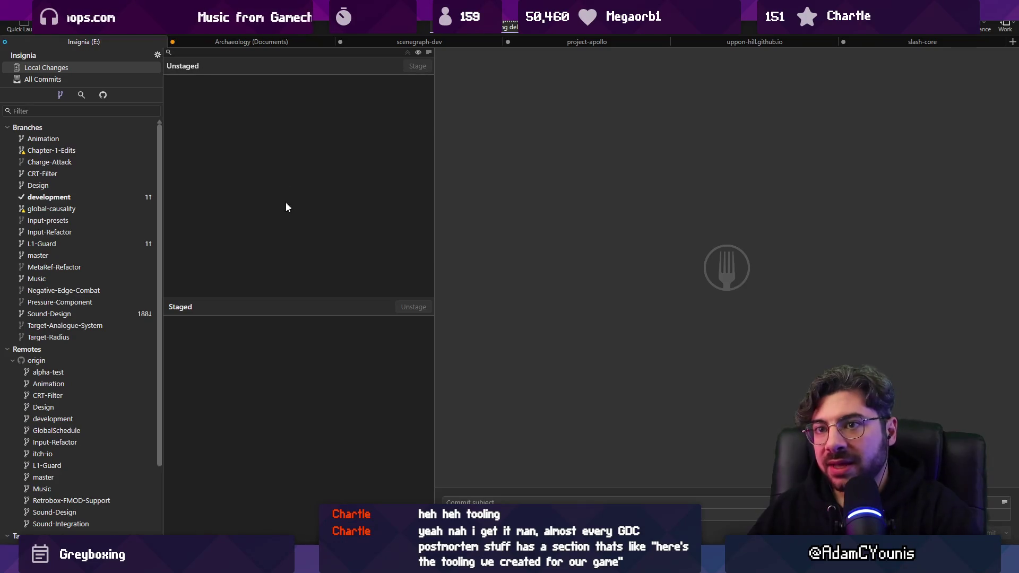
key("alt+Tab")
scroll(453, 282, "down", 3)
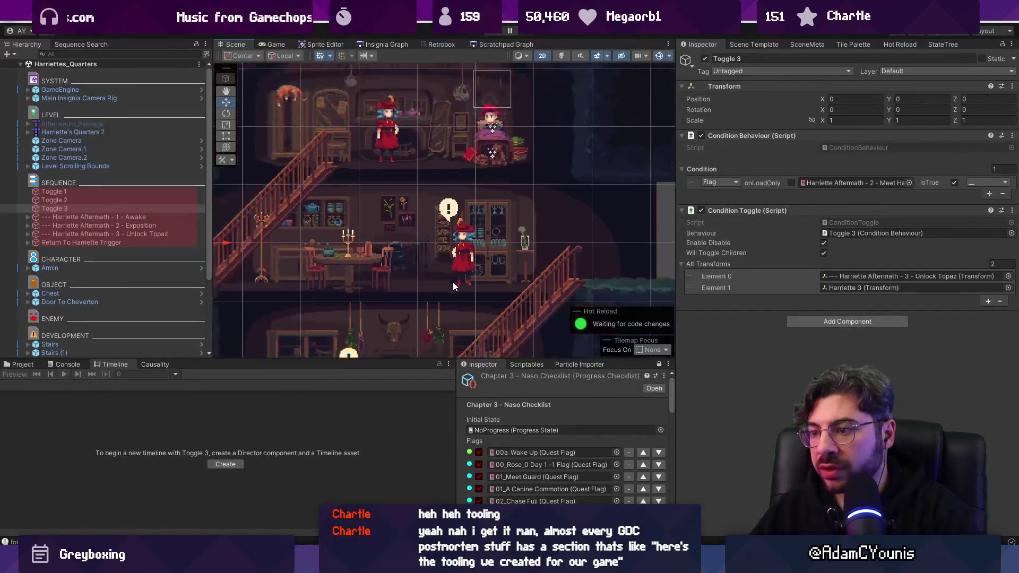
Switch to the Move tool and give the Scene view more height
scroll(475, 231, "up", 2)
key("w")
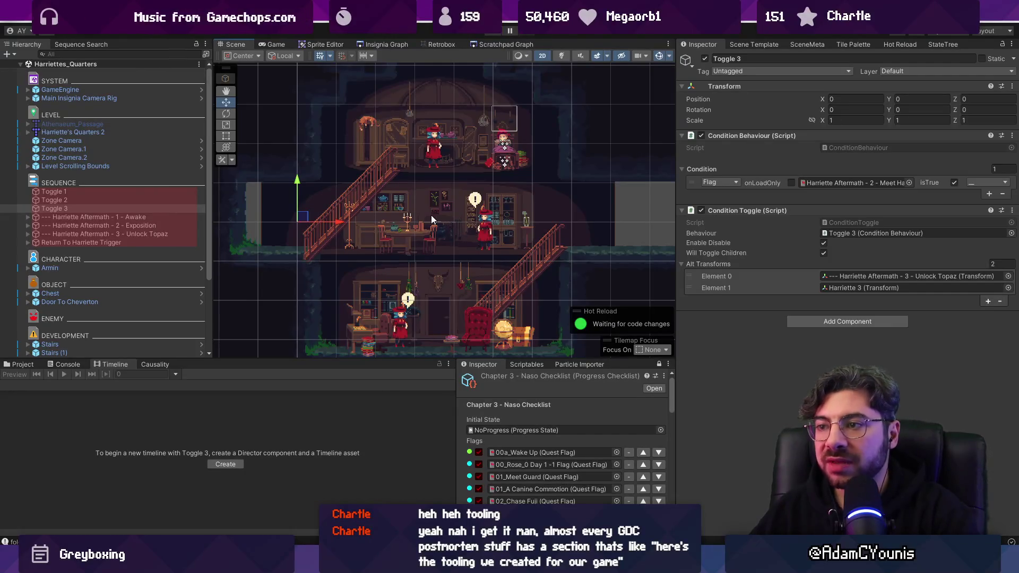
scroll(431, 215, "up", 2)
left_click_drag(389, 358, 386, 328)
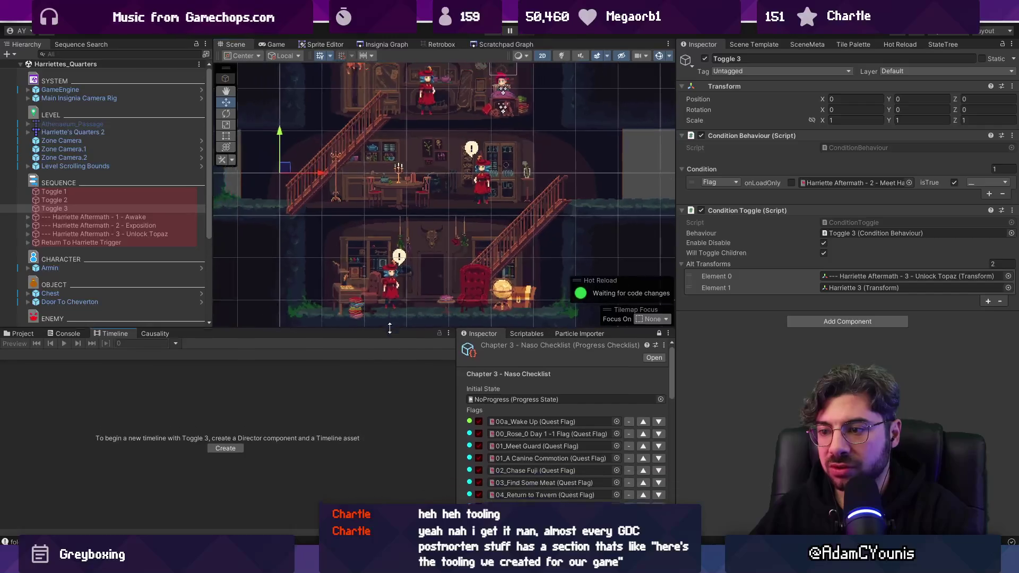
scroll(374, 225, "down", 2)
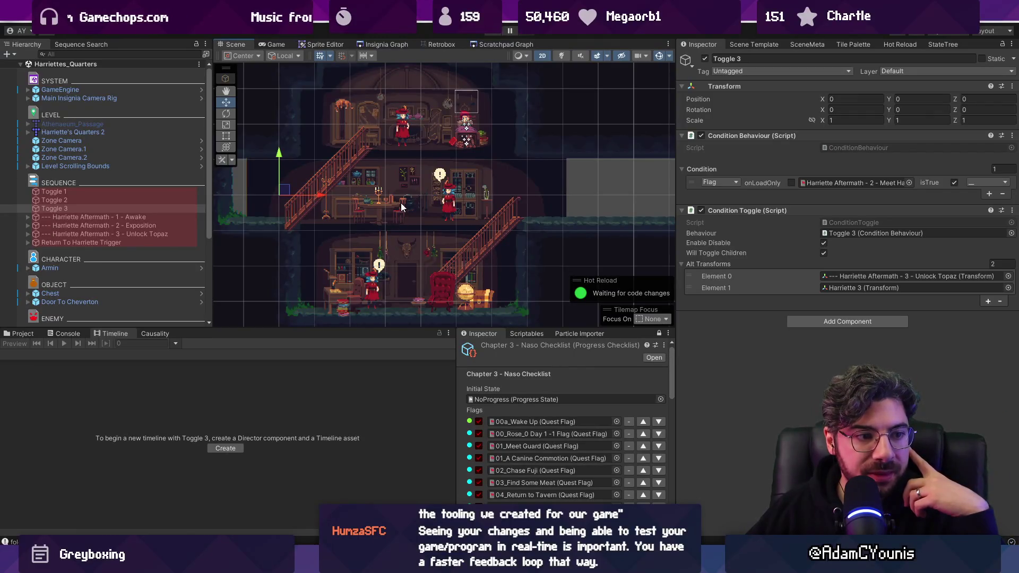
Review quest-flag references in an enlarged Causality panel, then switch to the Project browser
scroll(404, 189, "down", 1)
left_click(151, 340)
left_click_drag(159, 328, 159, 258)
scroll(498, 414, "down", 5)
scroll(500, 406, "up", 5)
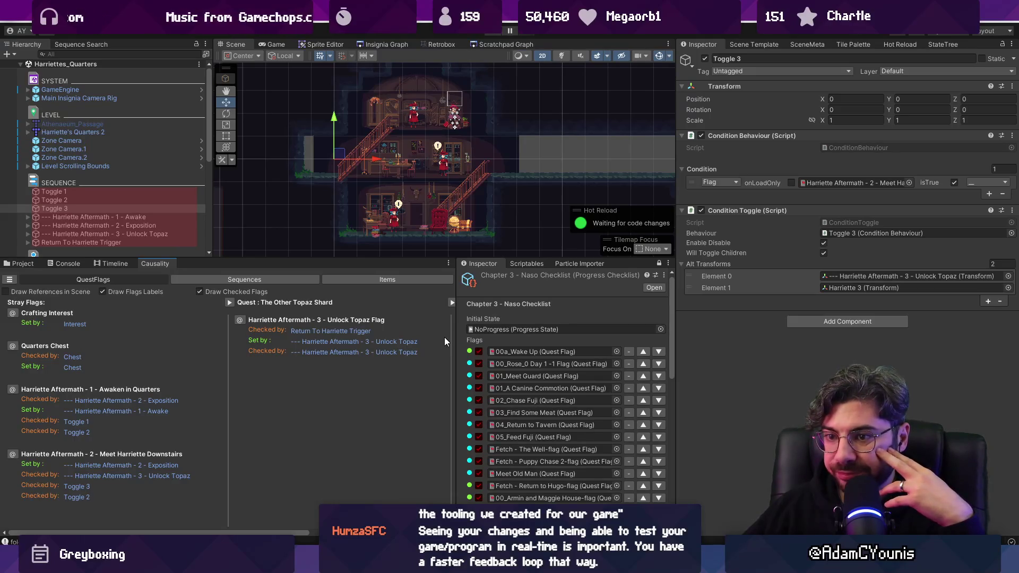
scroll(556, 403, "down", 5)
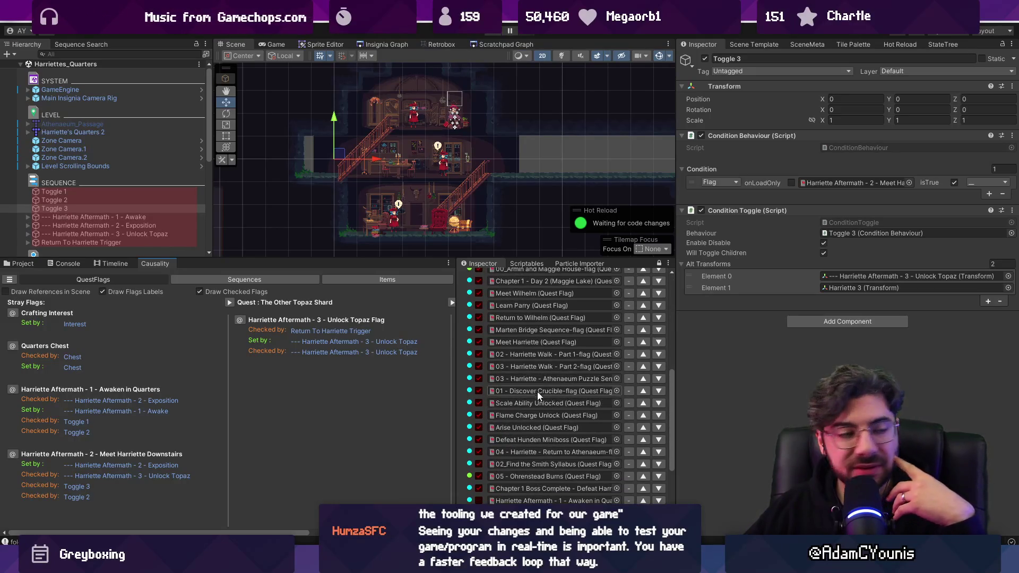
scroll(540, 362, "up", 5)
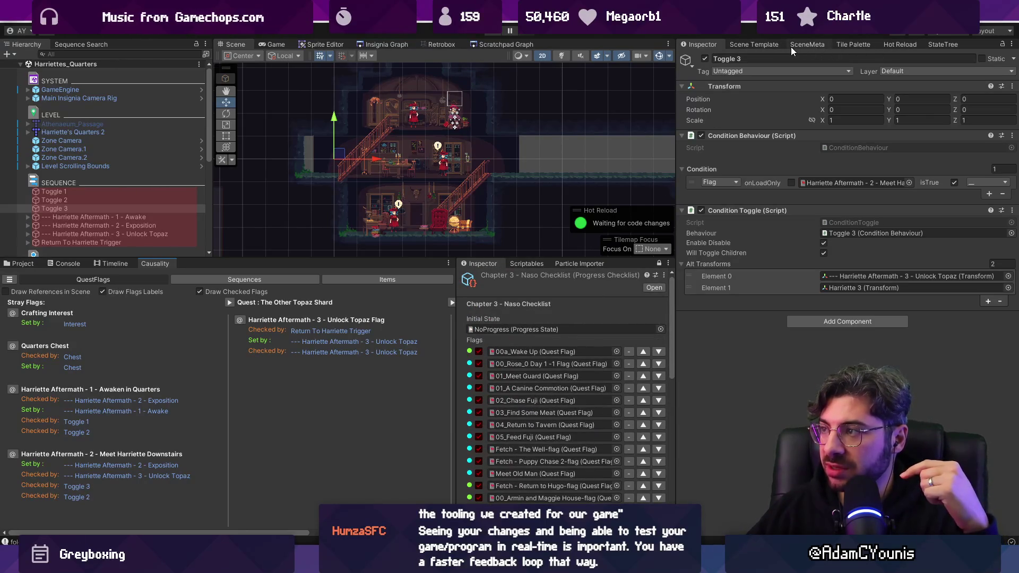
left_click(21, 264)
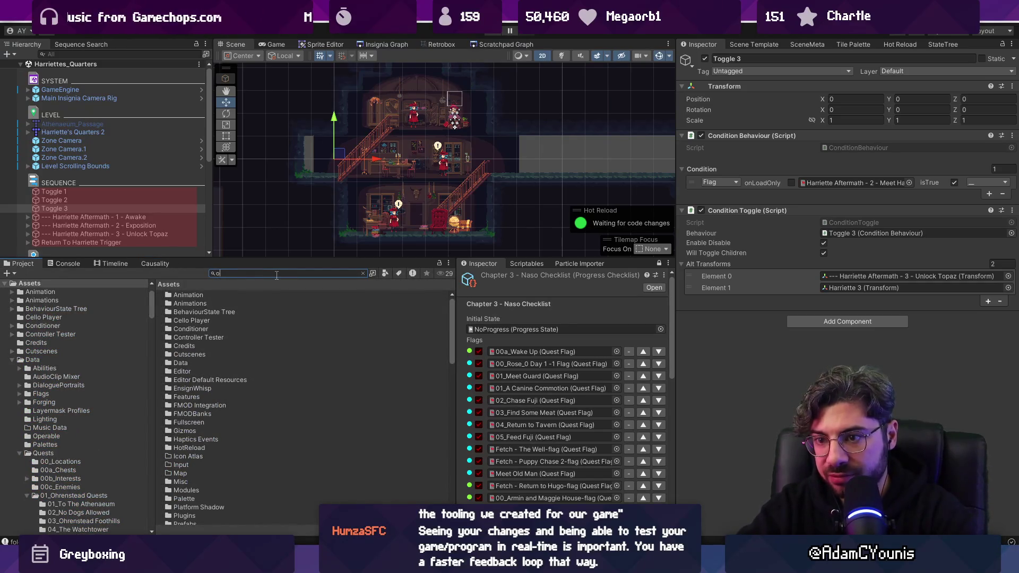
Filter the Project to progress states, inspect '01 - Demo Updates - Charge Unlocked', then select Demo - Part 1
type("roigr")
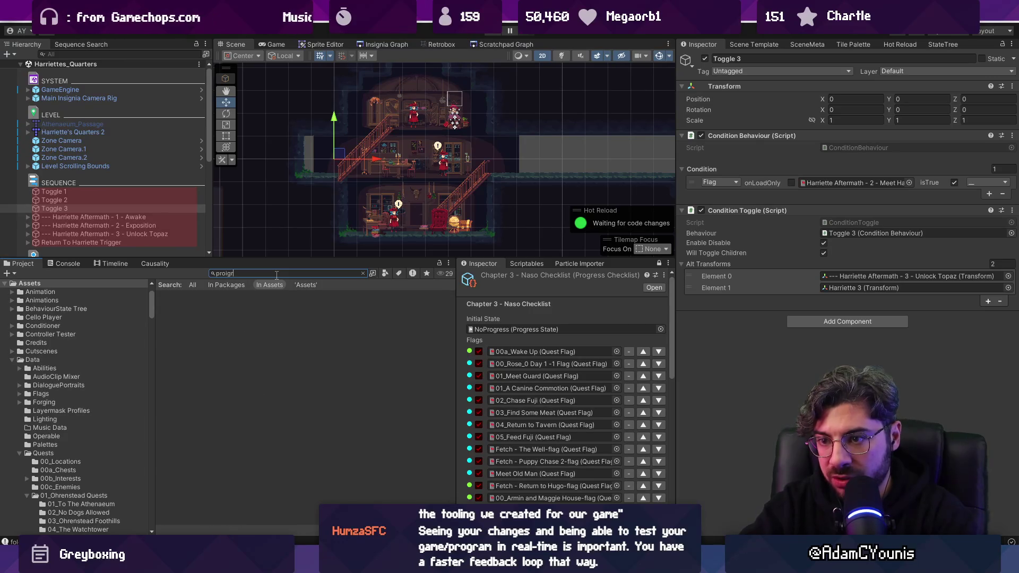
type("st")
type("t:")
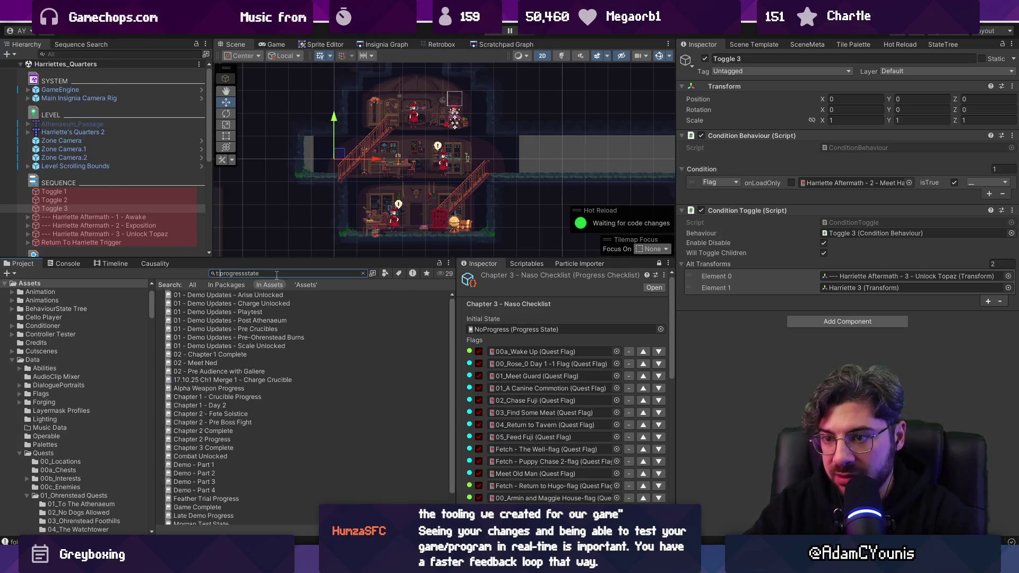
left_click(216, 305)
scroll(820, 255, "down", 10)
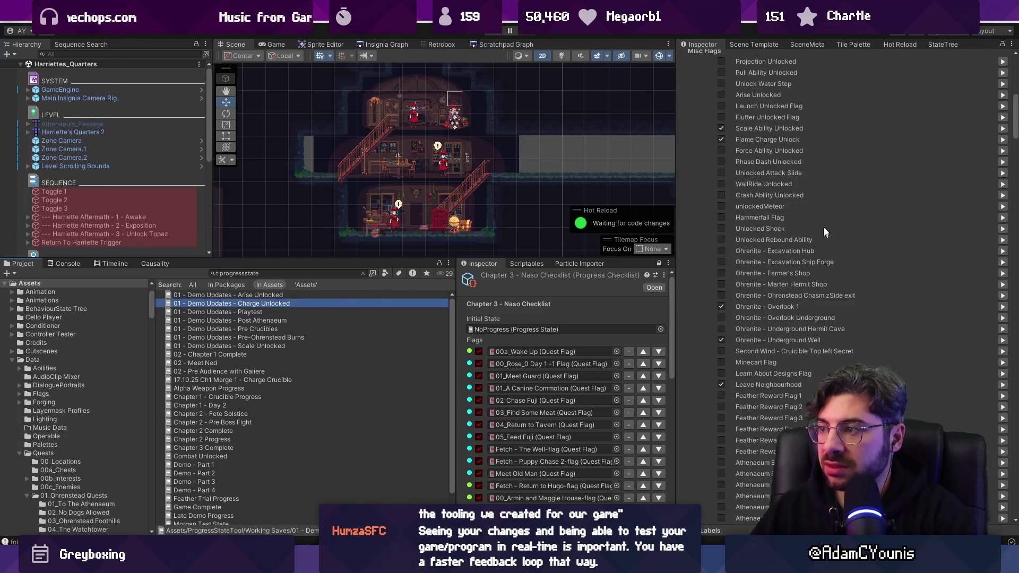
mouse_move(1015, 128)
left_mouse_down()
mouse_move(1017, 91)
mouse_move(1016, 139)
mouse_move(1013, 82)
mouse_move(1014, 111)
left_mouse_up()
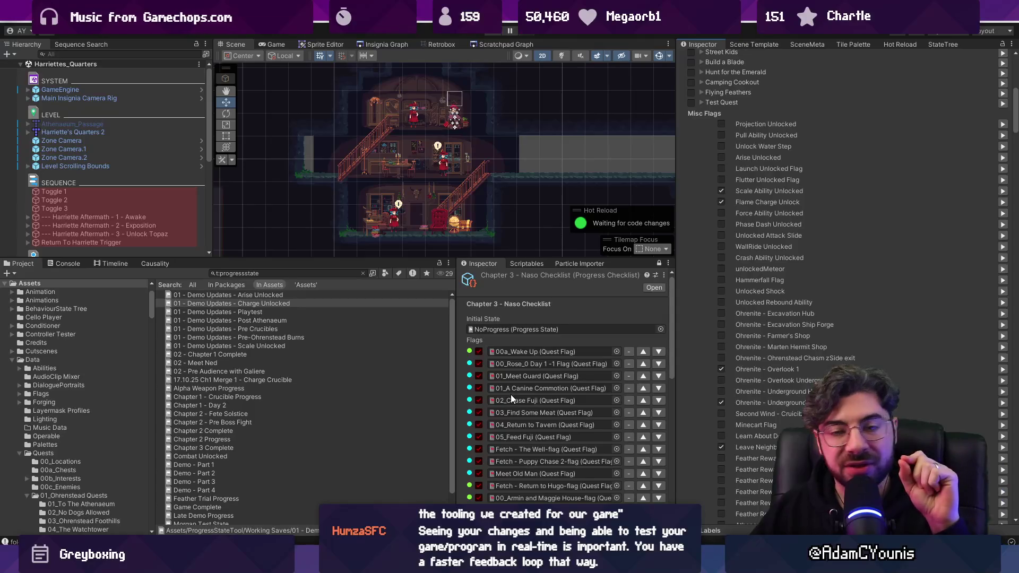
scroll(1008, 102, "up", 10)
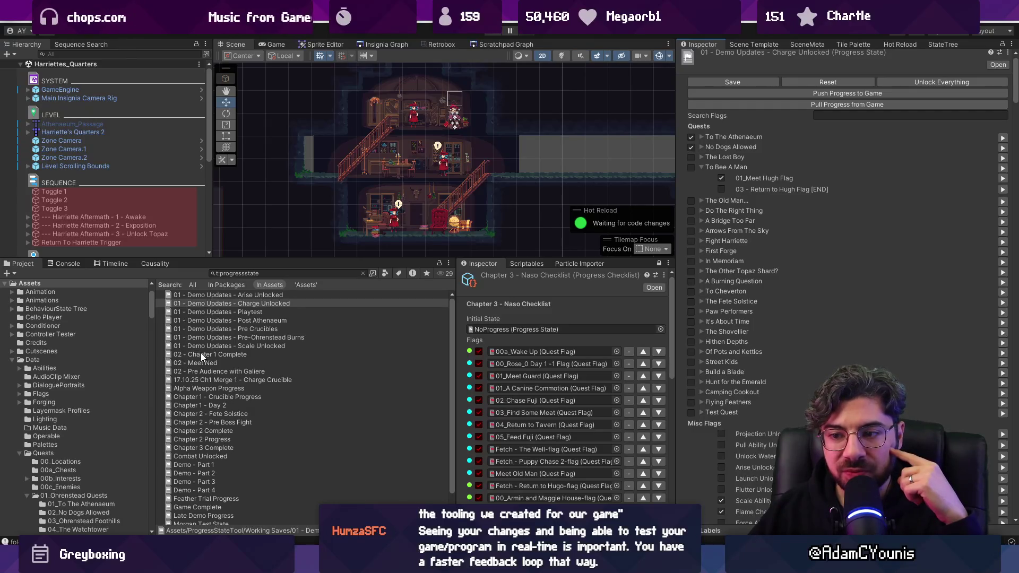
left_click(204, 465)
Open the Demo - Part 4 progress state and tick 04_Return to Tavern in its checklist
key("Down")
key("Down")
left_click(209, 492)
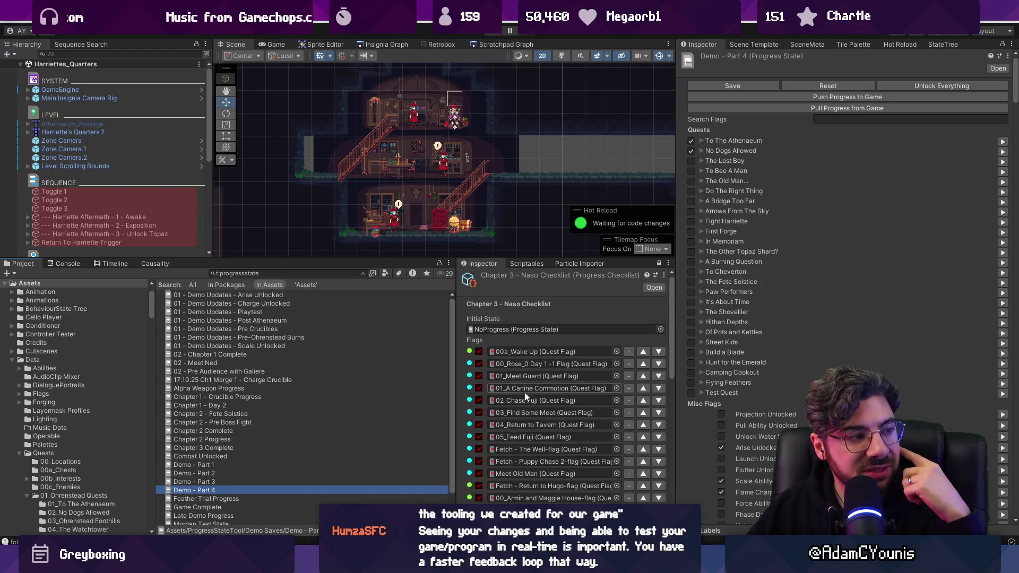
scroll(526, 397, "down", 3)
left_click(480, 377)
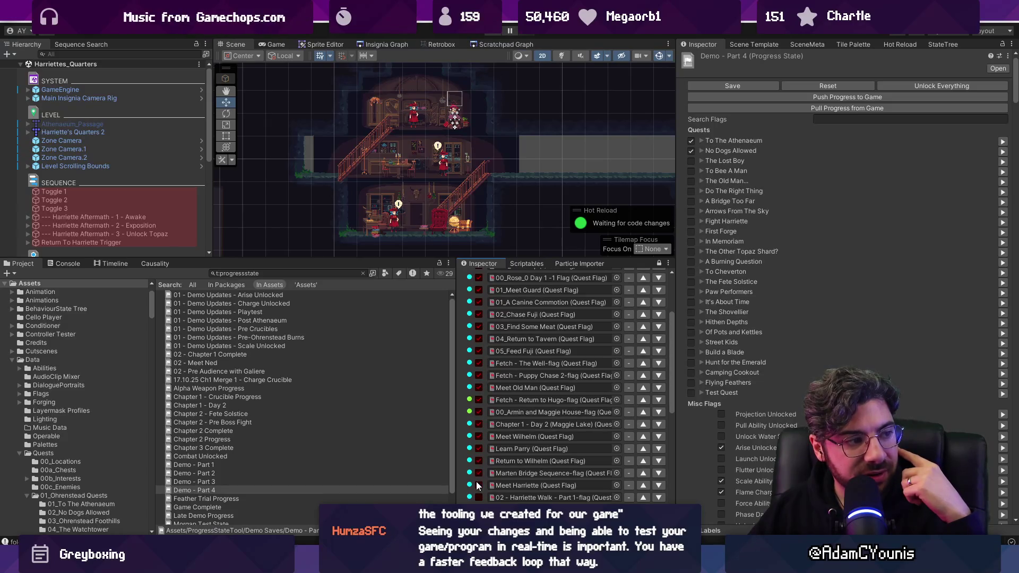
scroll(484, 319, "up", 3)
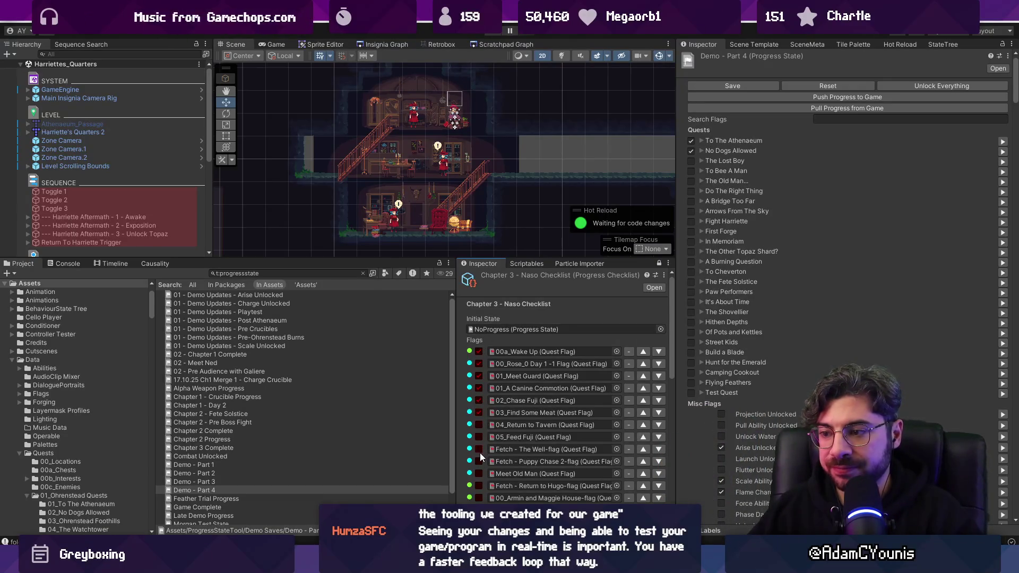
scroll(479, 454, "down", 2)
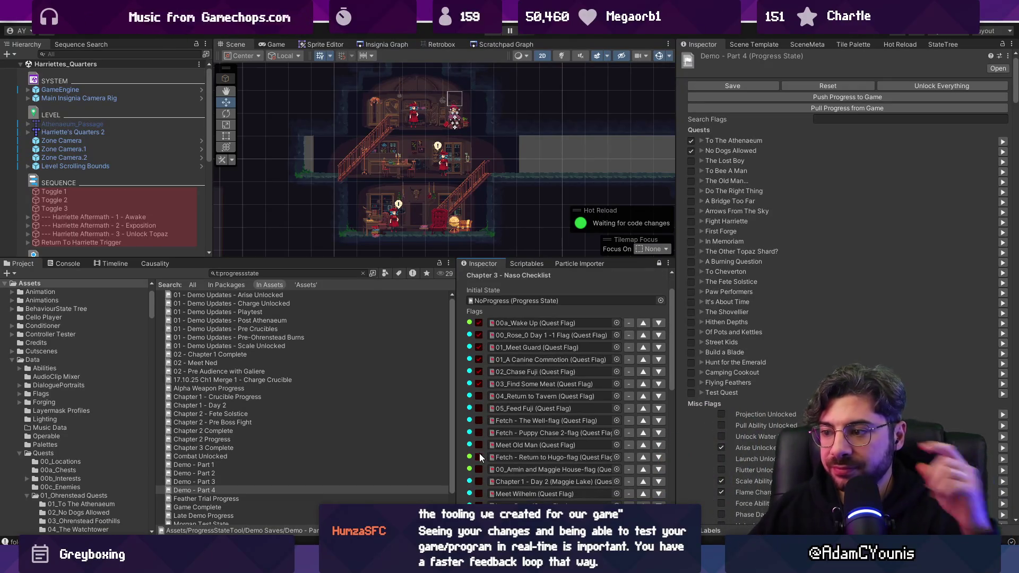
left_click(479, 396)
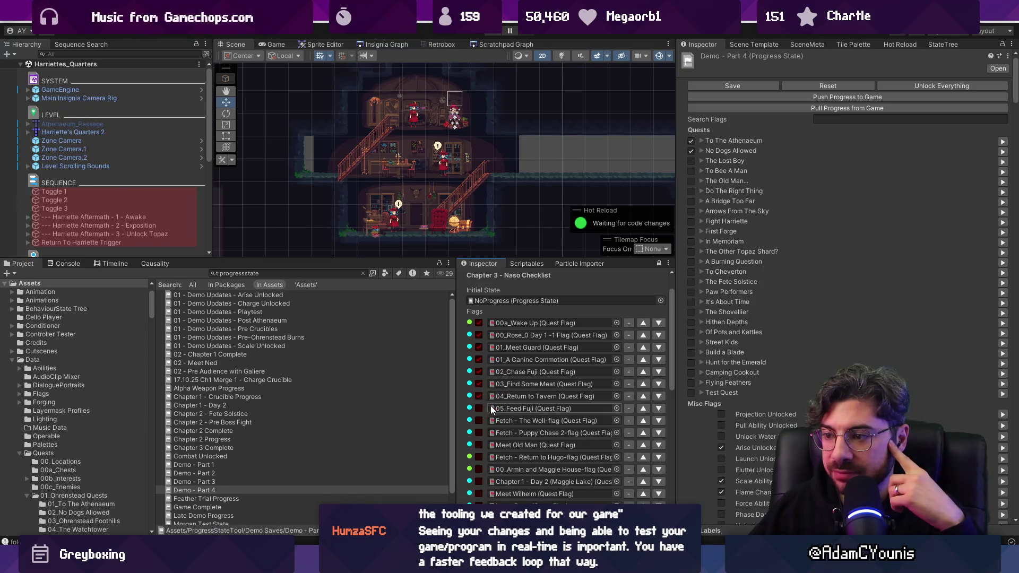
Load the Ohrenstead scene from the Insignia Graph
scroll(491, 399, "down", 4)
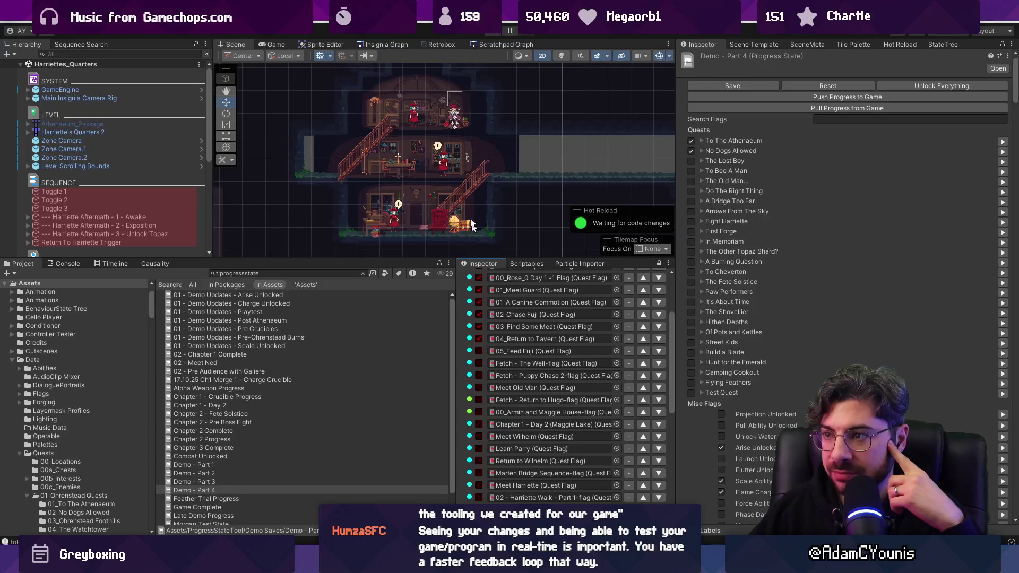
left_click(375, 46)
scroll(519, 177, "up", 5)
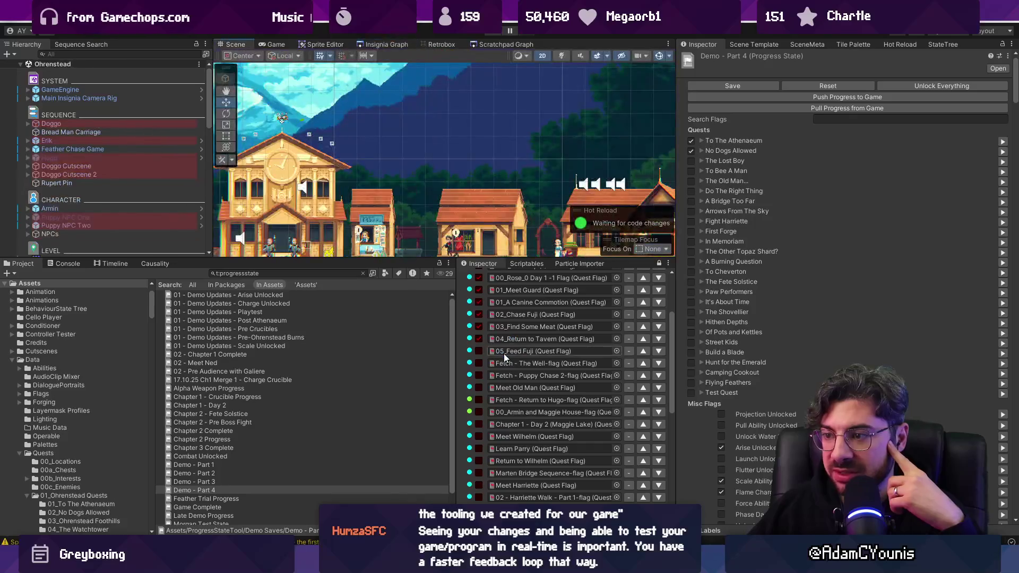
Assign the checklist flags to the Test Progress output state and engine, then enter Play mode
scroll(507, 354, "down", 10)
left_click(538, 459)
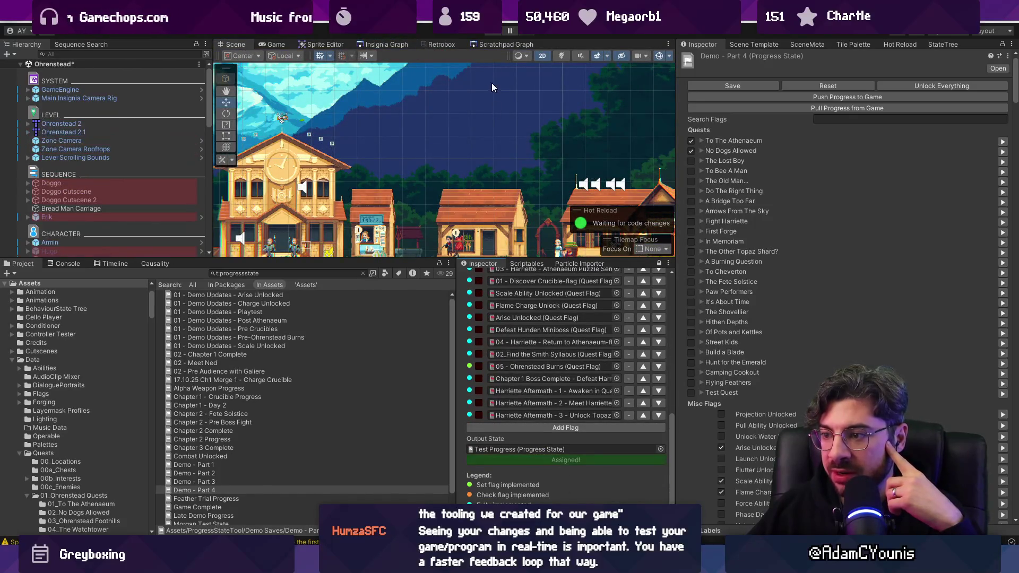
left_click(491, 34)
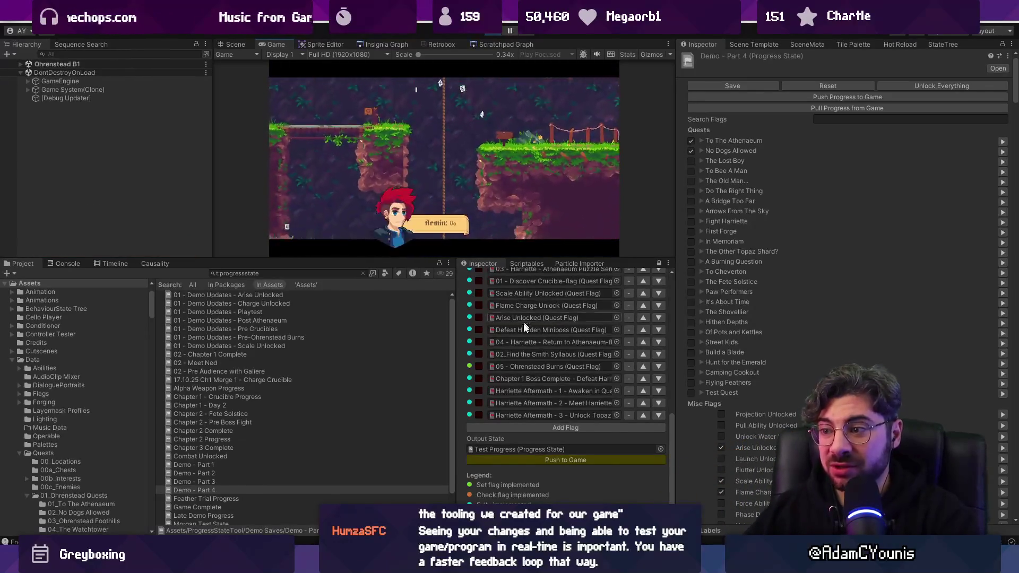
Run left and open the chest to collect an Ohrenite Chunk
scroll(524, 334, "up", 5)
scroll(523, 323, "down", 5)
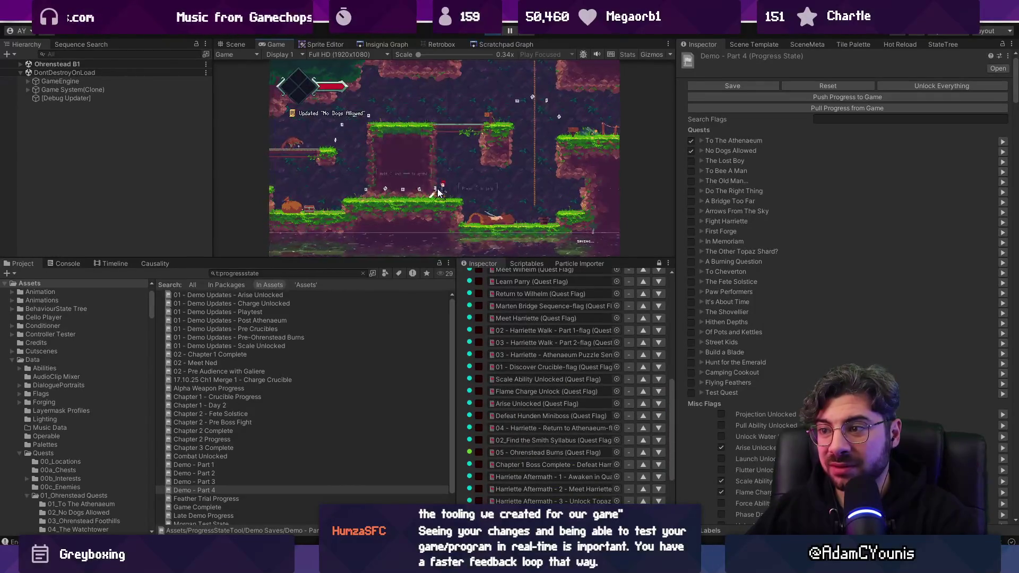
key("Left")
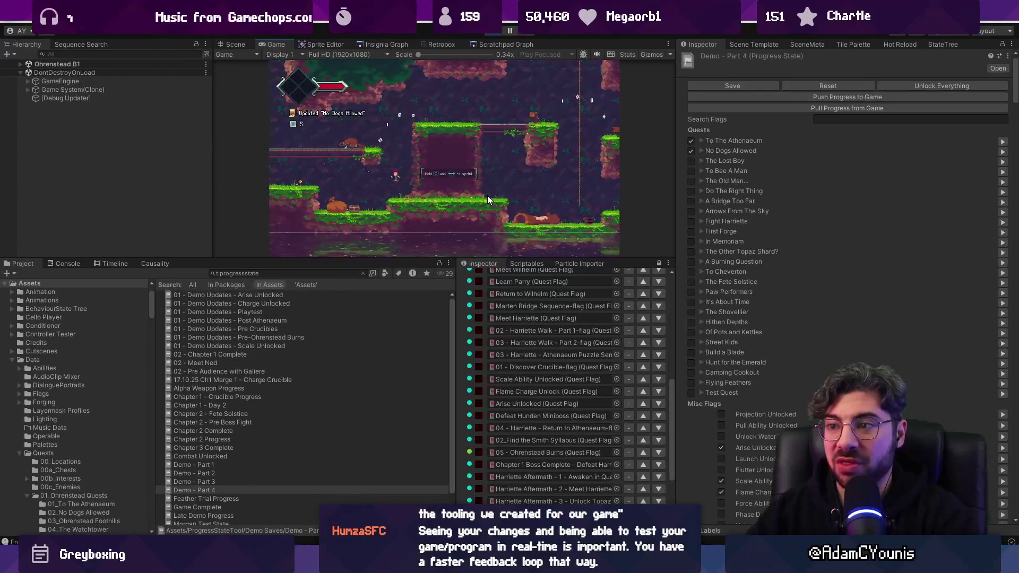
key("Up")
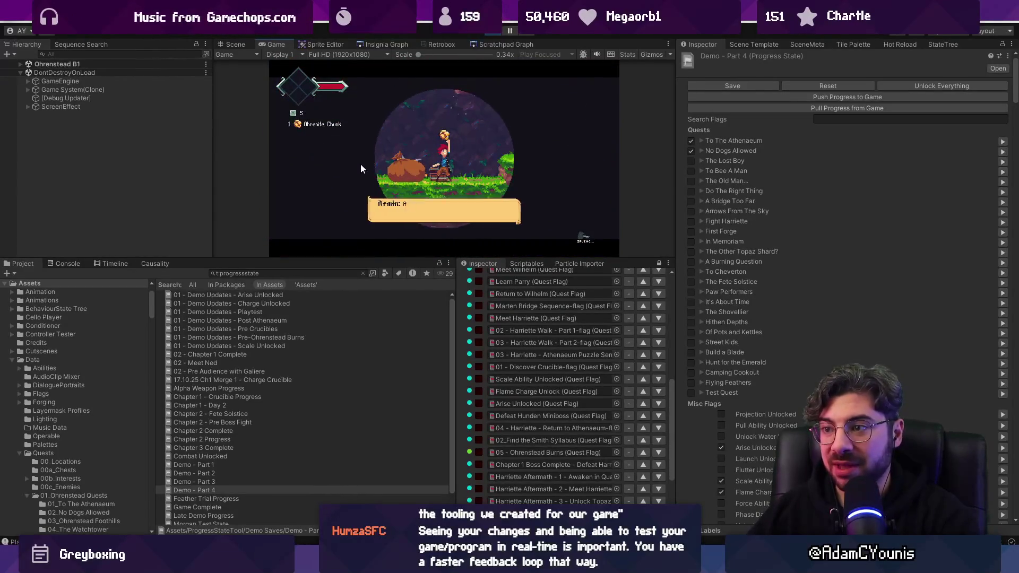
key("Return")
Head right to the rope and skip the cutscene to reach Lakeside
key("Right")
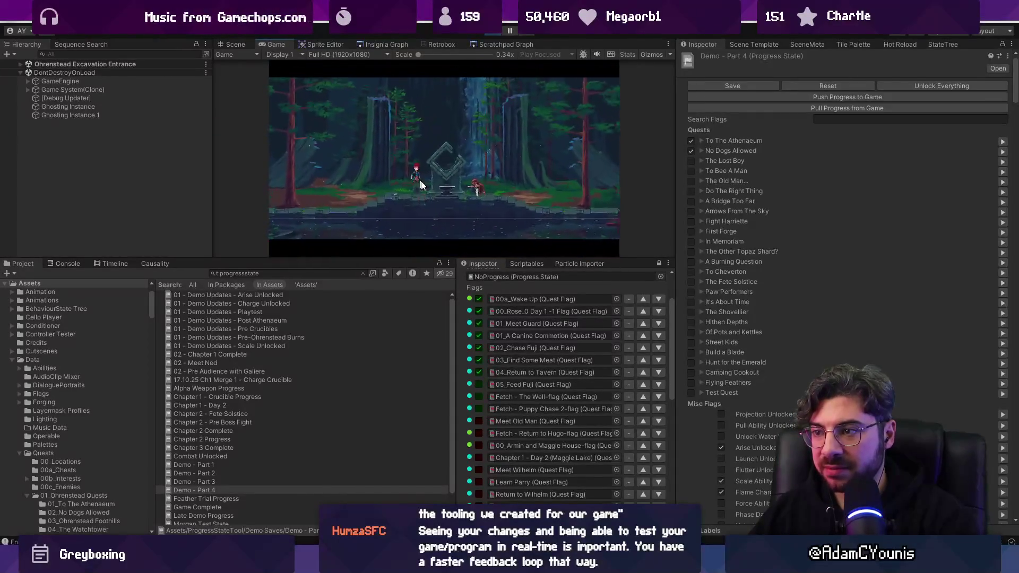
key("Escape")
key("Return")
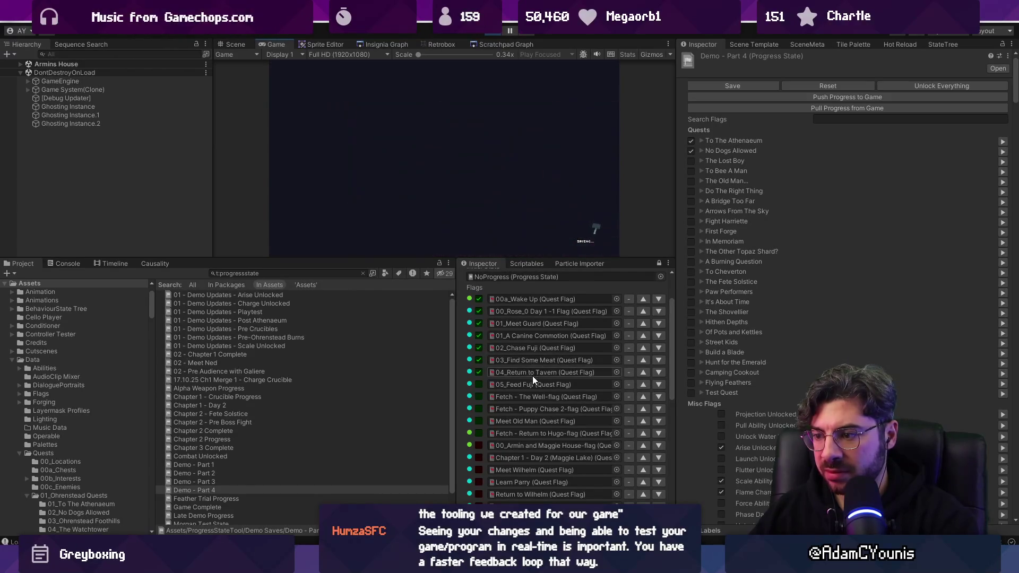
scroll(533, 375, "down", 3)
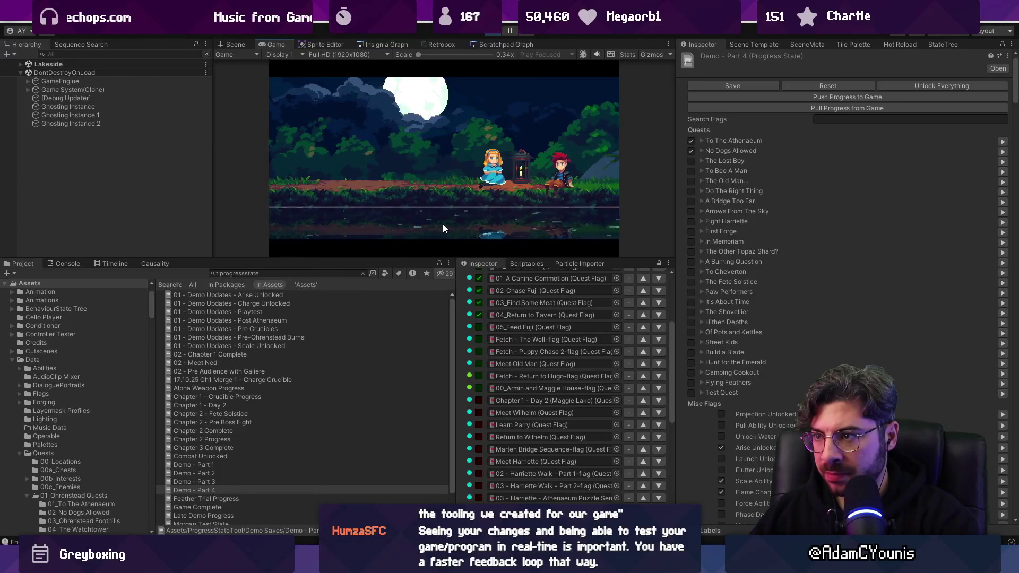
Skip past Lakeside, tick flags 05_Feed Fuji through Chapter 1 - Day 2, and stop Play mode
key("Escape")
key("Return")
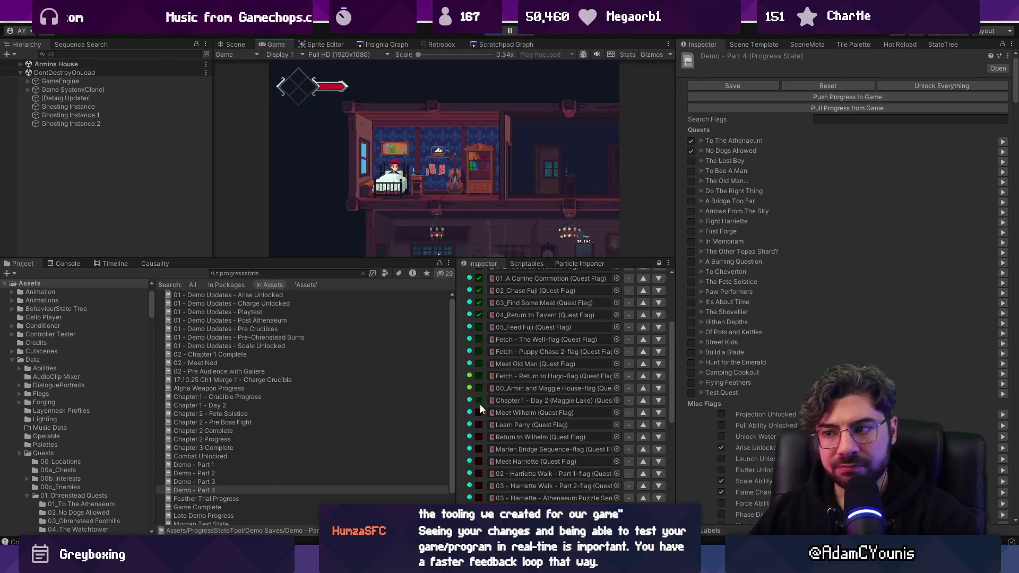
left_click_drag(479, 401, 501, 325)
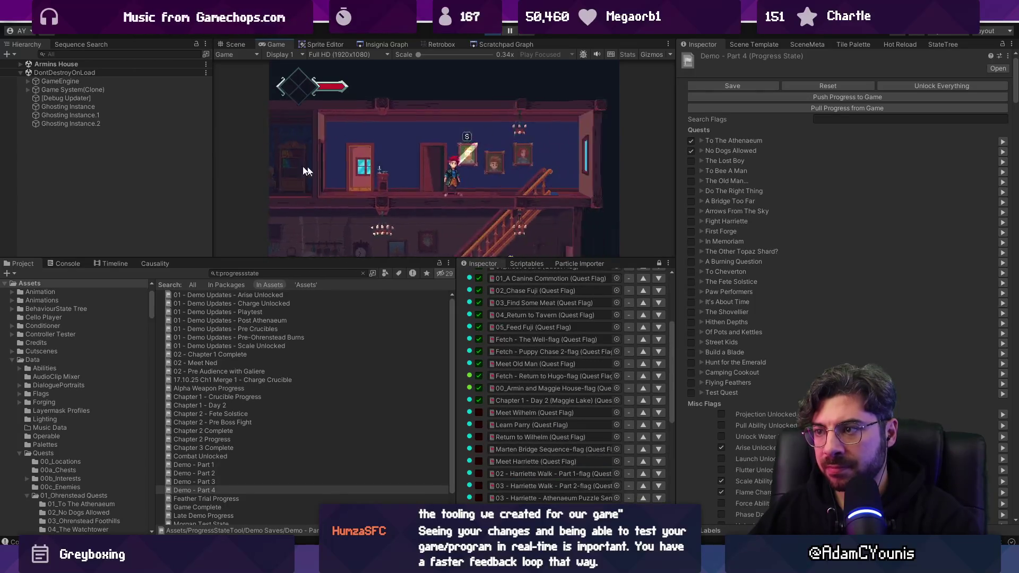
key("shift+space")
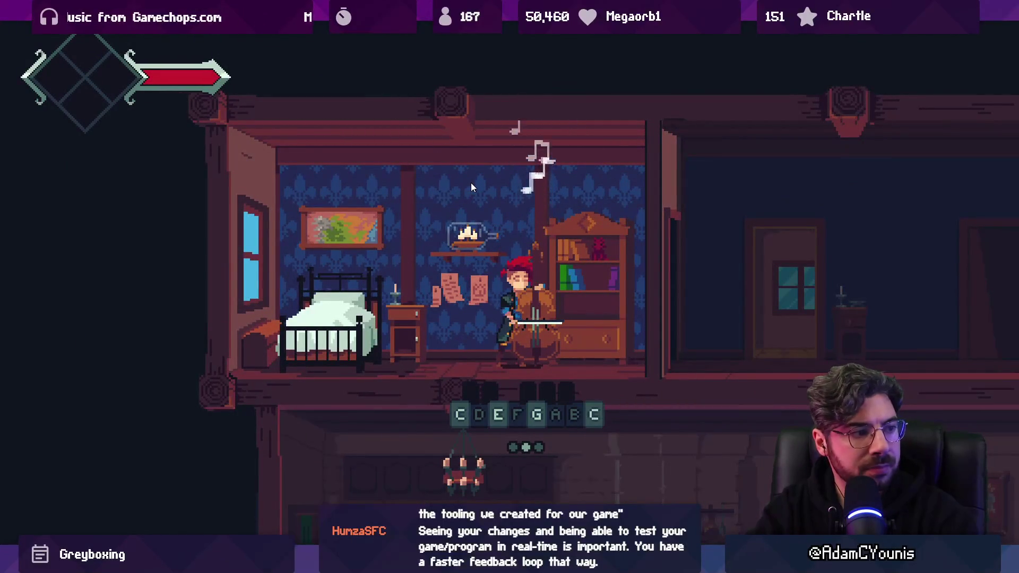
key("shift+space")
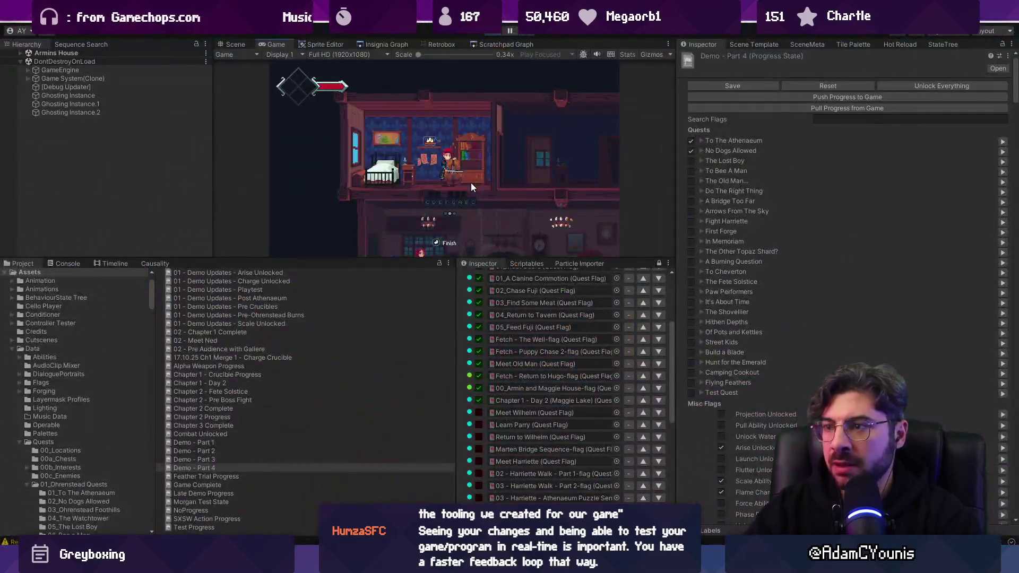
left_click(489, 33)
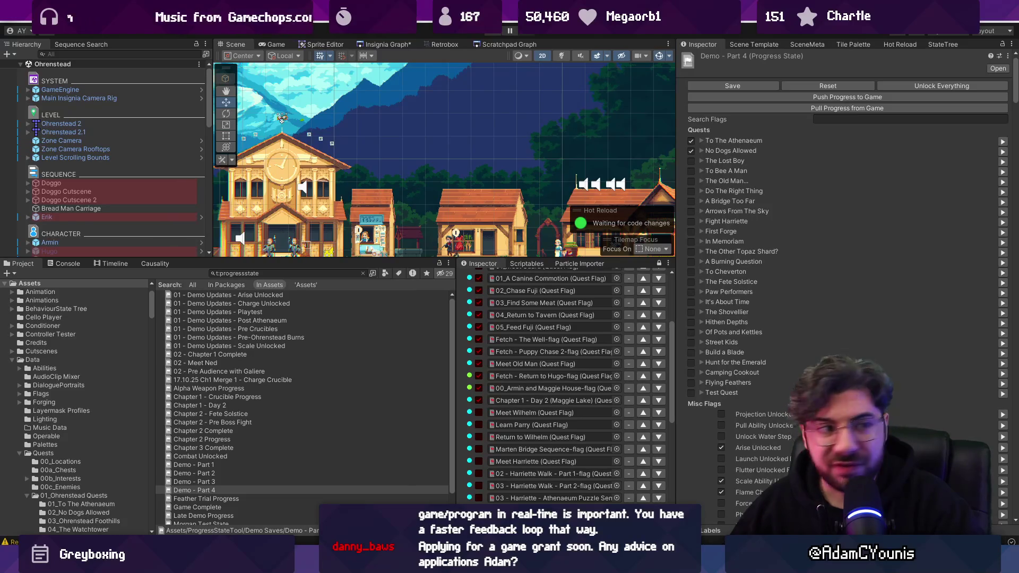
Search Google for Screen NSW game seed fund application videos
key("alt+Tab")
type("sc")
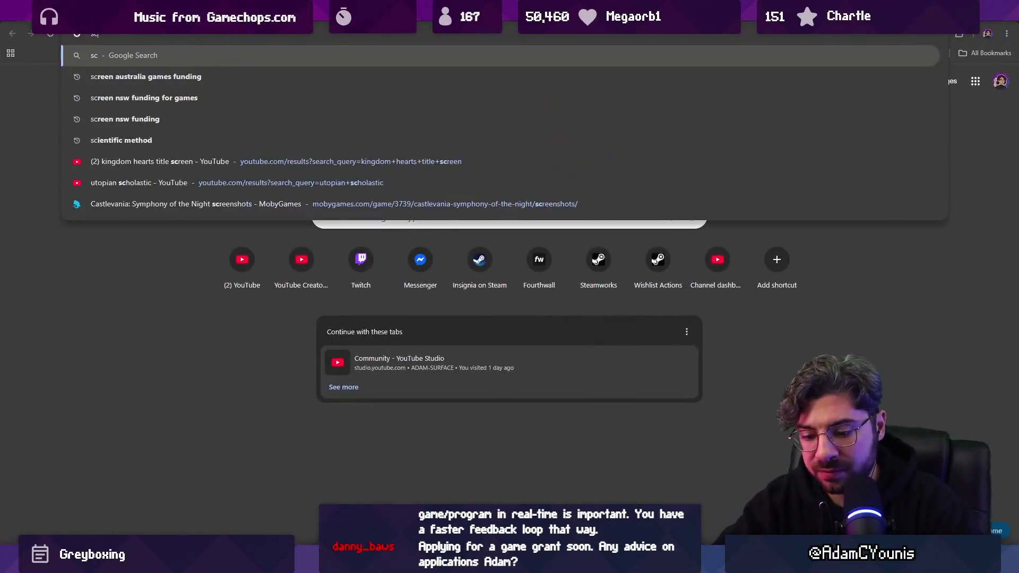
type("reen nsw ")
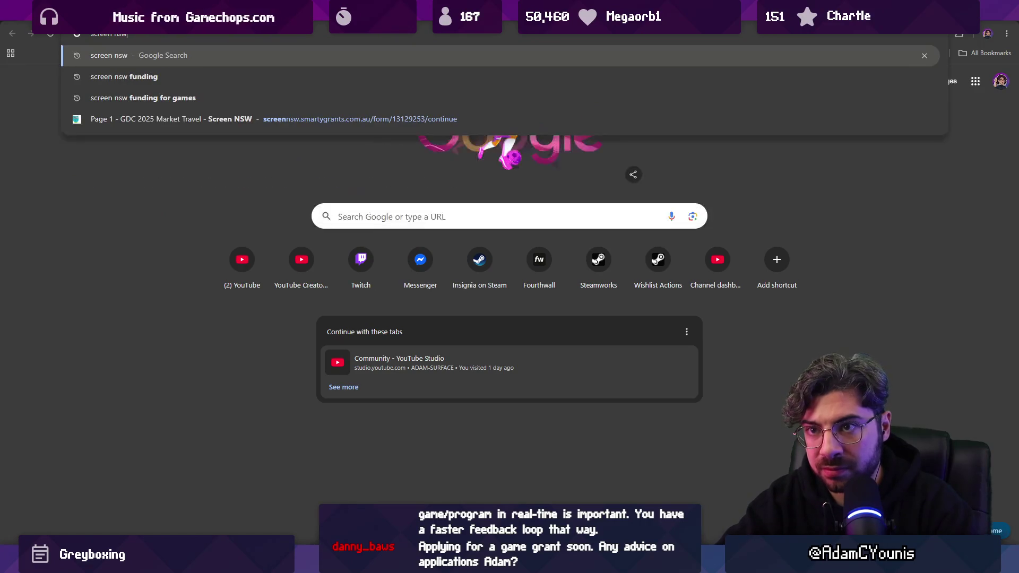
type("gapplication")
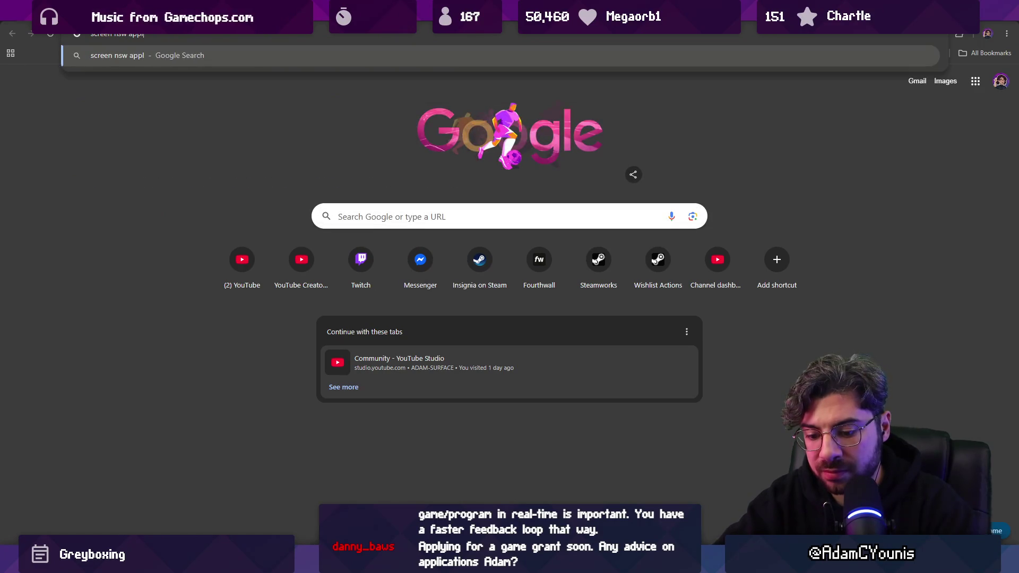
left_click(132, 33)
type("ame seed funs")
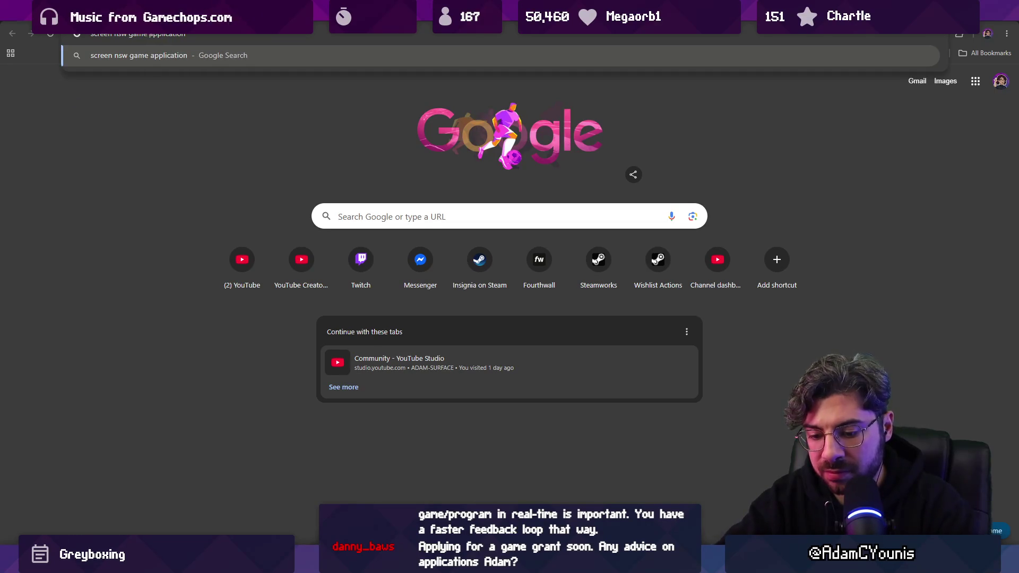
key("BackSpace")
key("BackSpace")
type("d fund")
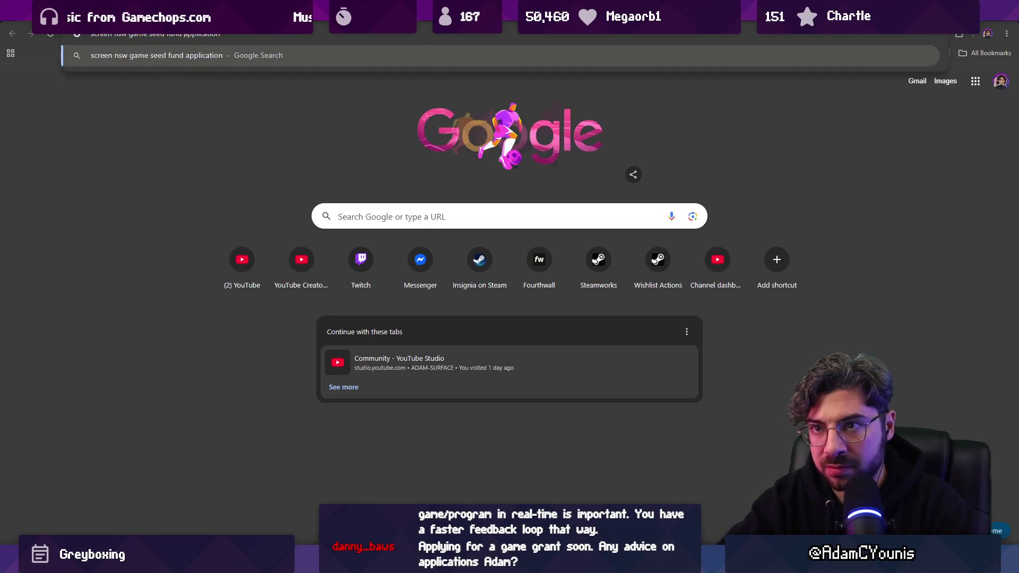
key("End")
type("video adam younis")
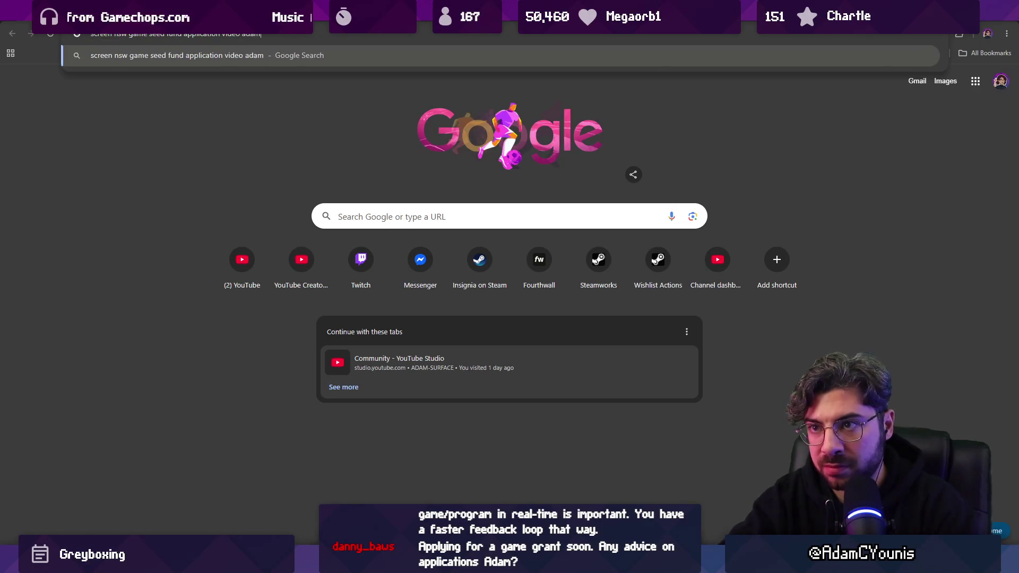
key("Return")
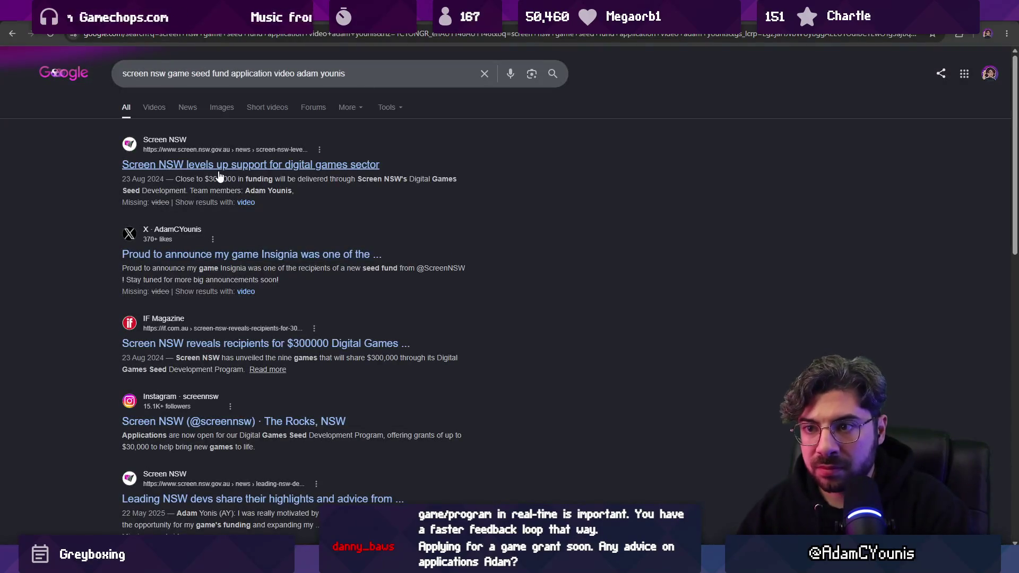
Skim the Screen NSW digital games support article and return to the results
left_click(220, 165)
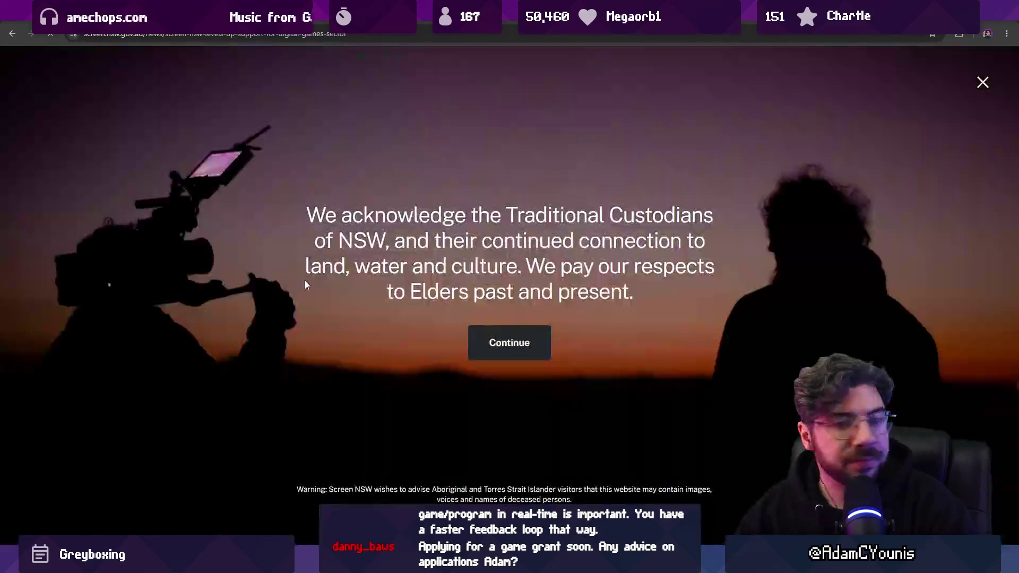
left_click(509, 342)
scroll(513, 327, "down", 10)
scroll(513, 327, "down", 15)
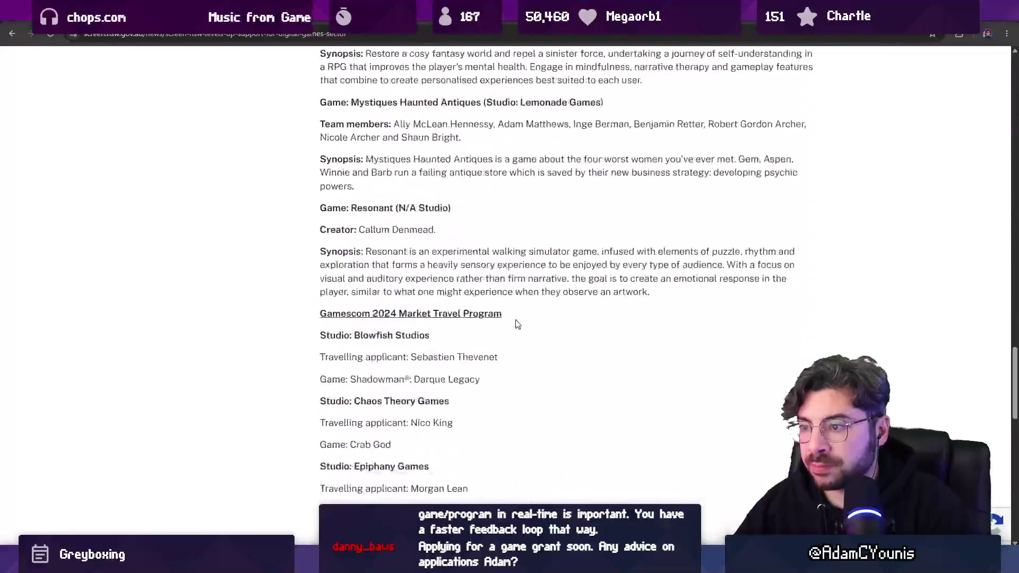
scroll(525, 325, "up", 5)
key("alt+Left")
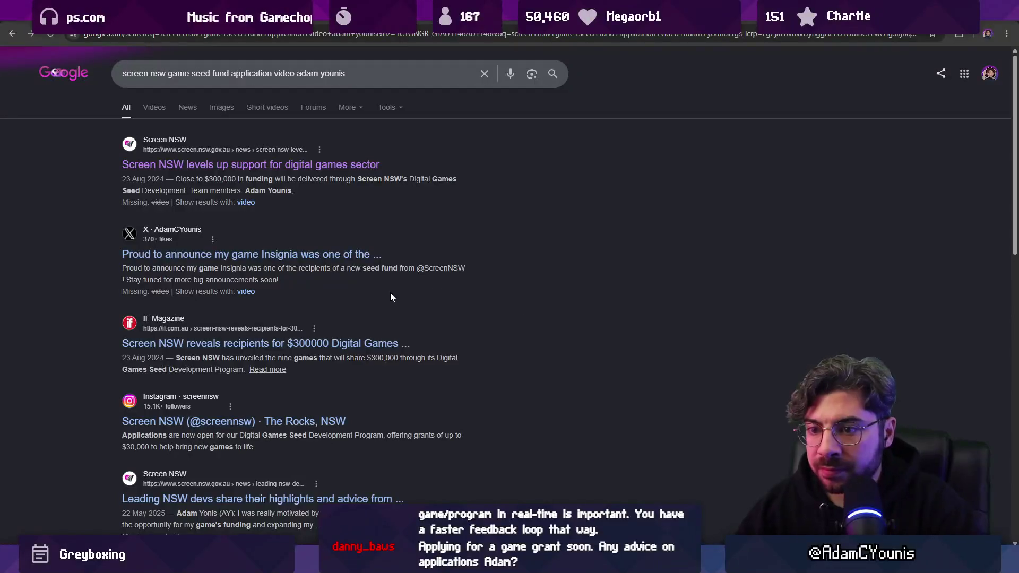
Skim the 'Leading NSW devs' GDC 2025 article, then trim the query to 'screen nsw game seed fund'
scroll(207, 257, "down", 1)
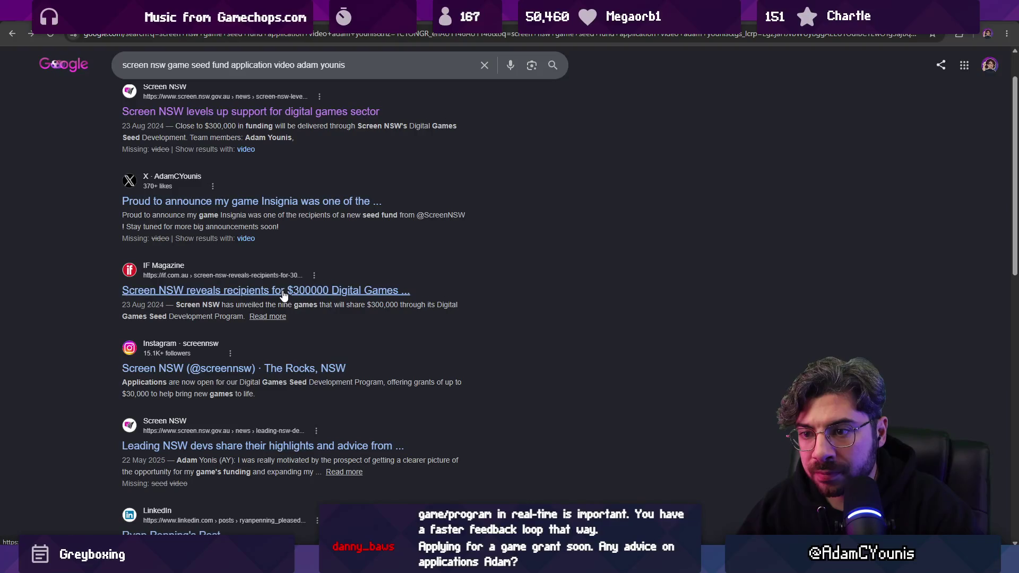
scroll(284, 295, "down", 3)
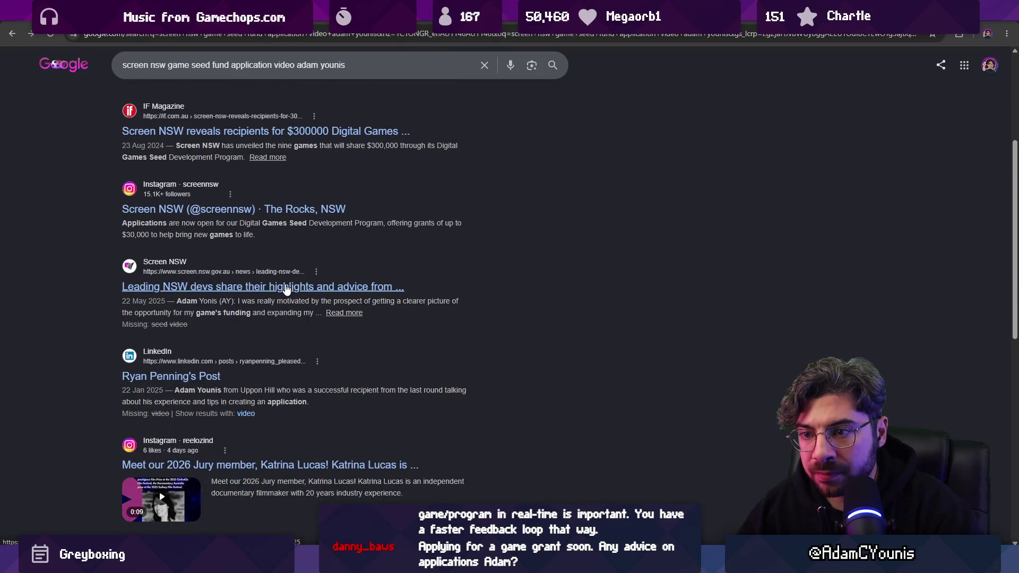
left_click(287, 289)
scroll(90, 253, "down", 5)
scroll(98, 257, "down", 20)
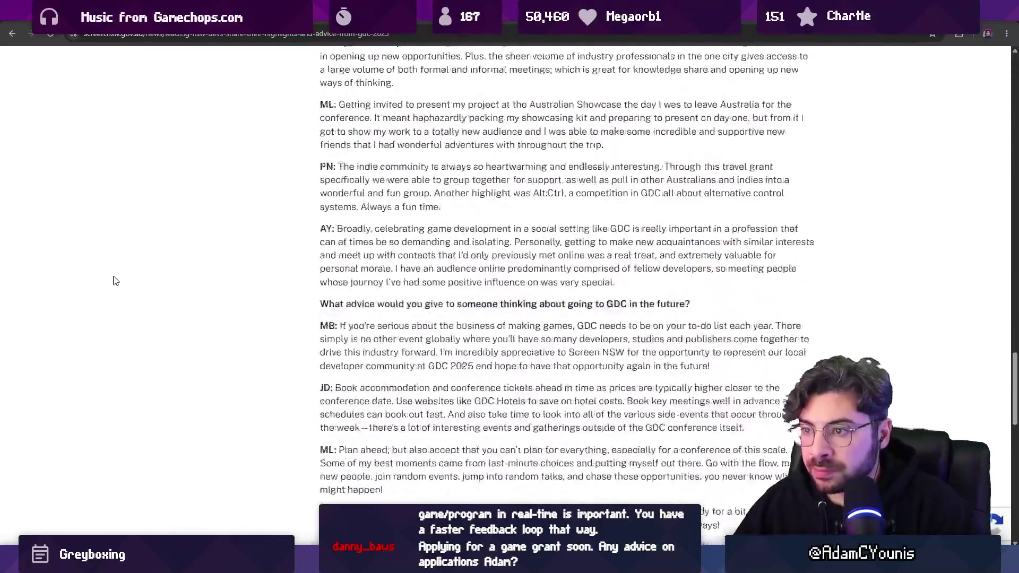
key("Home")
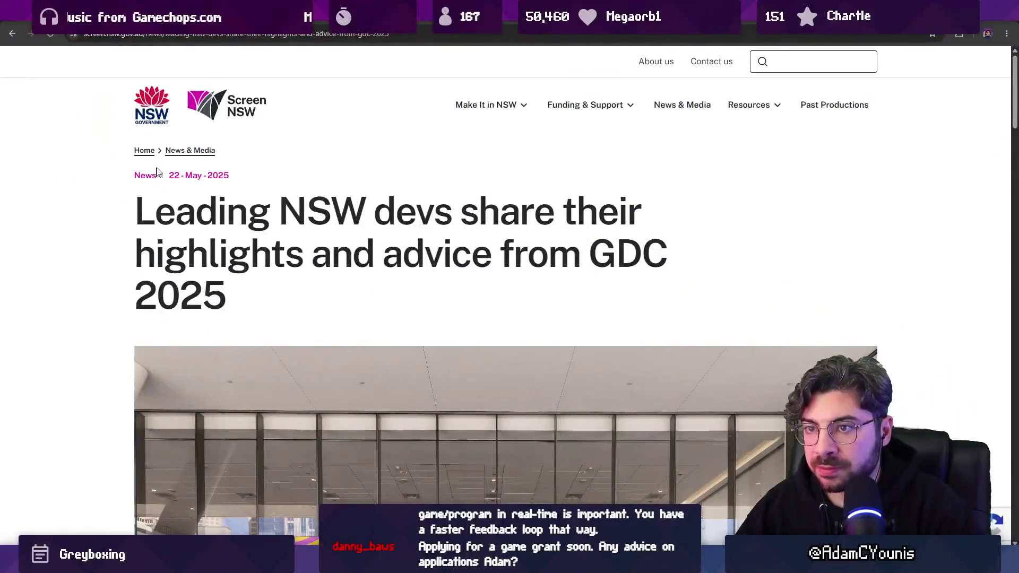
key("alt+Left")
scroll(176, 141, "down", 1)
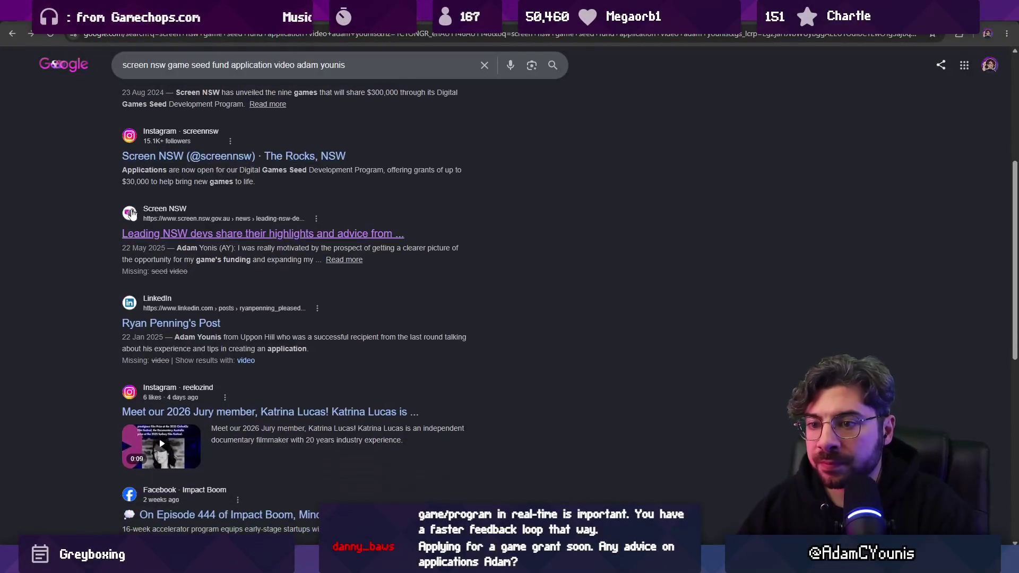
left_click_drag(229, 65, 594, 57)
key("BackSpace")
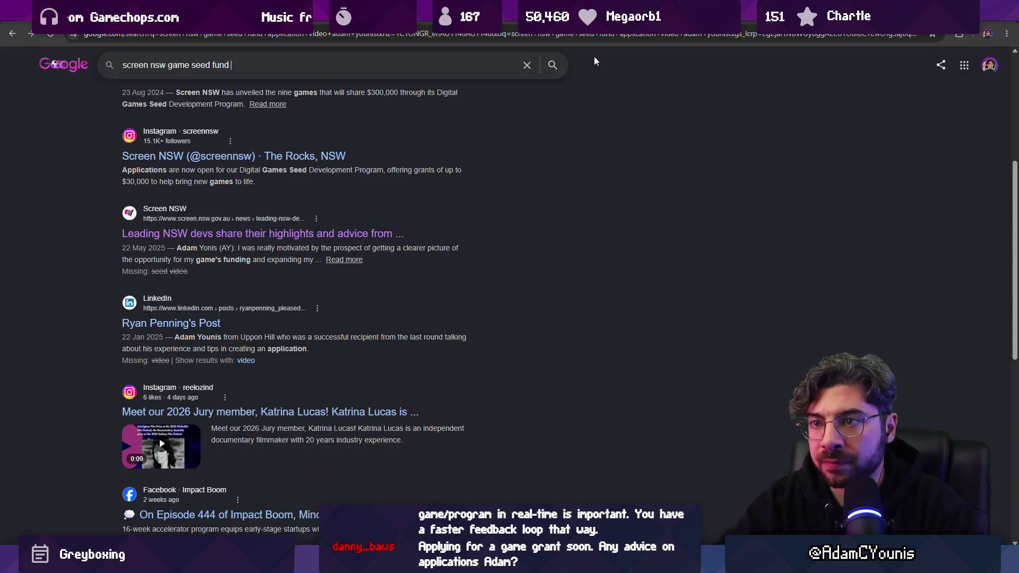
Search 'screen nsw game seed fund' and read the 2025-26 program's checklist and eligibility sections
key("Return")
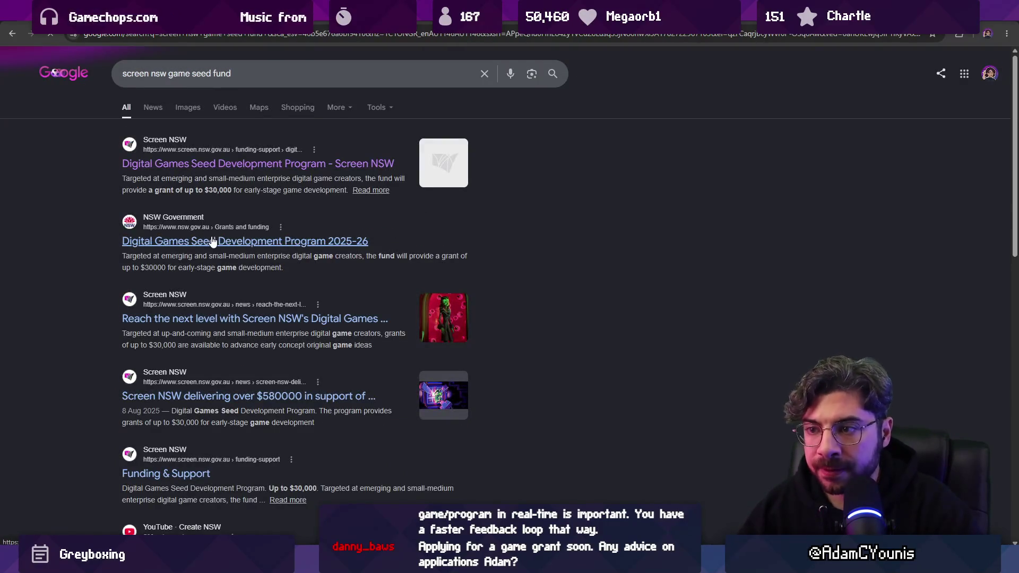
scroll(212, 242, "down", 20)
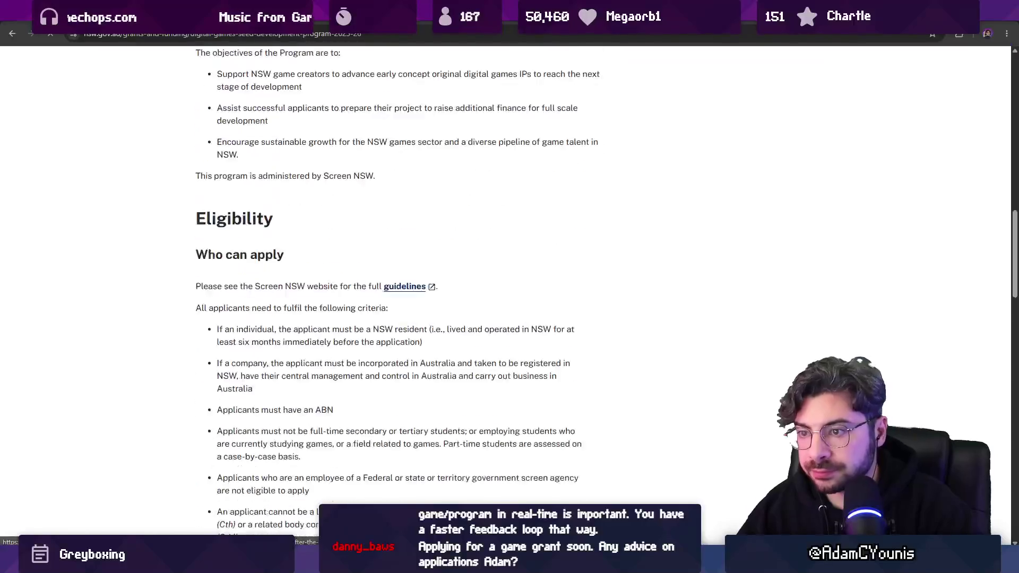
scroll(212, 241, "down", 15)
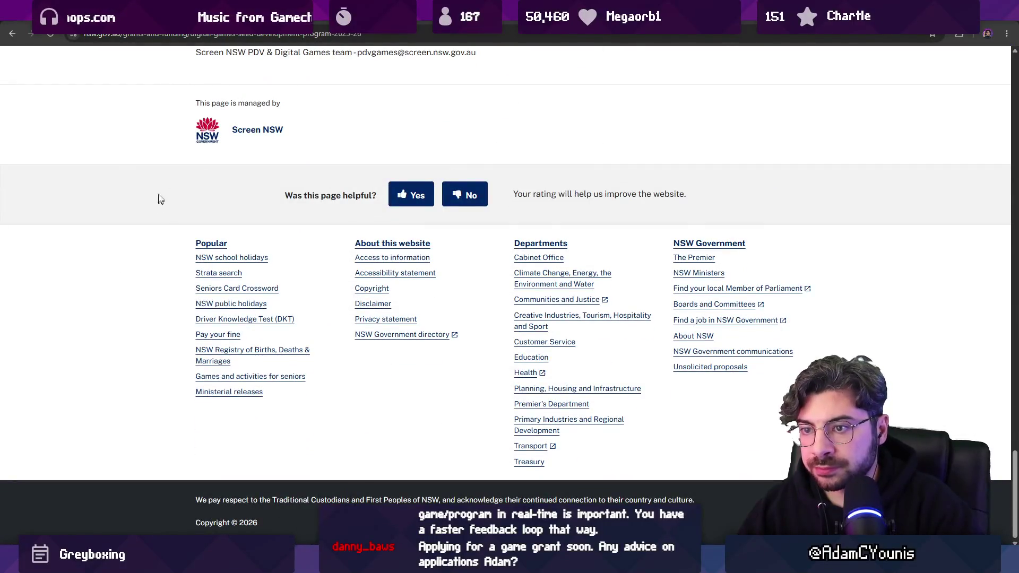
scroll(160, 199, "up", 20)
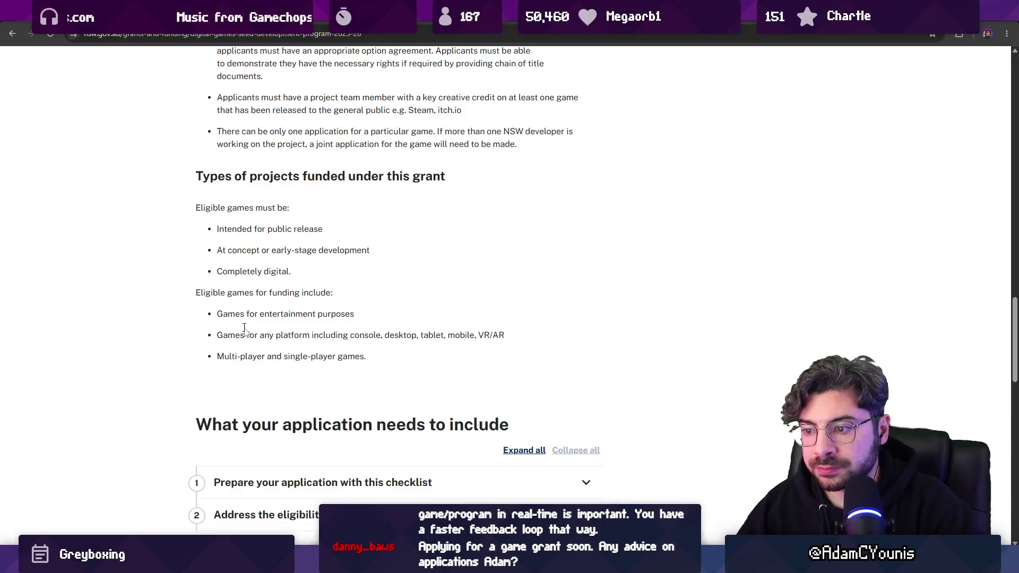
left_click(345, 482)
scroll(297, 239, "down", 10)
left_click(281, 139)
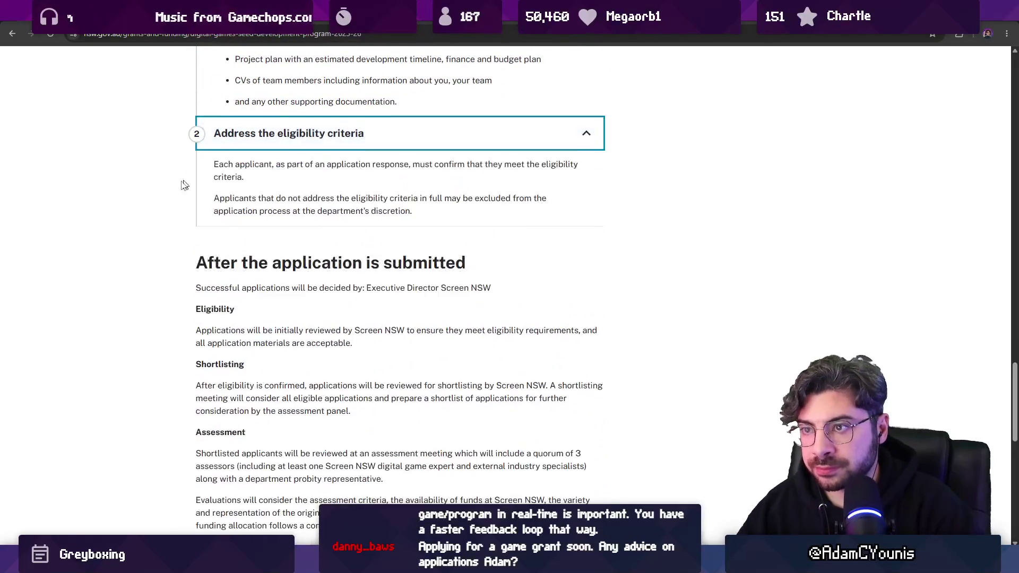
scroll(175, 223, "down", 4)
scroll(164, 262, "up", 20)
scroll(132, 281, "down", 6)
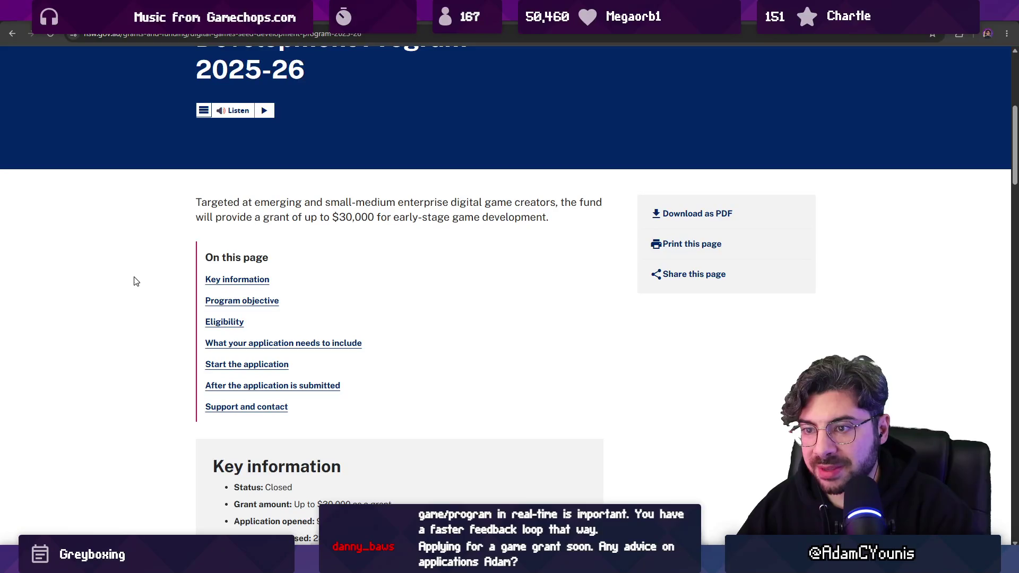
key("alt+Left")
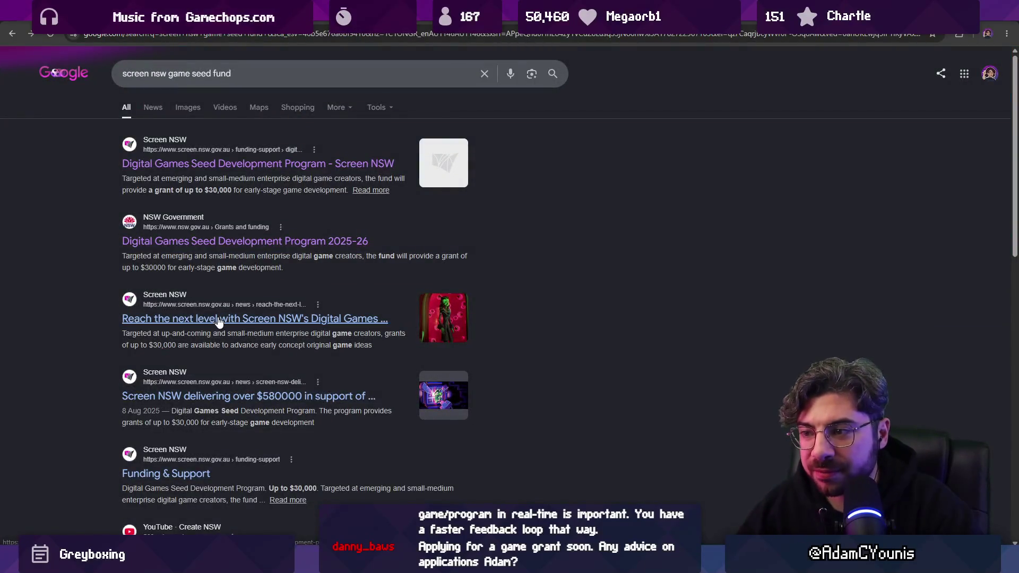
Skim the 'Reach the next level' and '$580,000' games support articles, then return to Unity
left_click(218, 319)
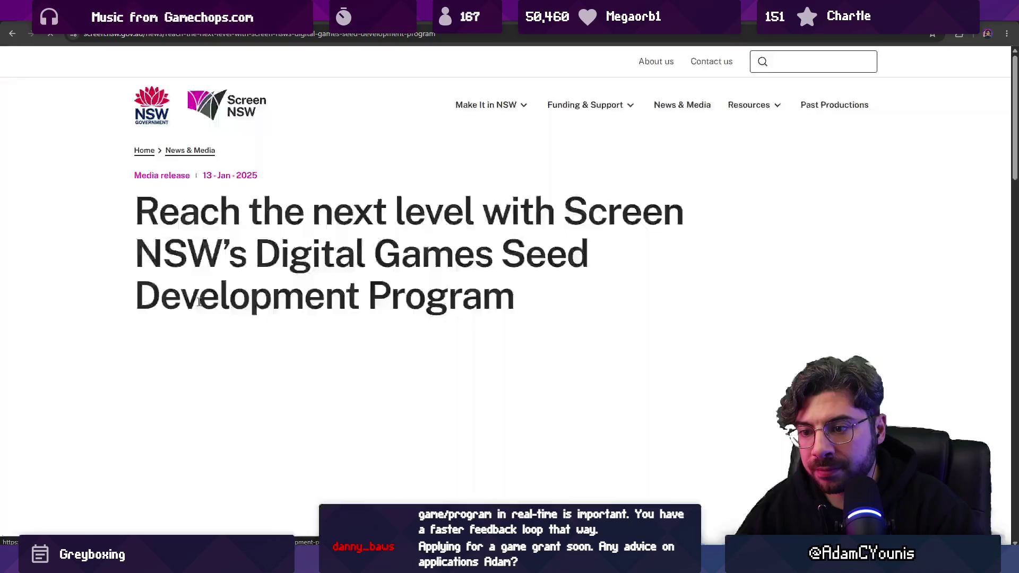
scroll(154, 293, "down", 10)
scroll(154, 294, "down", 15)
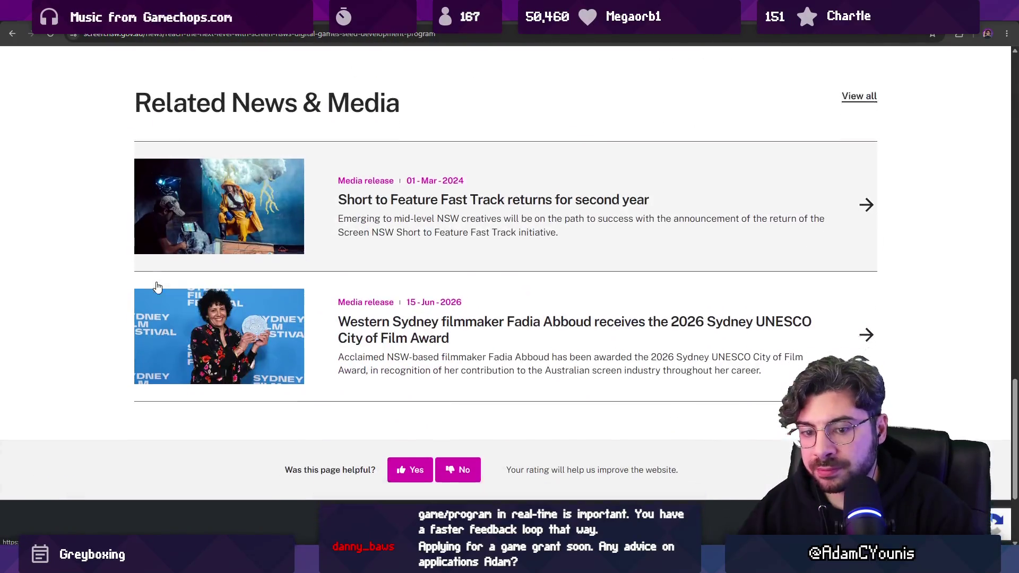
key("alt+Left")
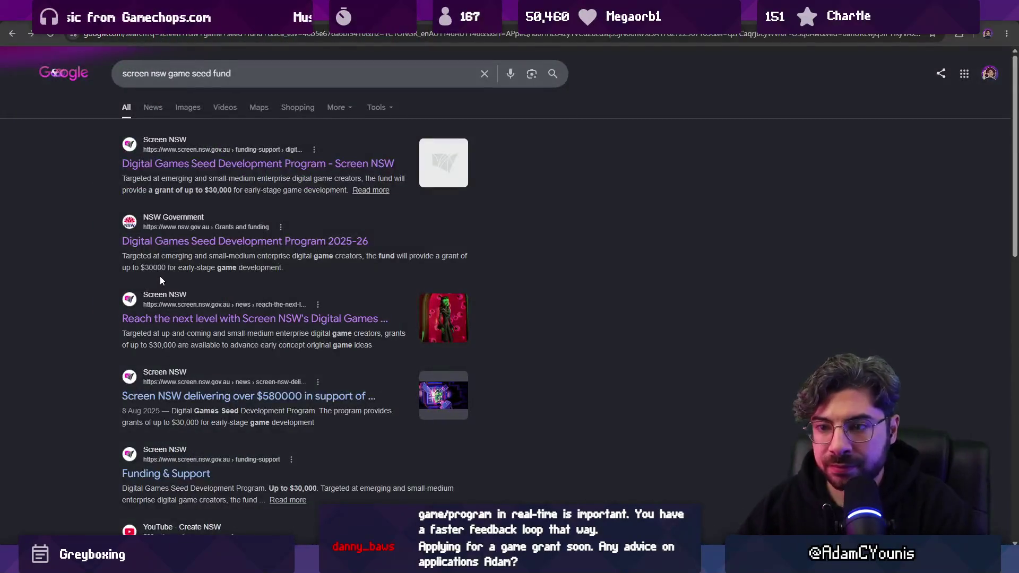
left_click(187, 397)
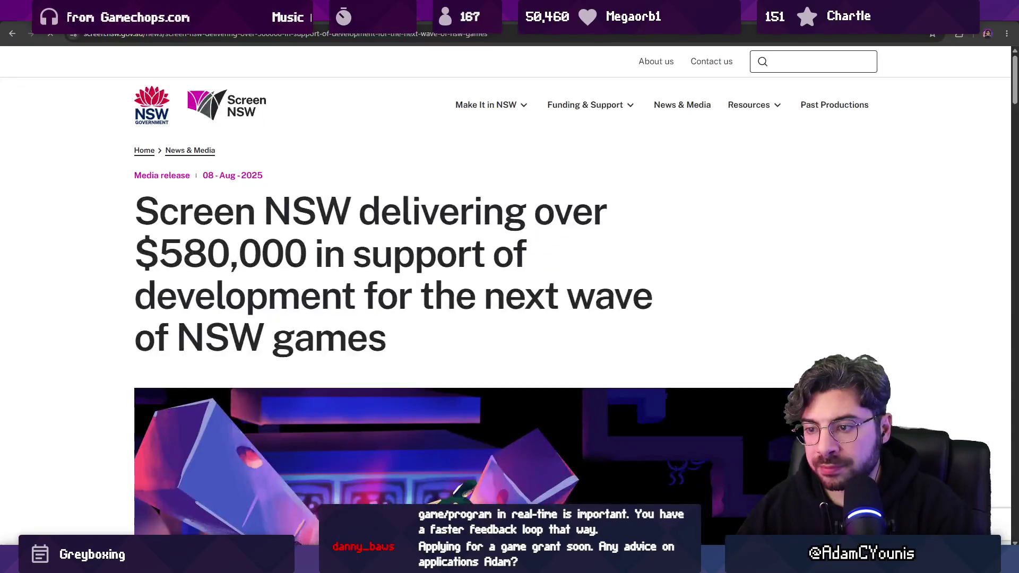
scroll(144, 328, "down", 15)
scroll(144, 326, "down", 20)
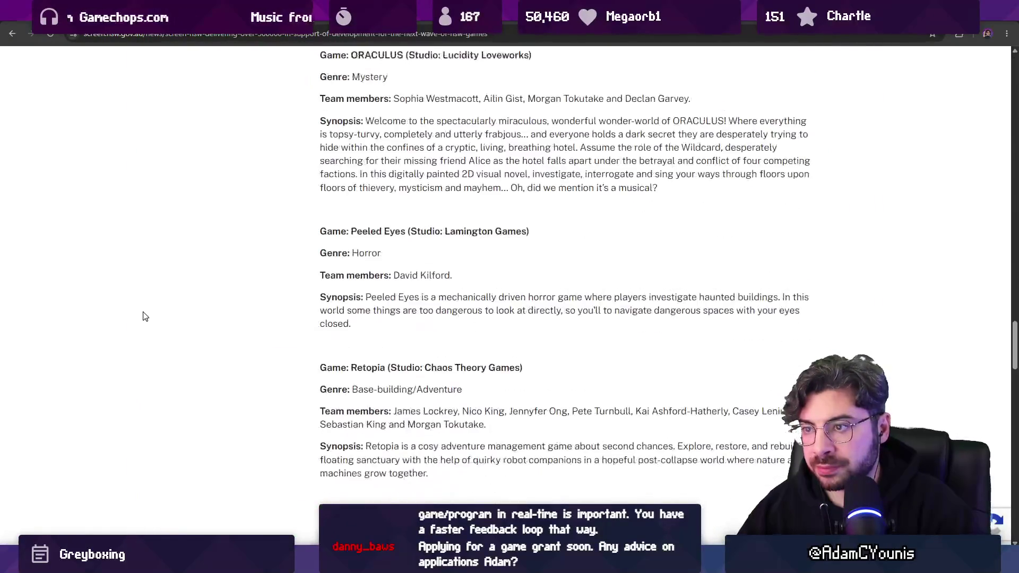
scroll(186, 322, "up", 15)
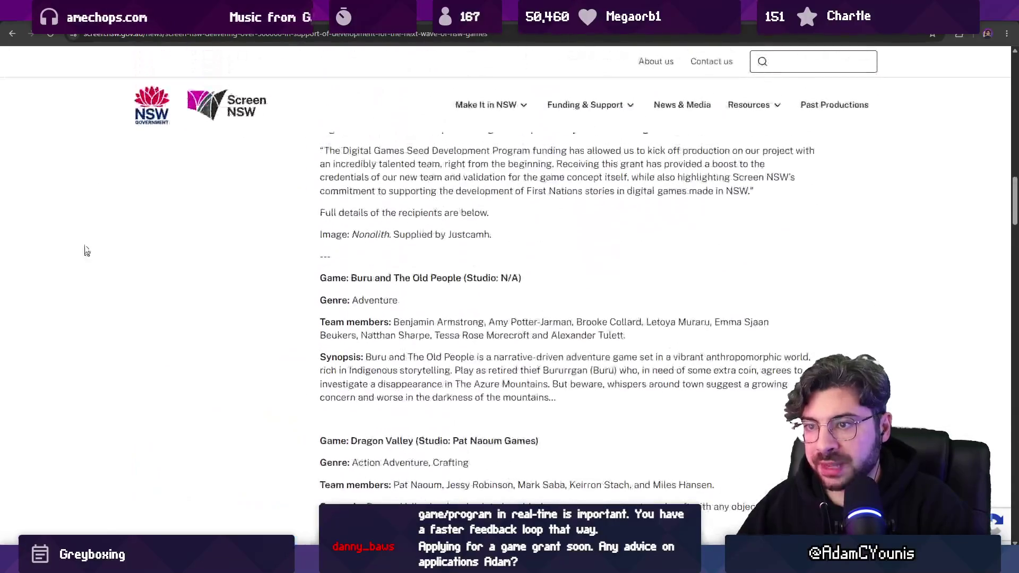
key("alt+Tab")
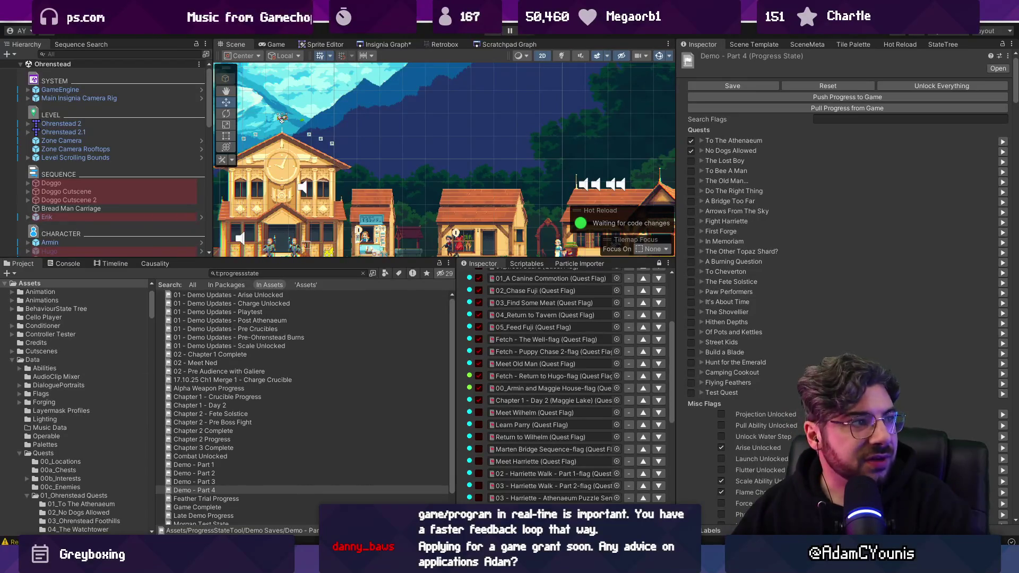
key("alt+Tab")
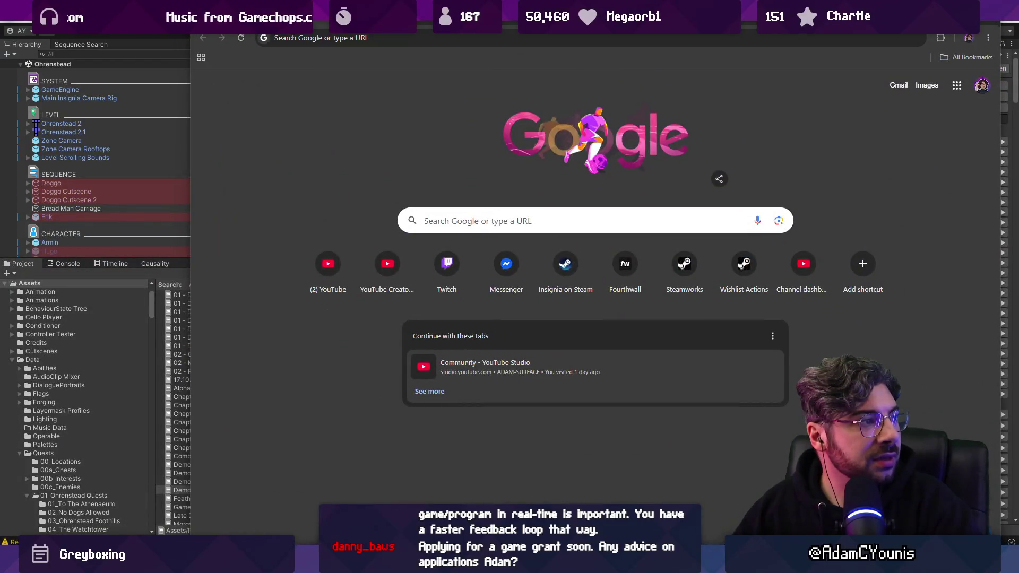
left_click(991, 21)
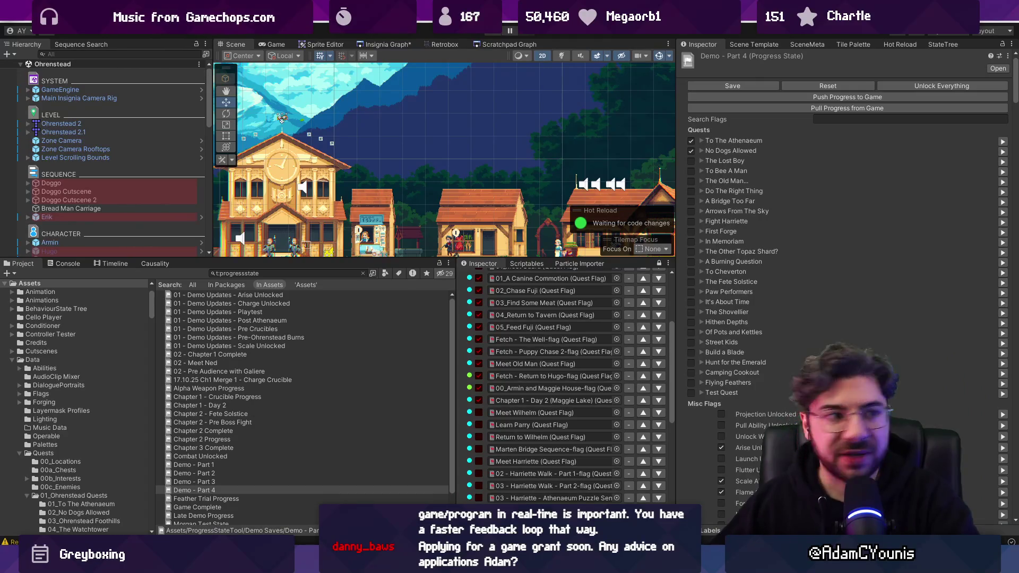
Go to Twitch's Software and Game Development category and browse its live channels by viewers
key("alt+Tab")
type("twitch")
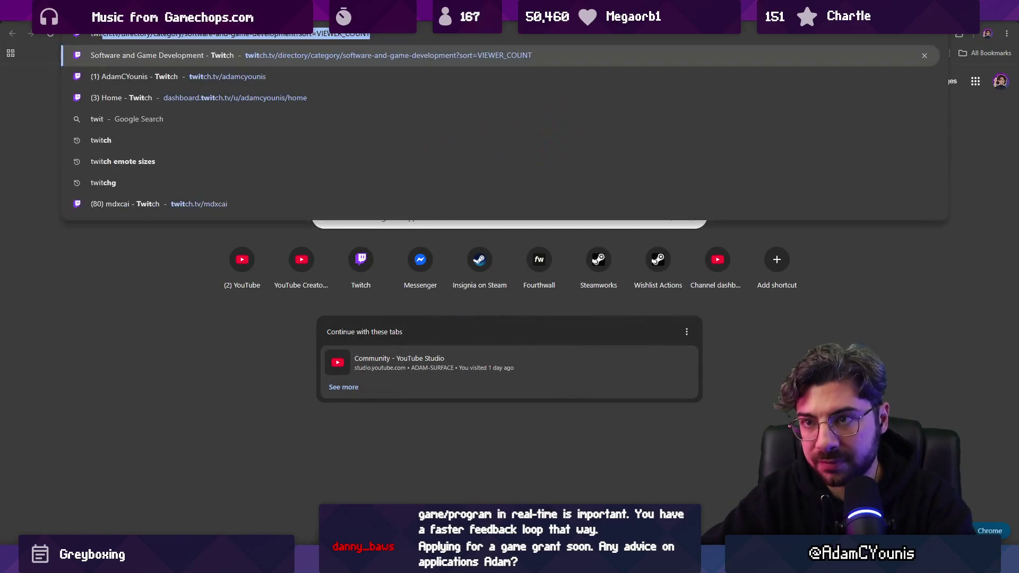
key("Return")
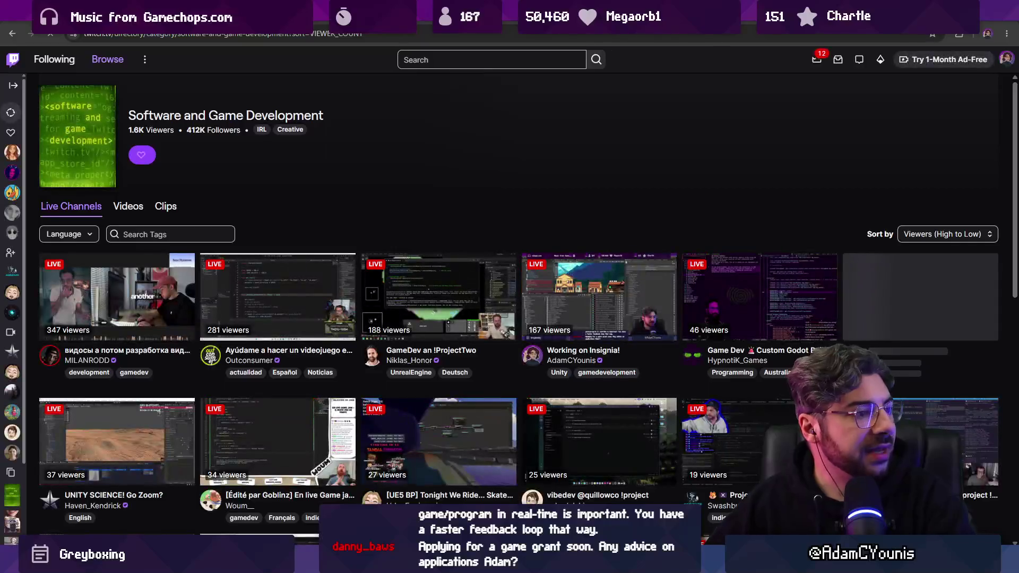
scroll(557, 297, "down", 2)
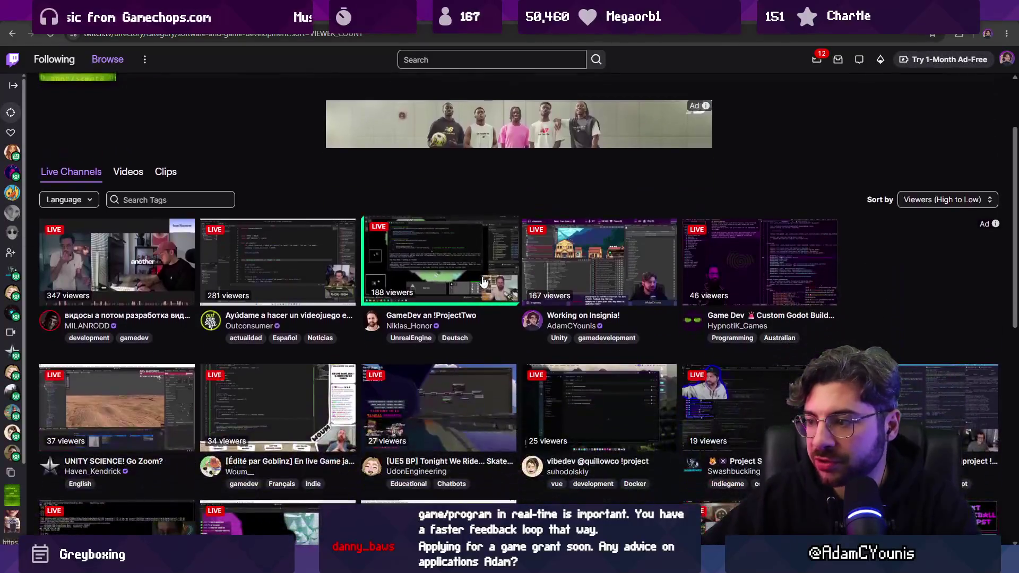